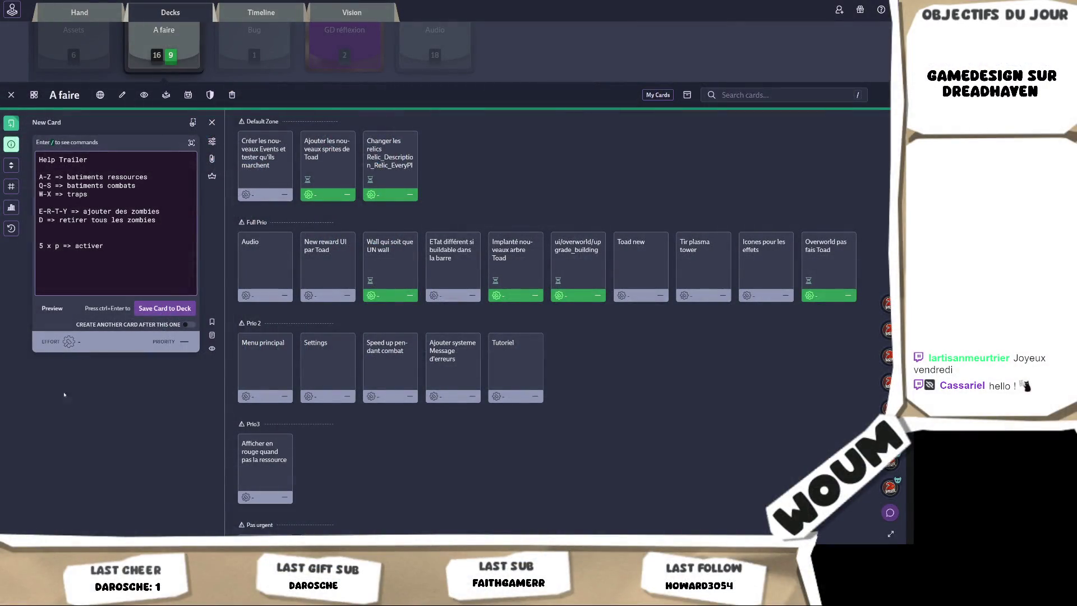
- Switch from the Codecks task board to the Unity Editor window
{"action": "key", "text": "alt+Tab"}
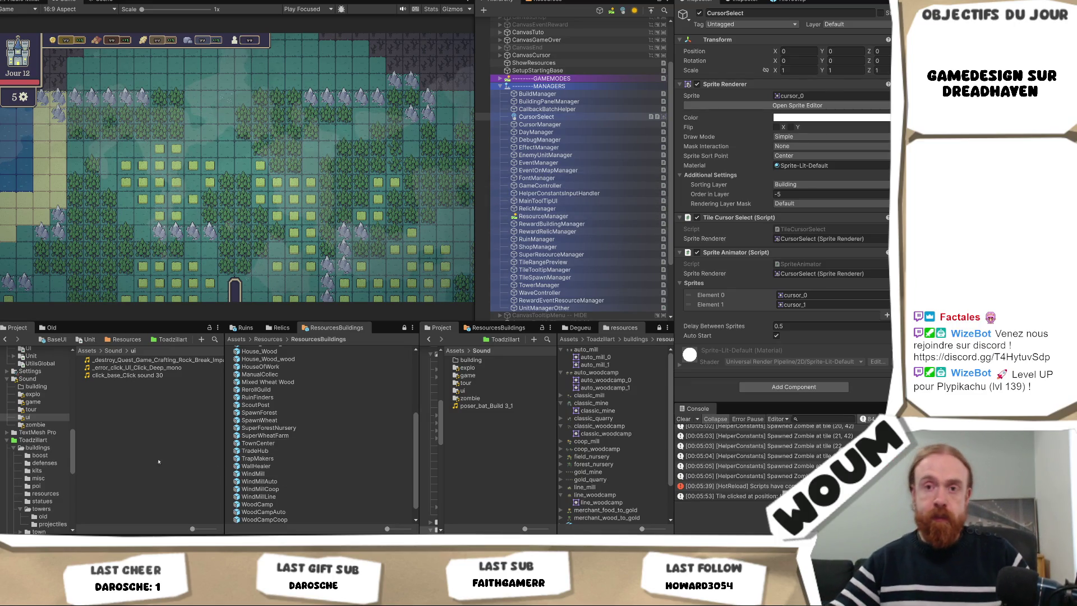
- Browse the Project panel to ui > menus > building_rewards > cards to list the common, legendary and rare sprites
{"action": "scroll", "coordinate": [41, 468], "scroll_direction": "down", "scroll_amount": 3}
{"action": "scroll", "coordinate": [40, 463], "scroll_direction": "down", "scroll_amount": 2}
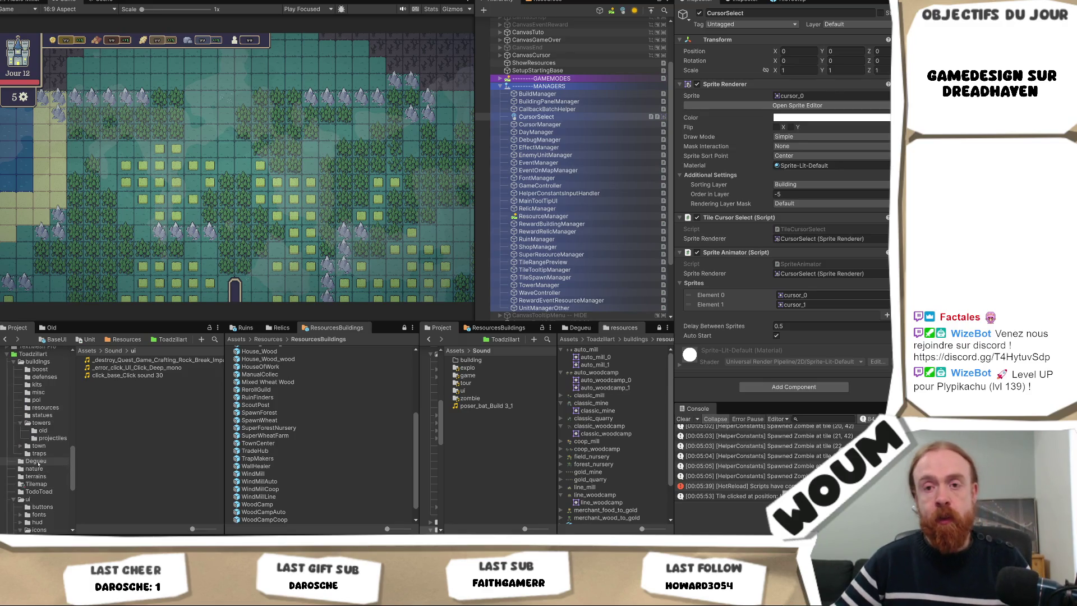
{"action": "left_click", "coordinate": [27, 499]}
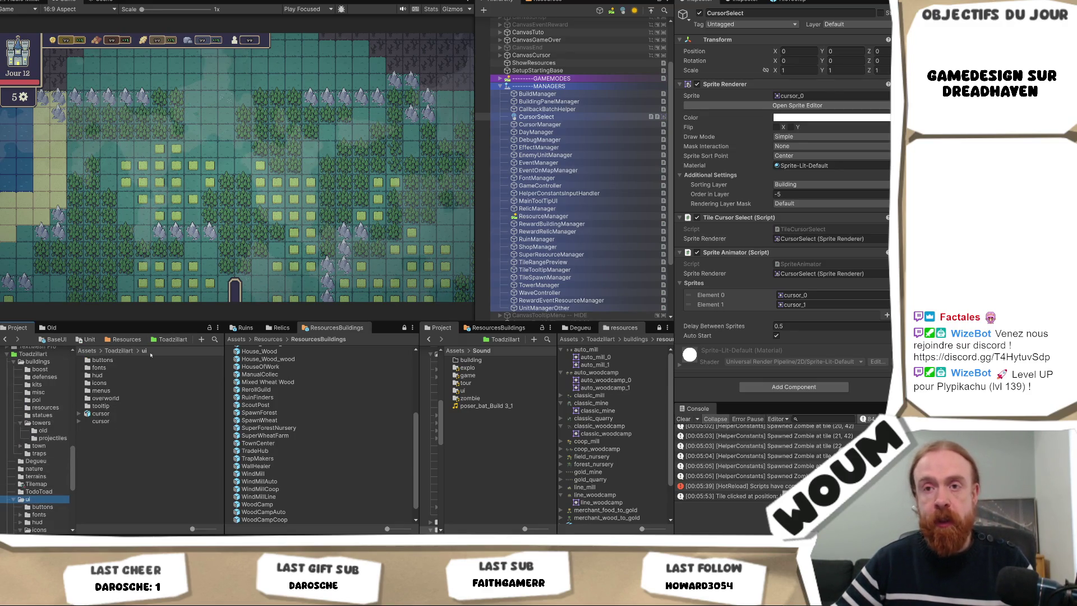
{"action": "left_click", "coordinate": [133, 392]}
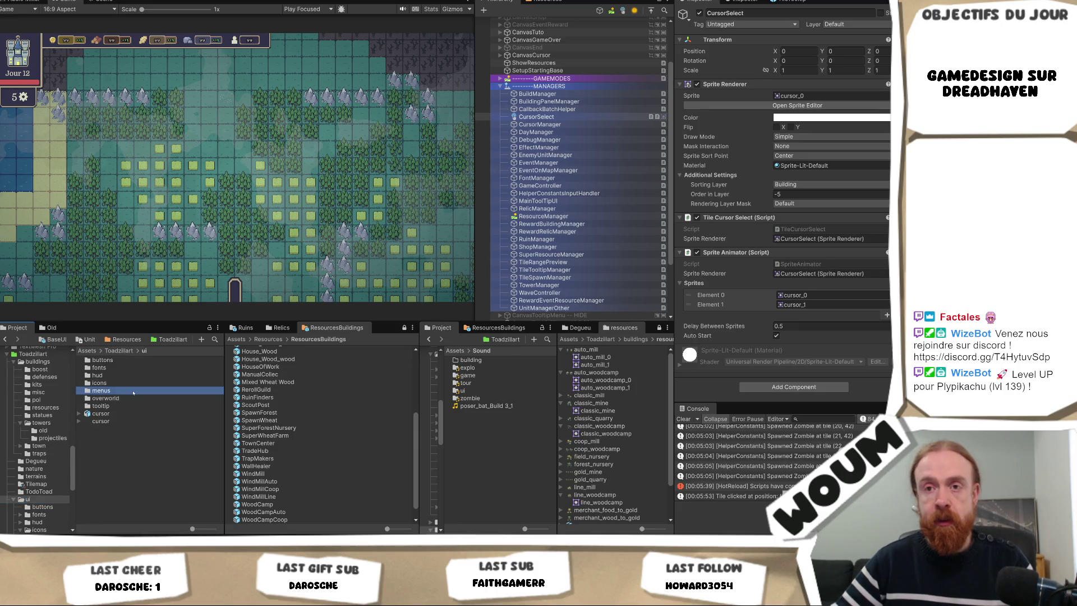
{"action": "double_click", "coordinate": [133, 392]}
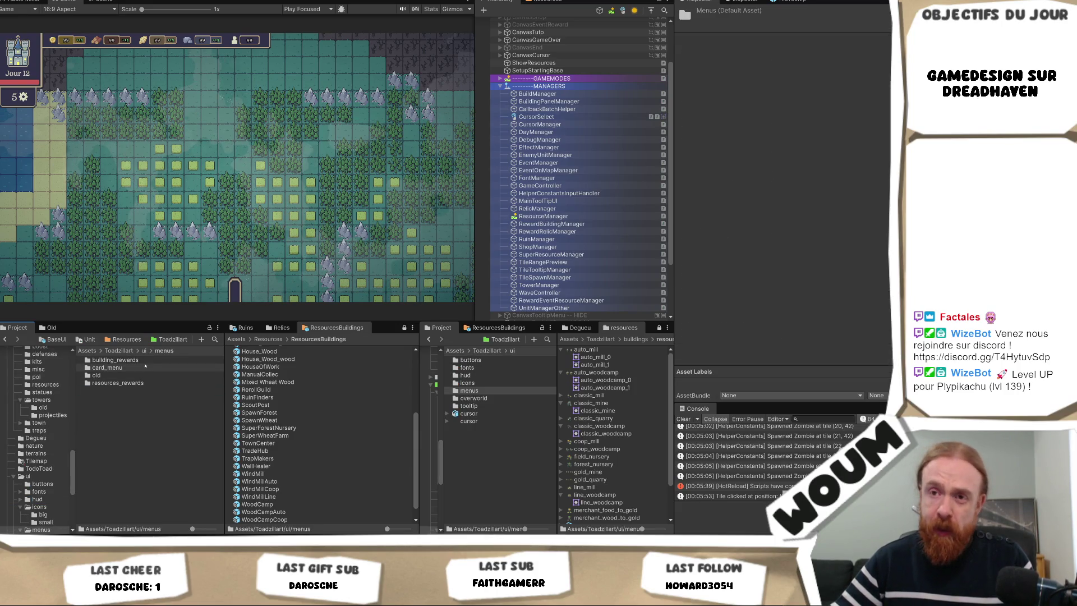
{"action": "double_click", "coordinate": [137, 360]}
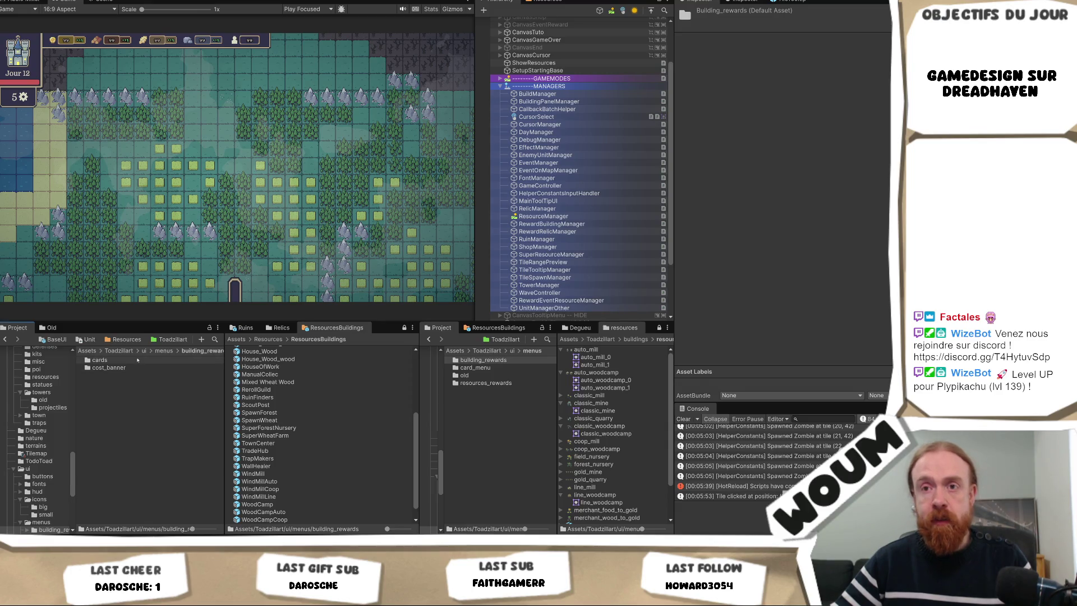
{"action": "double_click", "coordinate": [137, 360]}
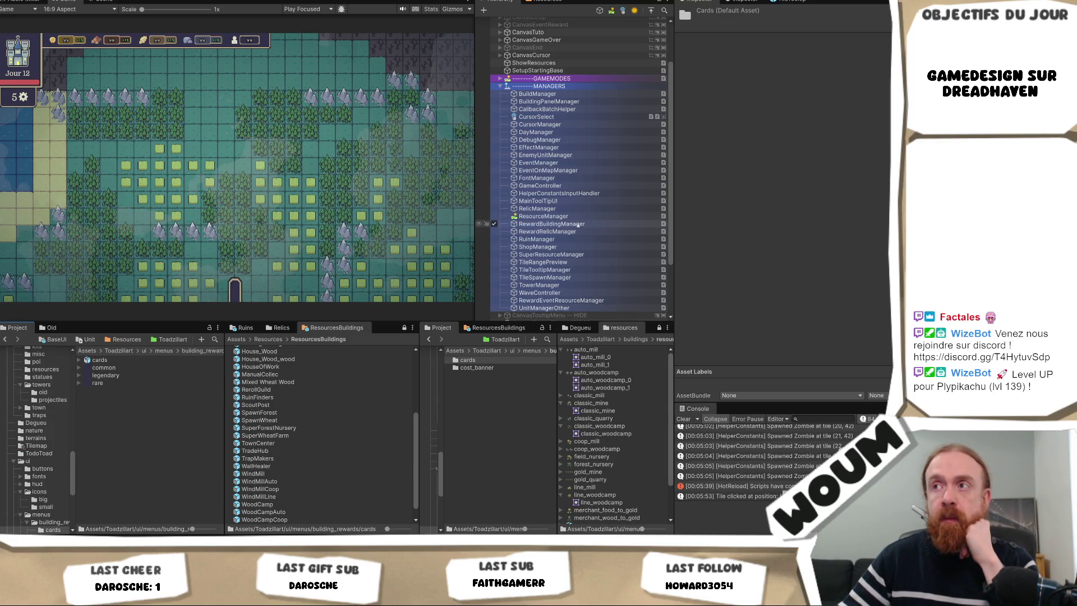
{"action": "scroll", "coordinate": [591, 242], "scroll_direction": "down", "scroll_amount": 3}
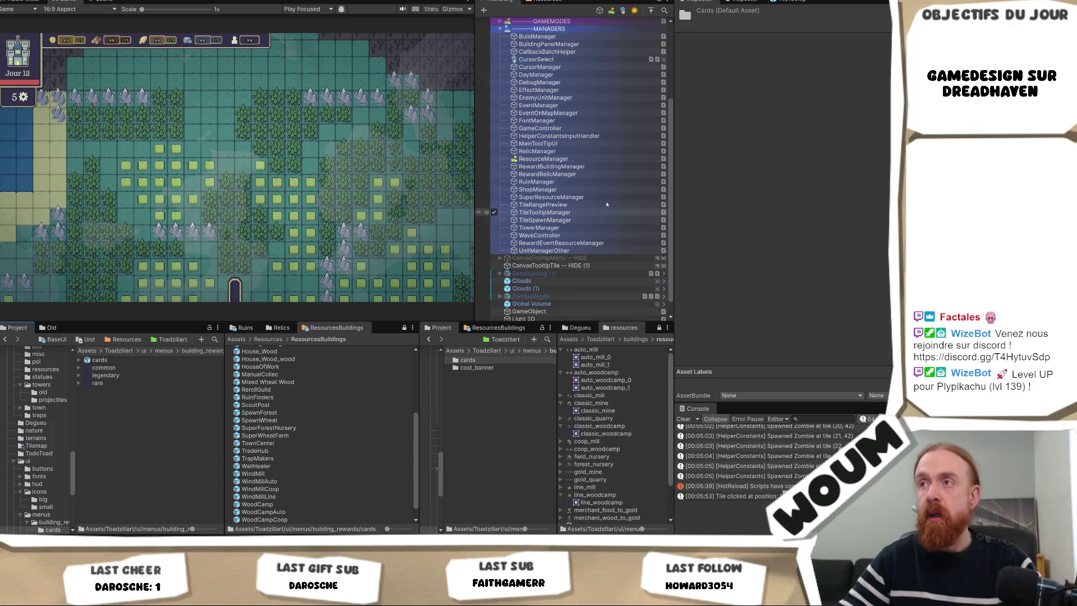
{"action": "scroll", "coordinate": [584, 179], "scroll_direction": "up", "scroll_amount": 5}
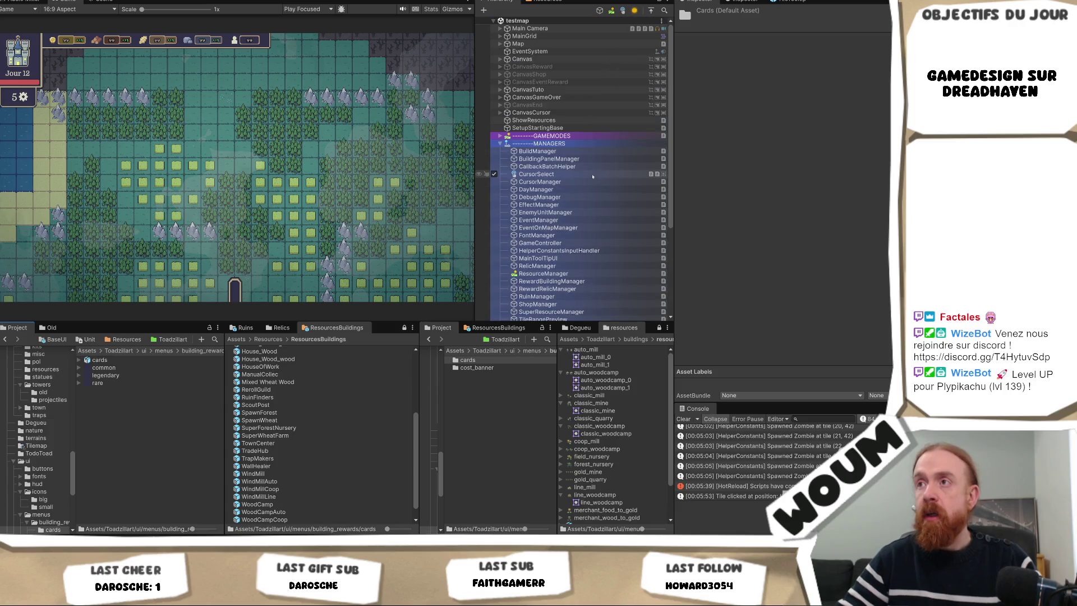
- Expand Canvas and activate CanvasReward so the reward panel shows in the game
{"action": "left_click", "coordinate": [499, 59]}
{"action": "left_click", "coordinate": [532, 112]}
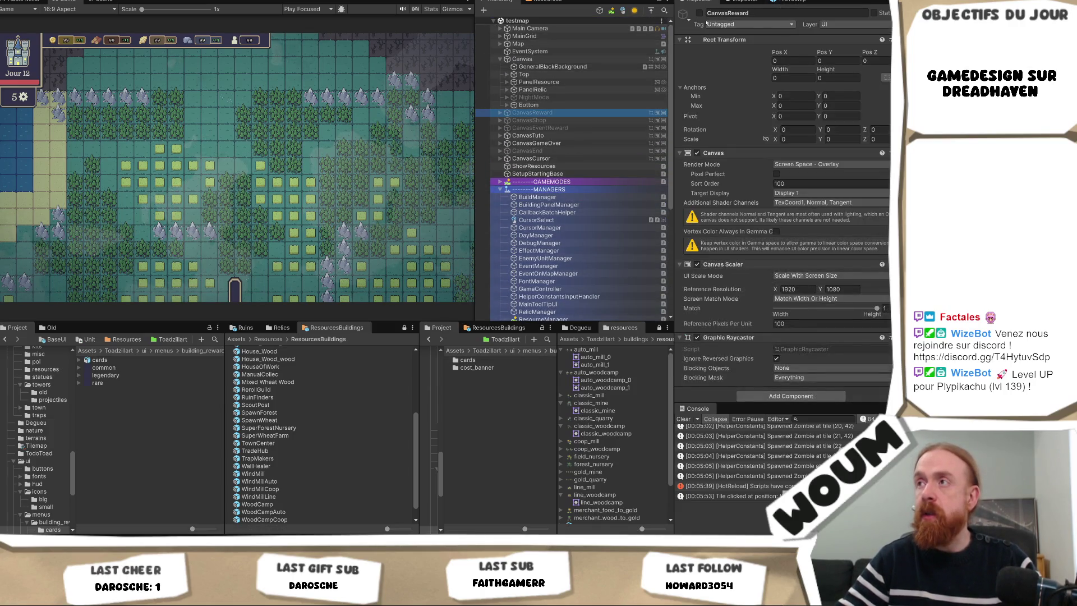
{"action": "left_click", "coordinate": [493, 112]}
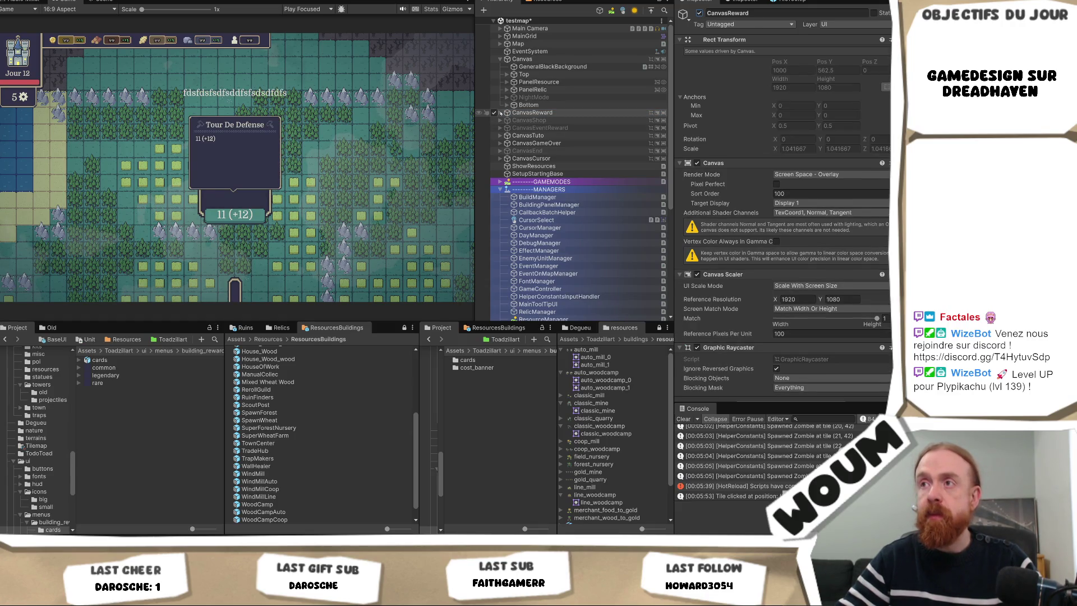
- Replace RewardPanel's Background Source Image bg1 with the common card sprite
{"action": "left_click", "coordinate": [501, 113]}
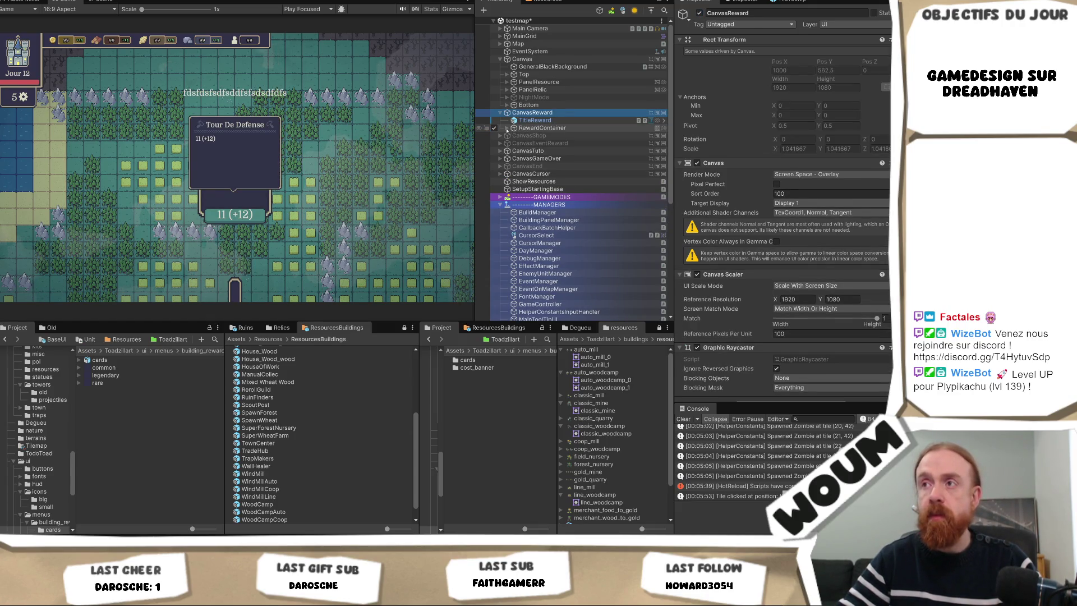
{"action": "left_click", "coordinate": [506, 128]}
{"action": "left_click", "coordinate": [513, 136]}
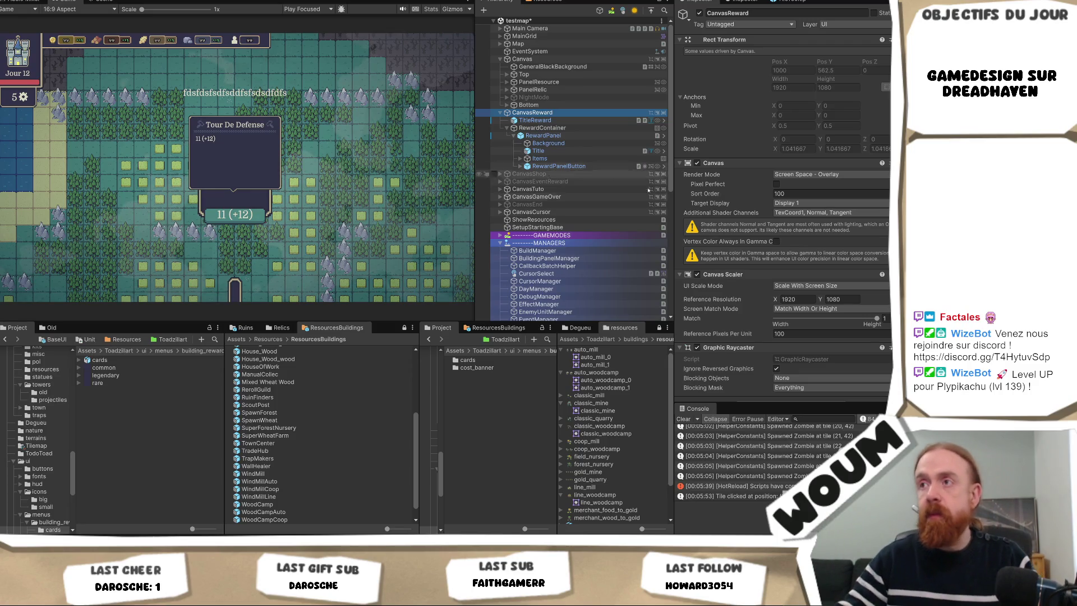
{"action": "left_click", "coordinate": [547, 143]}
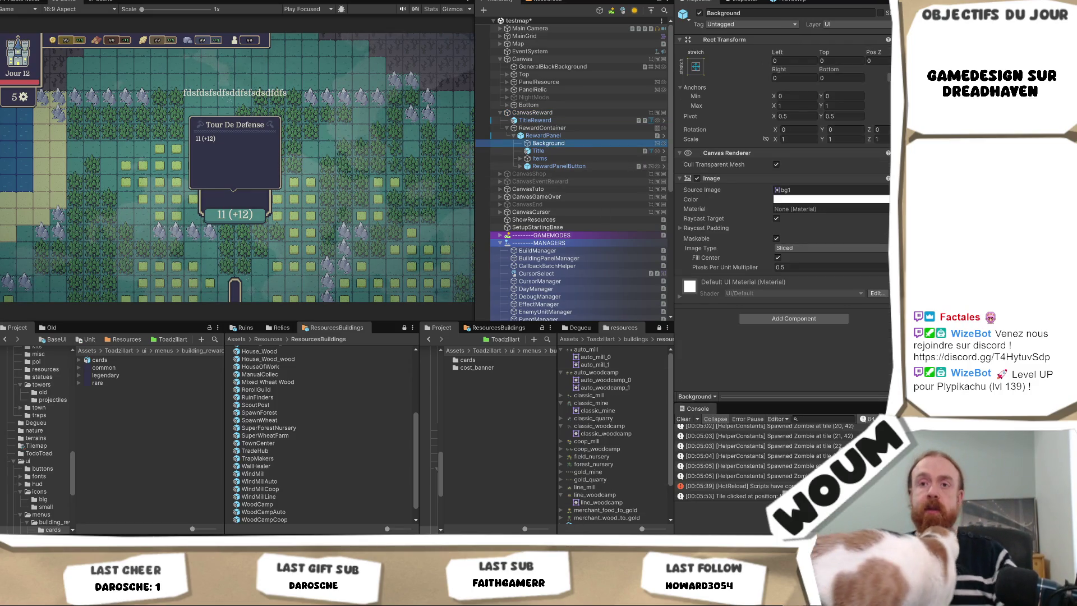
{"action": "mouse_move", "coordinate": [104, 367]}
{"action": "left_mouse_down"}
{"action": "mouse_move", "coordinate": [505, 252]}
{"action": "mouse_move", "coordinate": [802, 190]}
{"action": "left_mouse_up"}
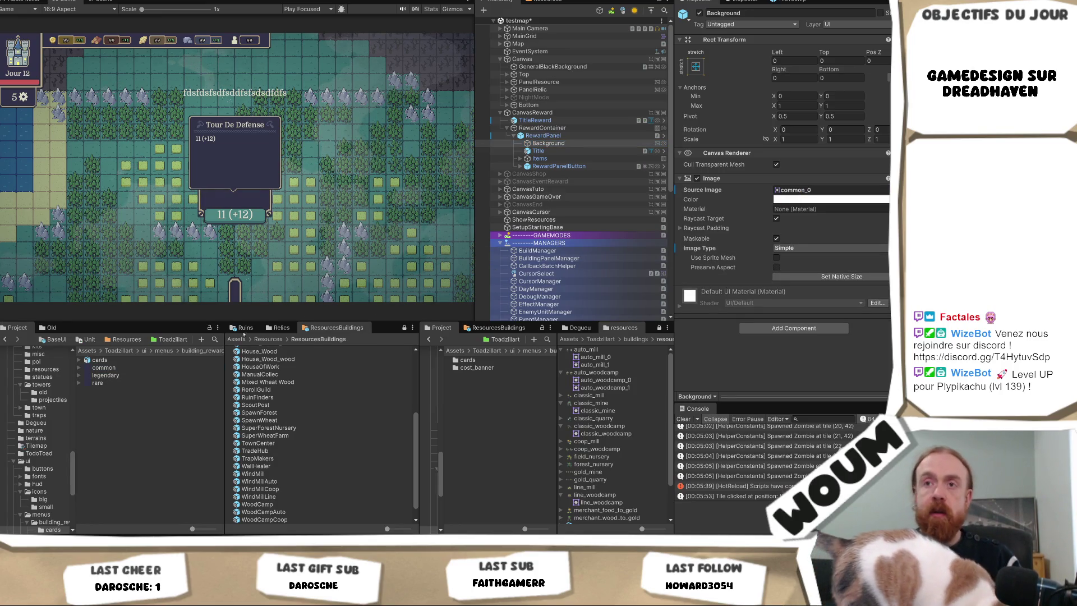
- Show the common card texture's Import Settings in the Inspector through its Properties
{"action": "right_click", "coordinate": [114, 368]}
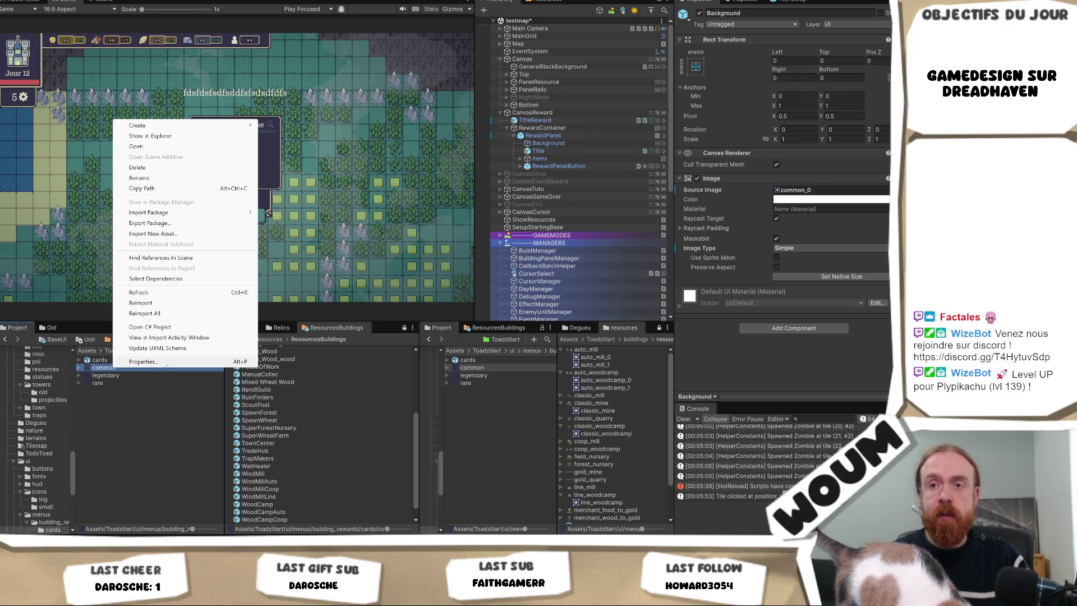
{"action": "left_click", "coordinate": [145, 362]}
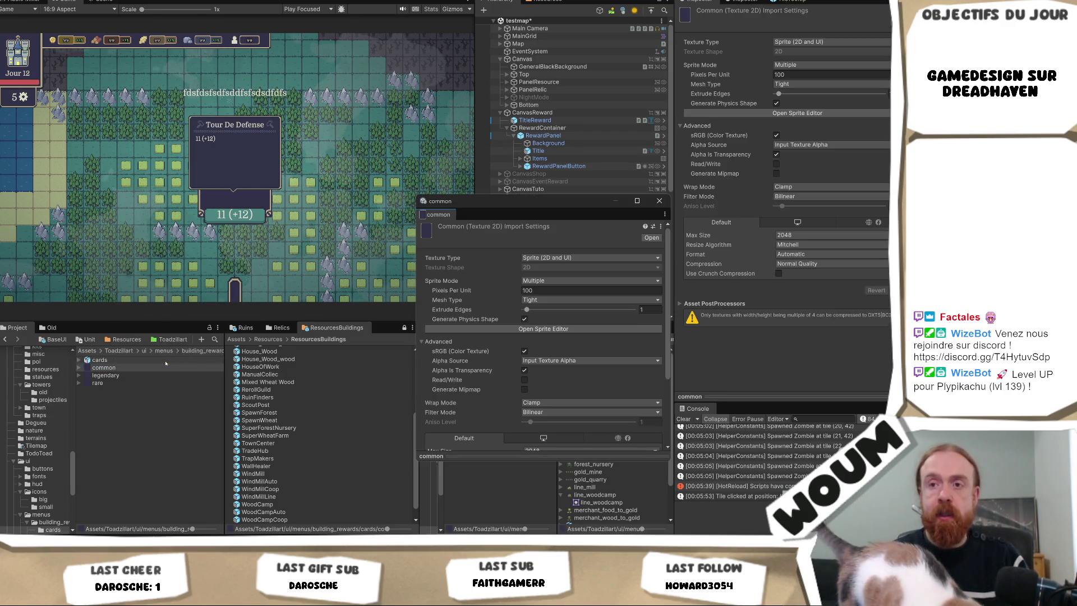
{"action": "left_click", "coordinate": [659, 200]}
{"action": "right_click", "coordinate": [128, 372]}
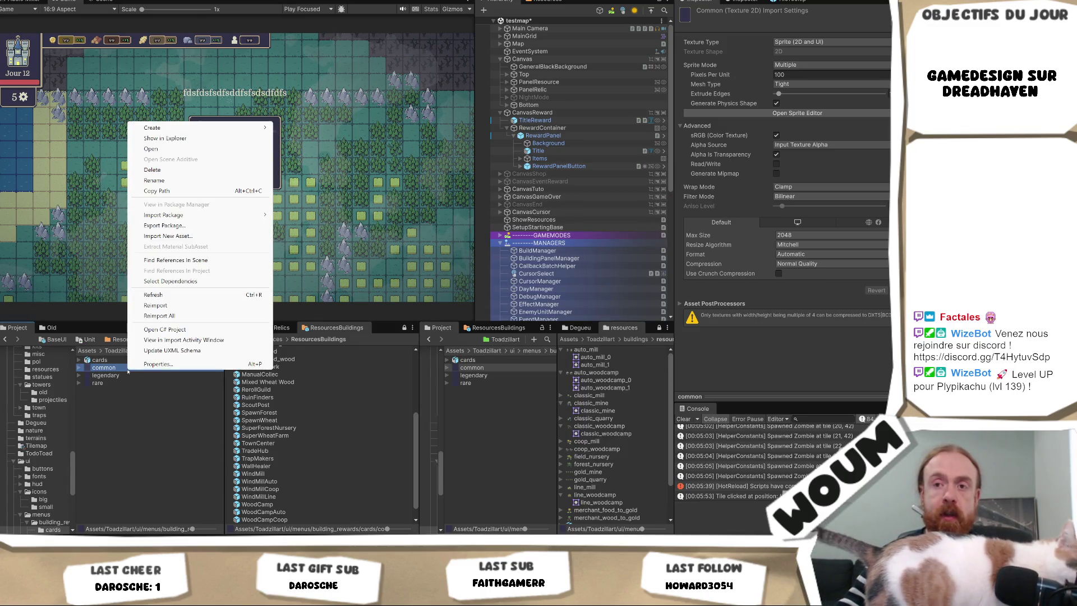
{"action": "left_click", "coordinate": [184, 205]}
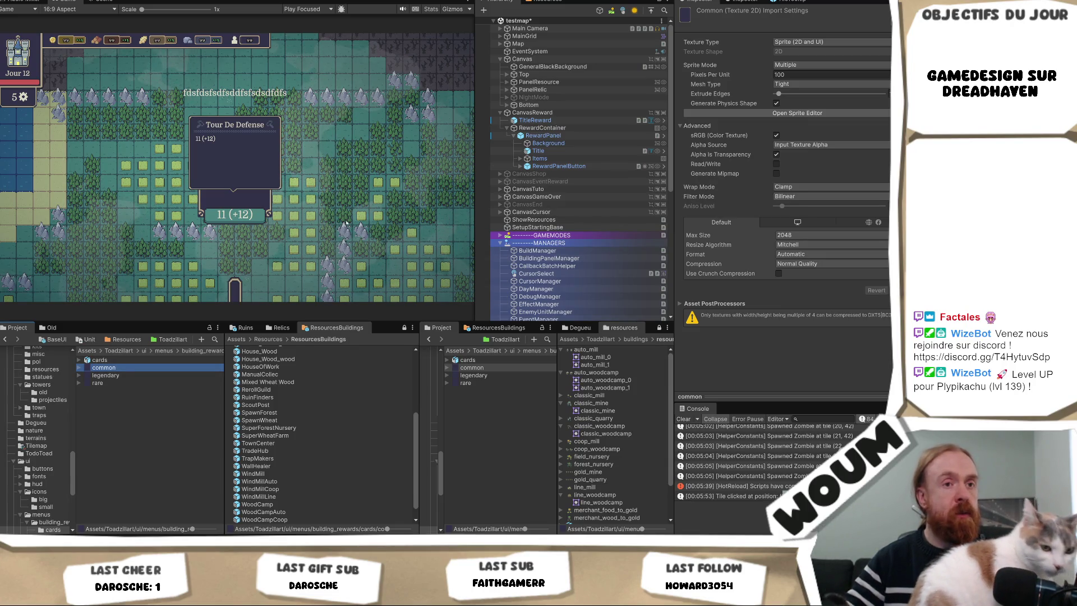
- Resize RewardPanel's Rect Transform to width 366 and height 486
{"action": "left_click", "coordinate": [555, 143]}
{"action": "left_click", "coordinate": [569, 136]}
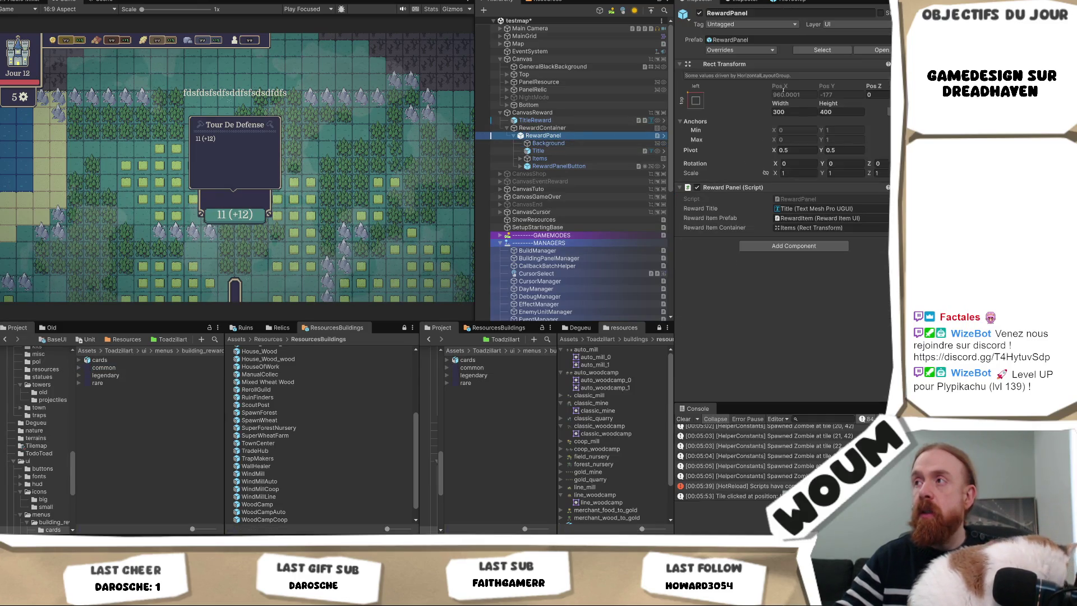
{"action": "left_click", "coordinate": [536, 128]}
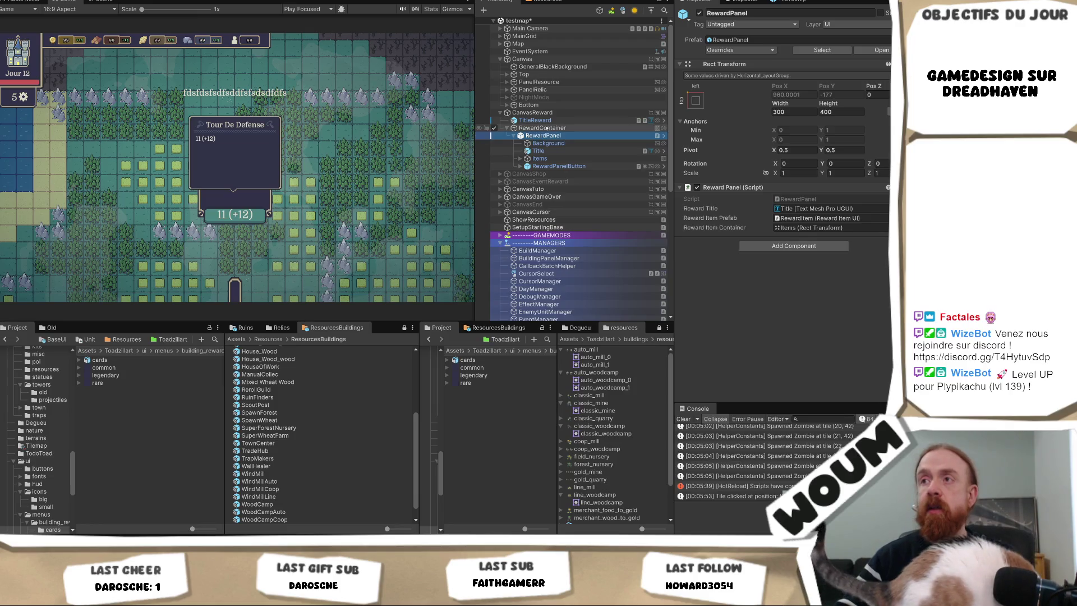
{"action": "left_click", "coordinate": [543, 136]}
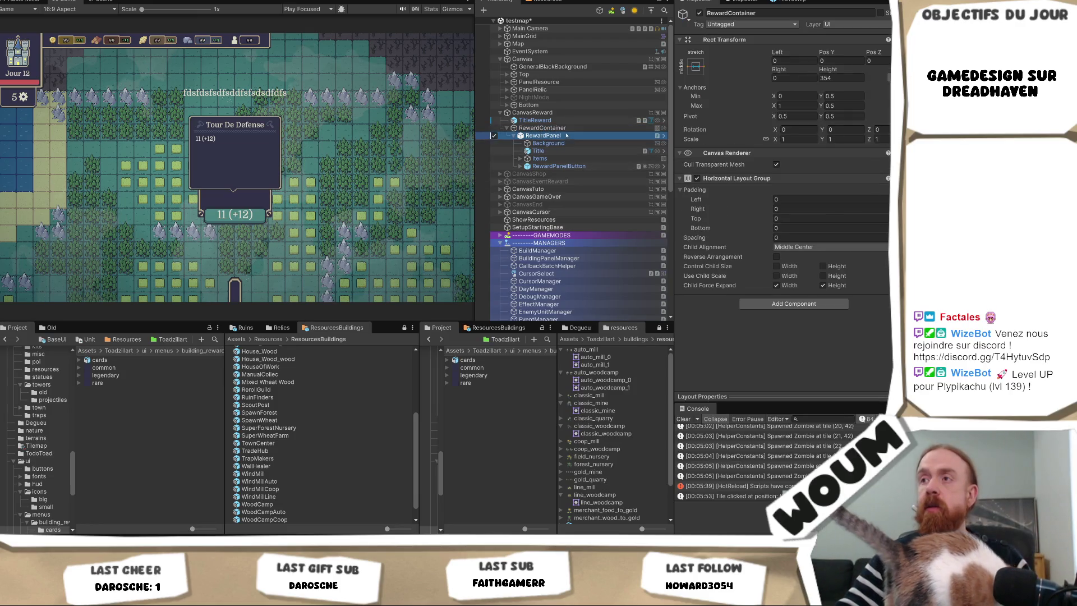
{"action": "left_click", "coordinate": [794, 111]}
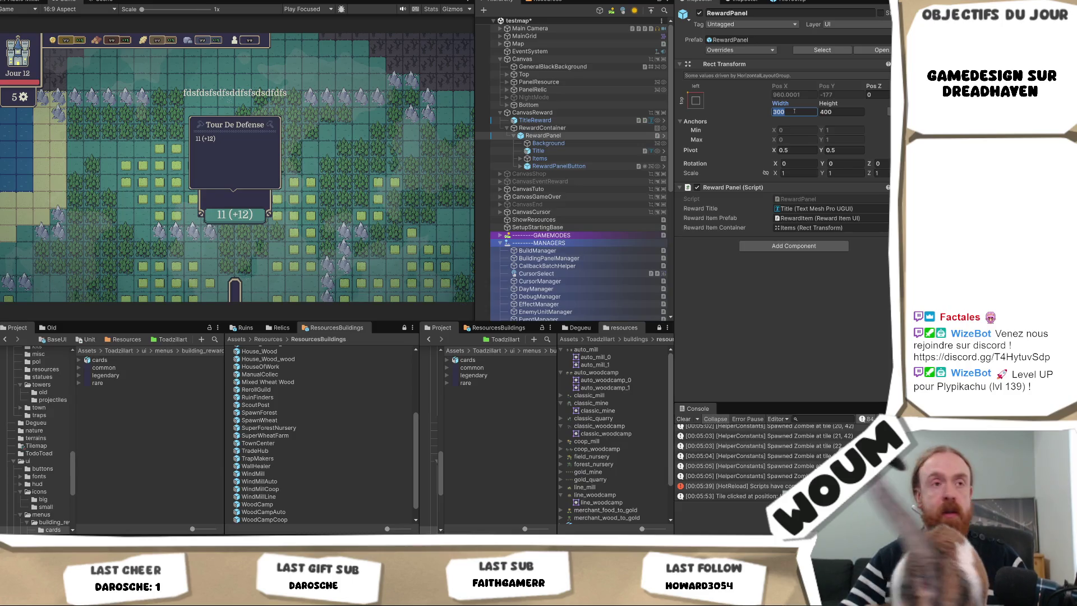
{"action": "type", "text": "366"}
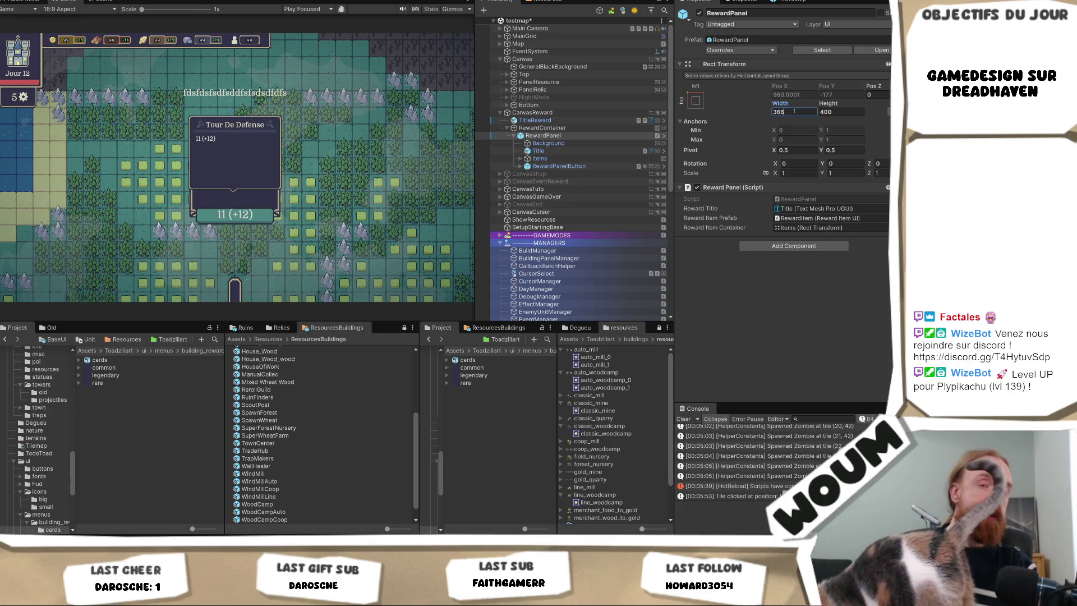
{"action": "key", "text": "Tab"}
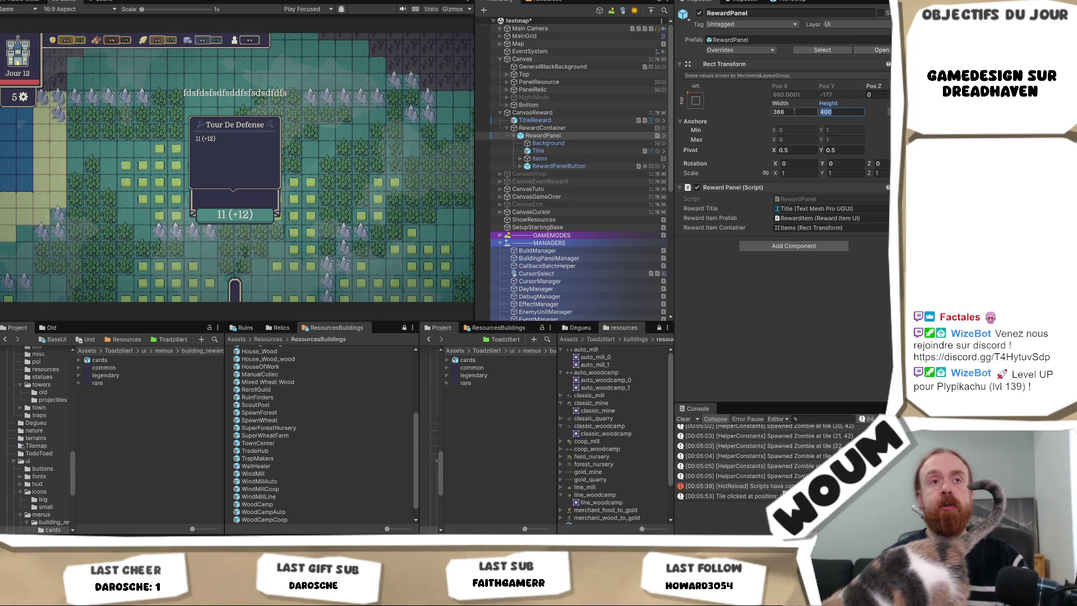
{"action": "type", "text": "486"}
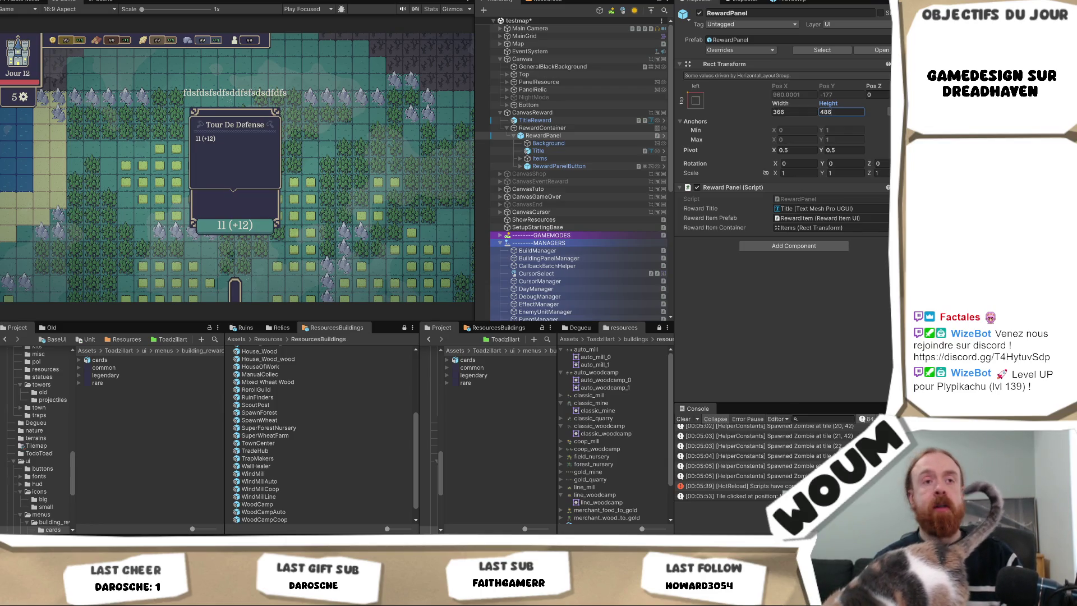
{"action": "left_click", "coordinate": [108, 388]}
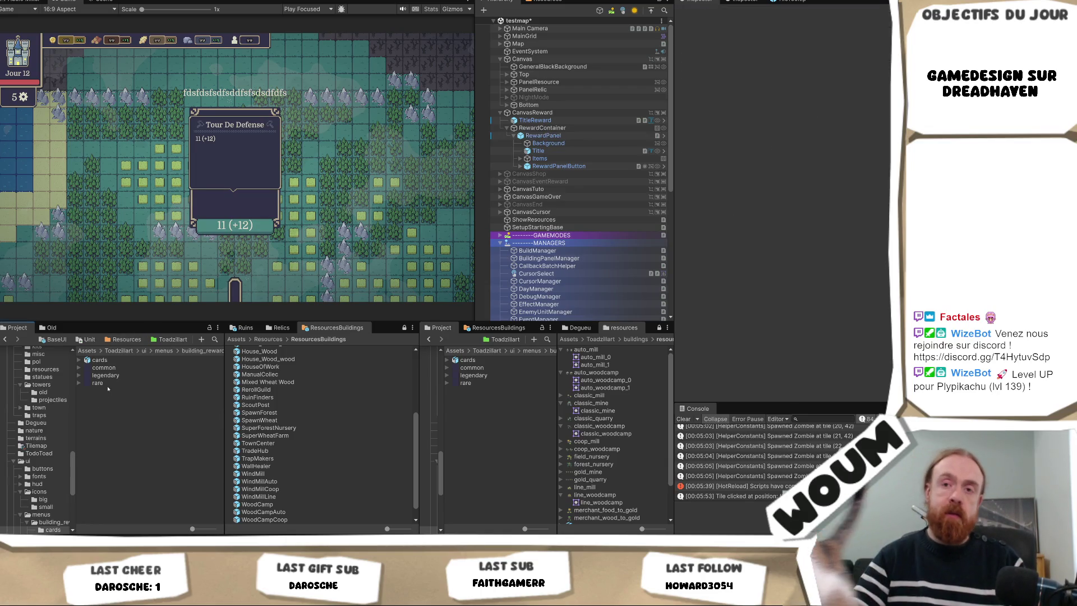
- Set the common, legendary and rare textures to compression None and Point filtering, and apply
{"action": "left_click", "coordinate": [98, 383]}
{"action": "left_click", "coordinate": [104, 368], "text": "shift"}
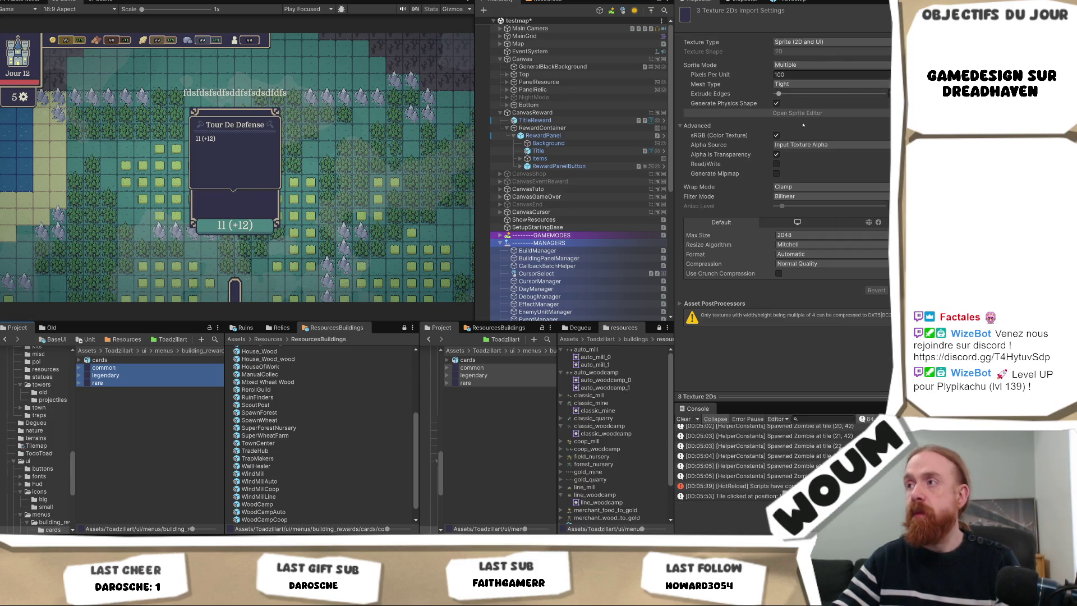
{"action": "left_click", "coordinate": [809, 263]}
{"action": "left_click", "coordinate": [796, 273]}
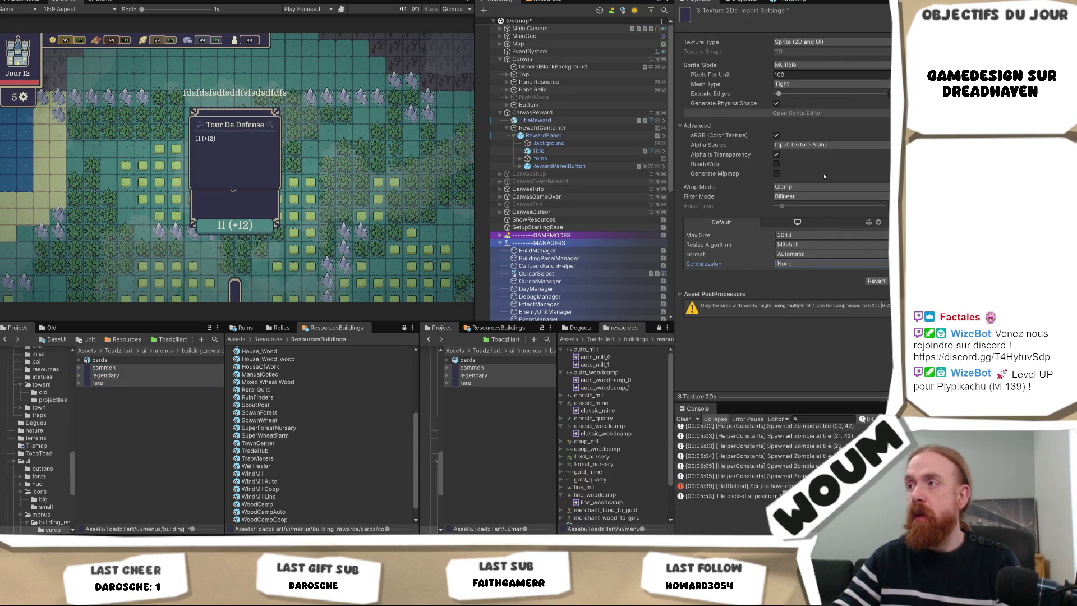
{"action": "left_click", "coordinate": [800, 196]}
{"action": "left_click", "coordinate": [803, 208]}
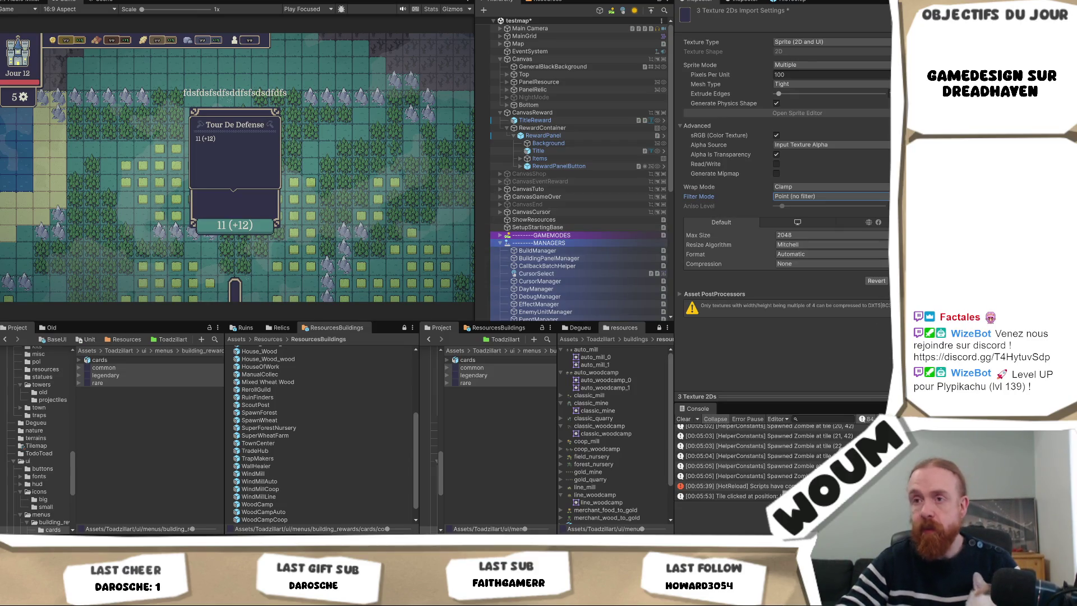
{"action": "left_click", "coordinate": [898, 281]}
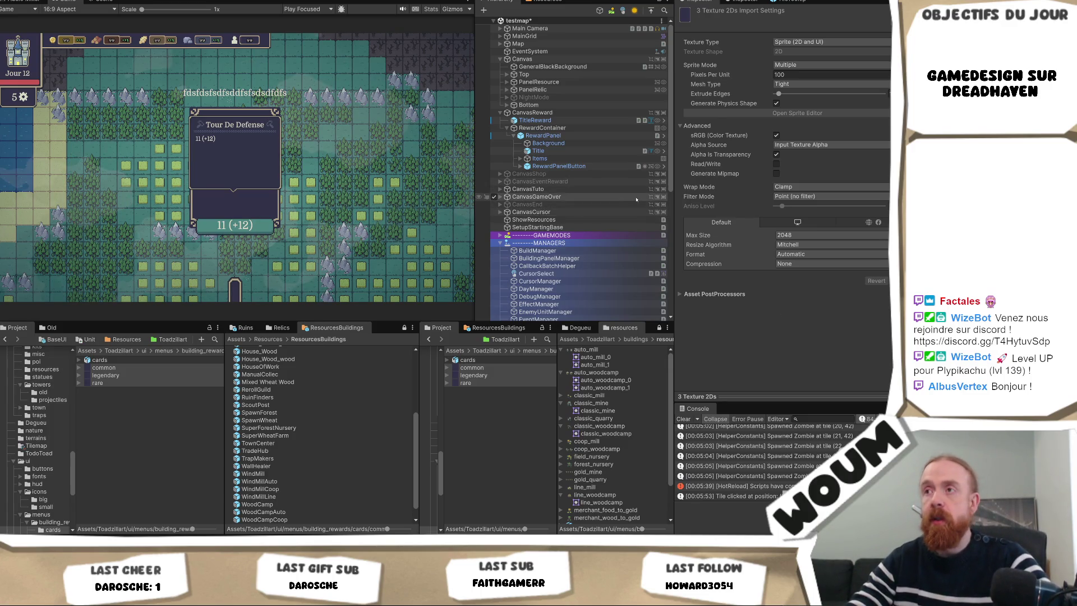
- Select RewardPanel to show its Rect Transform and Reward Panel script in the Inspector
{"action": "left_click", "coordinate": [572, 136]}
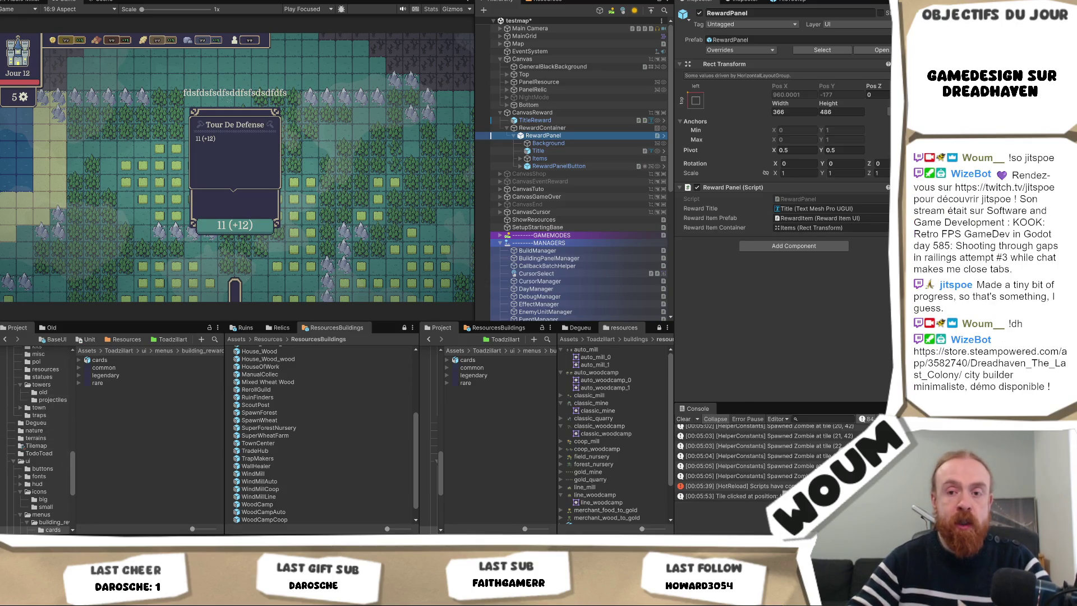
- Check the Codecks A faire board, then move to the browser on Dreadhaven's Steam page
{"action": "key", "text": "alt+Tab"}
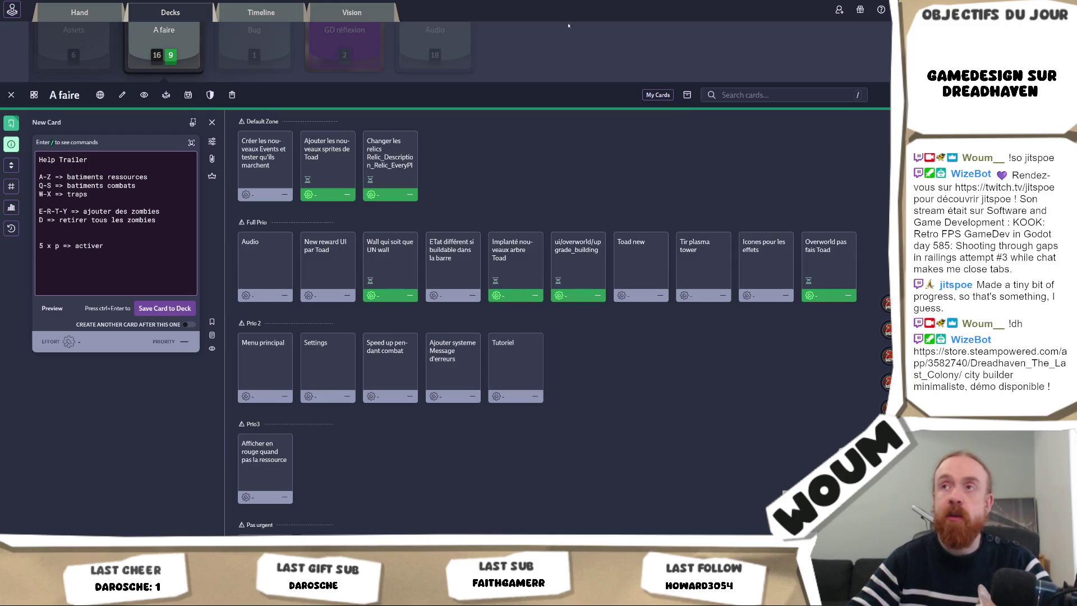
{"action": "key", "text": "ctrl+t"}
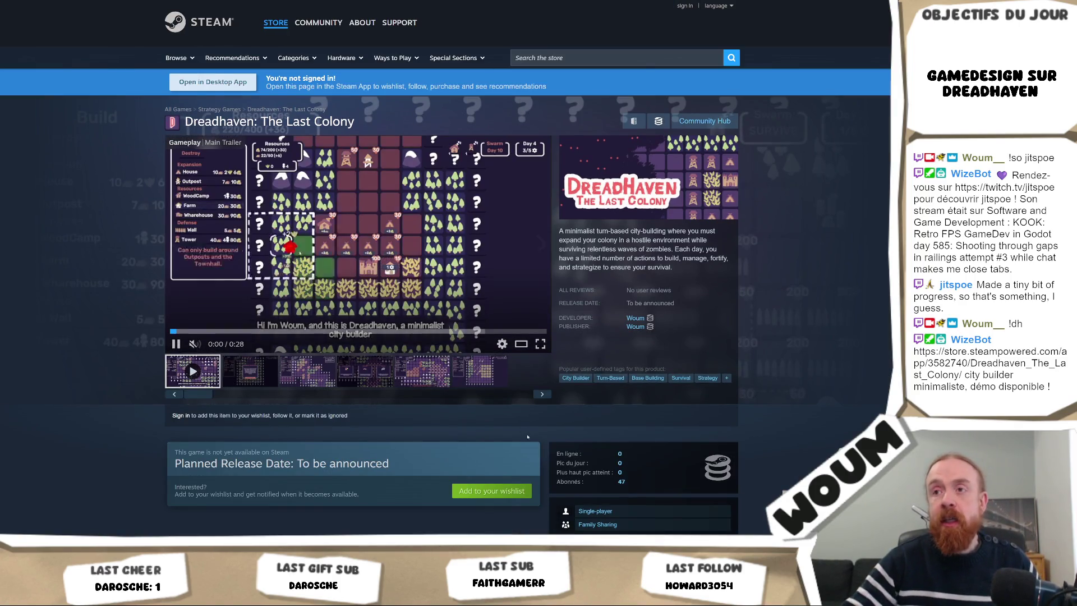
- View Dreadhaven's third Steam screenshot full-size, then return to Unity
{"action": "left_click", "coordinate": [307, 370]}
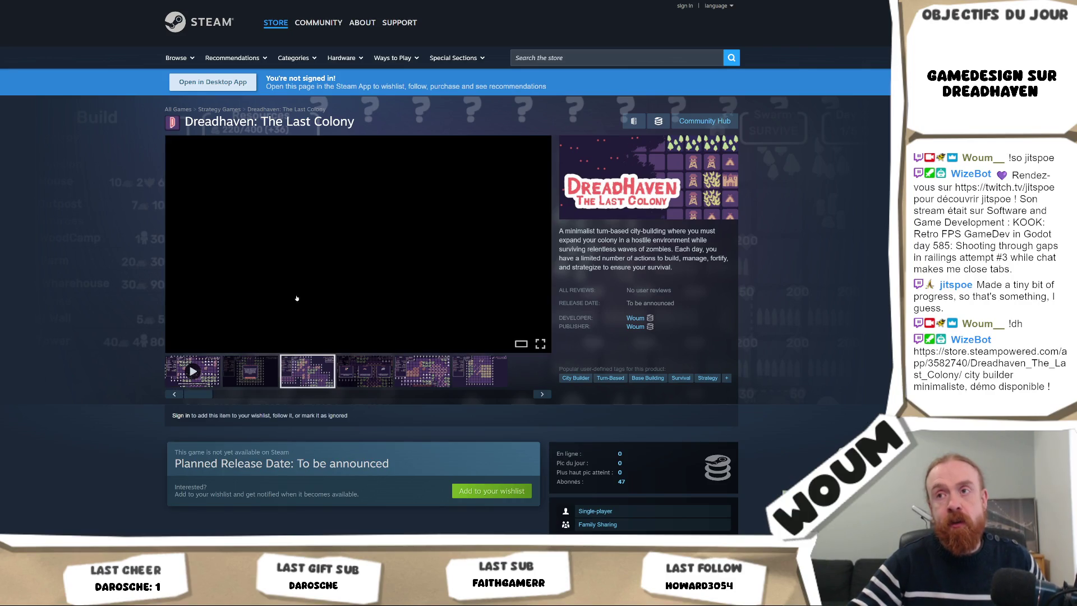
{"action": "left_click", "coordinate": [360, 286]}
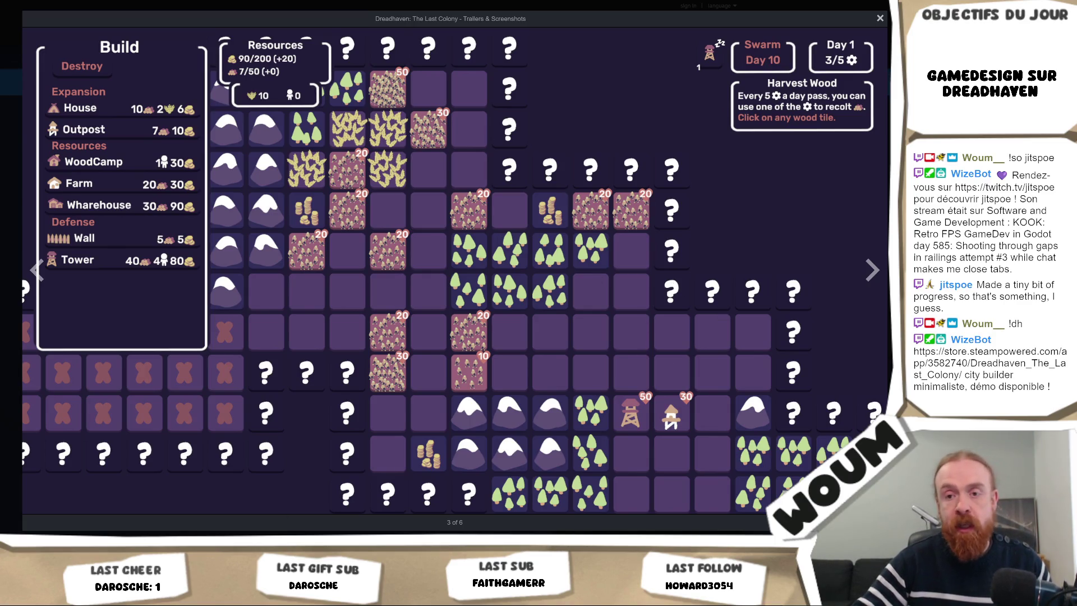
{"action": "key", "text": "alt+Tab"}
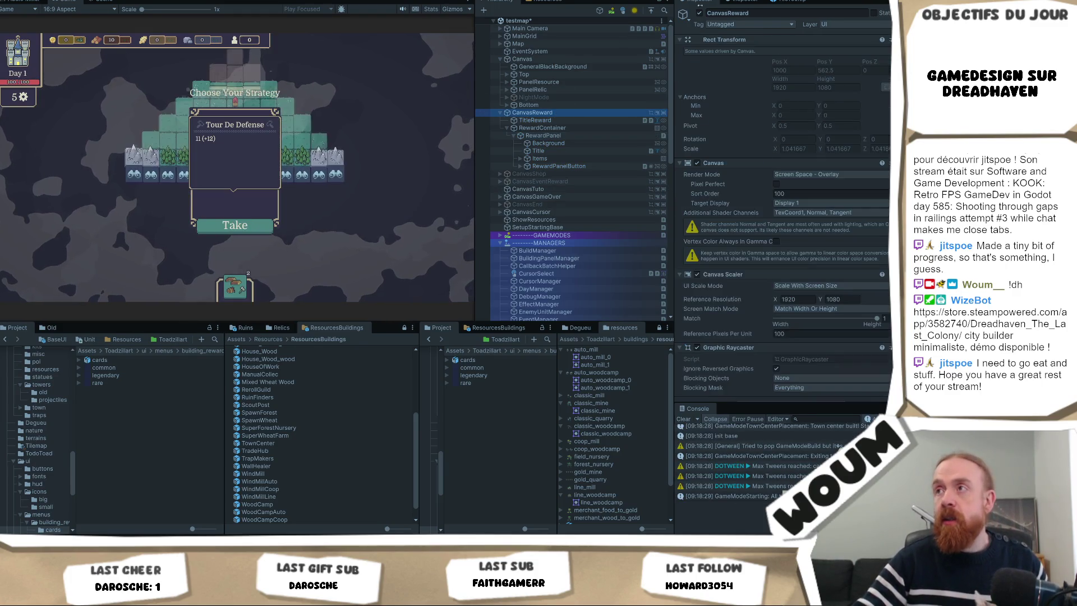
- Take the Tour De Defense reward card and maximize the Game view
{"action": "left_click", "coordinate": [235, 225]}
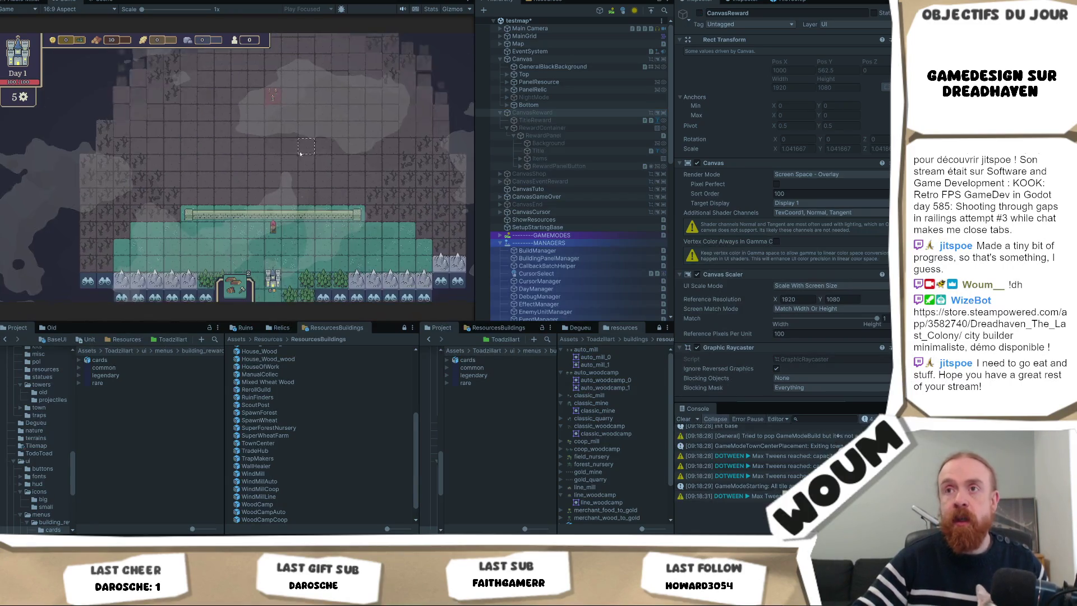
{"action": "right_click", "coordinate": [70, 1]}
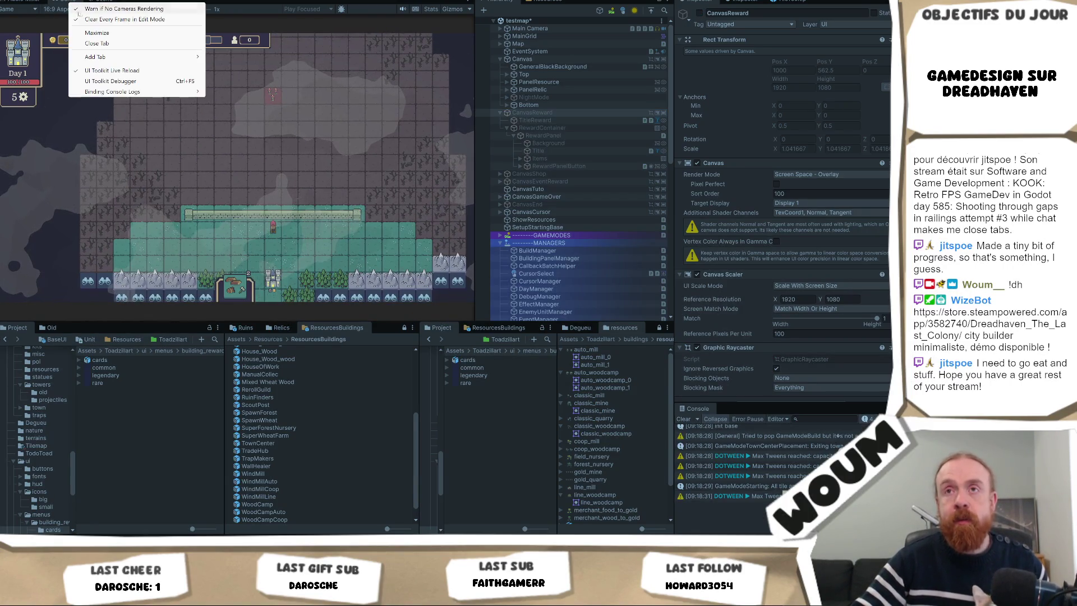
{"action": "left_click", "coordinate": [97, 32]}
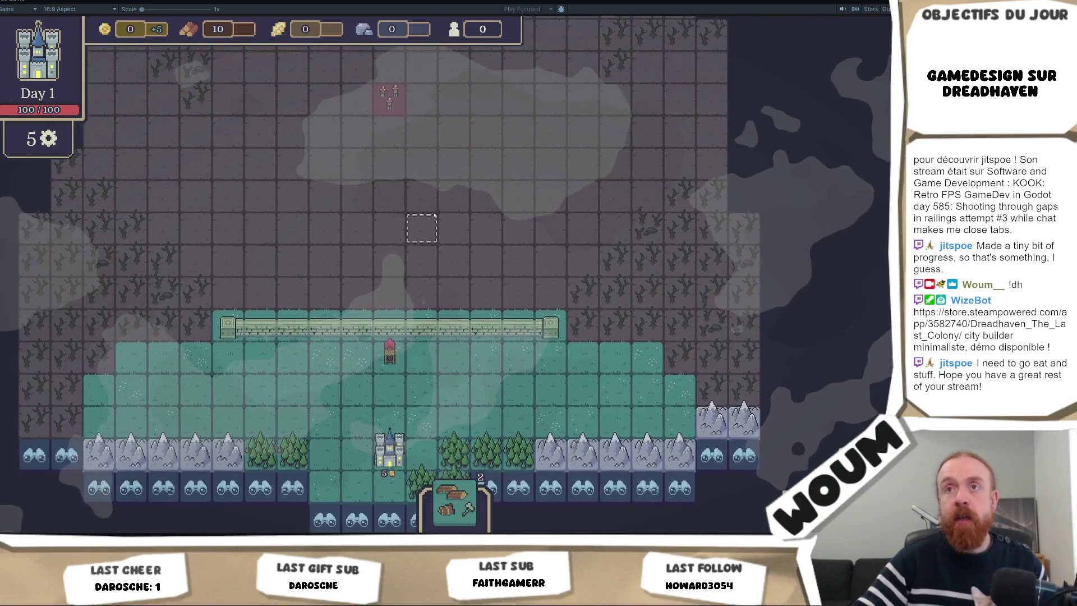
{"action": "key", "text": "alt+Tab"}
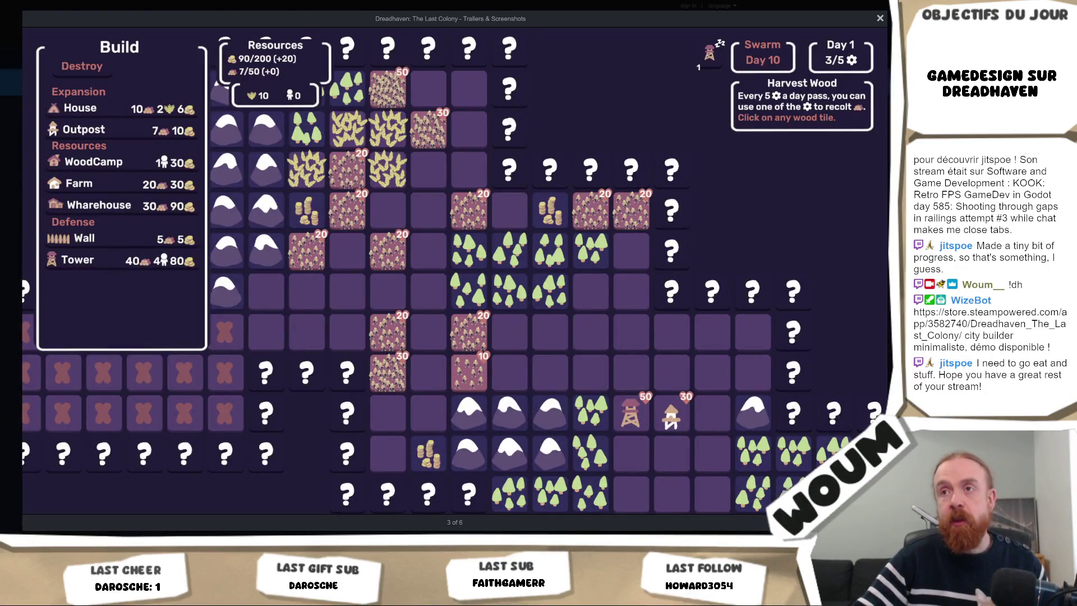
{"action": "key", "text": "alt+Tab"}
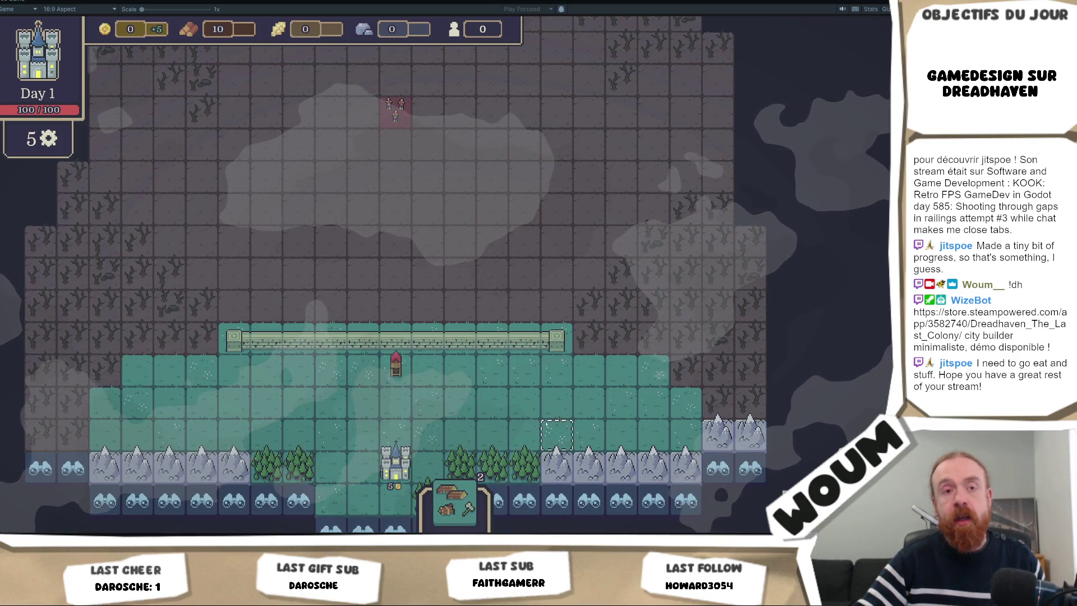
- Reveal a forest tile, take Automatic Chopping, then switch to UnitType.cs in Visual Studio
{"action": "scroll", "coordinate": [547, 426], "scroll_direction": "up", "scroll_amount": 2}
{"action": "scroll", "coordinate": [418, 401], "scroll_direction": "down", "scroll_amount": 2}
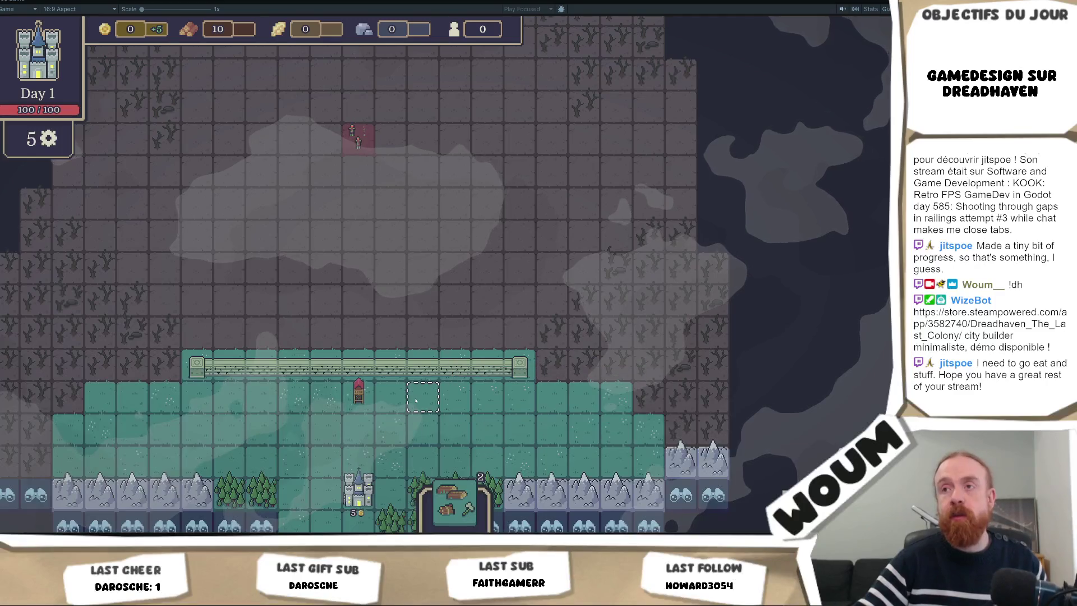
{"action": "key", "text": "s"}
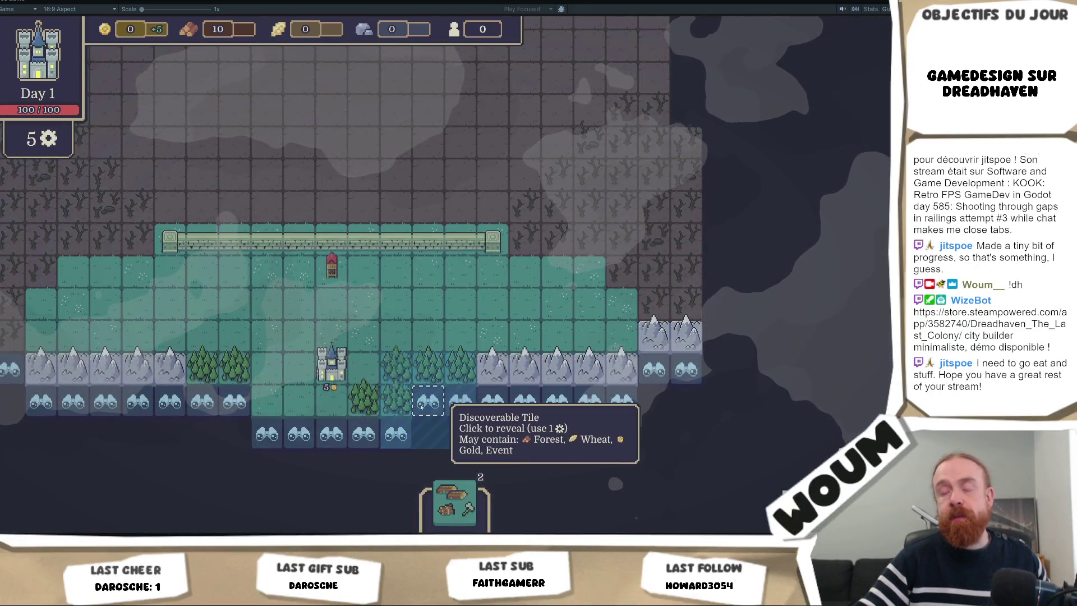
{"action": "left_click", "coordinate": [421, 405]}
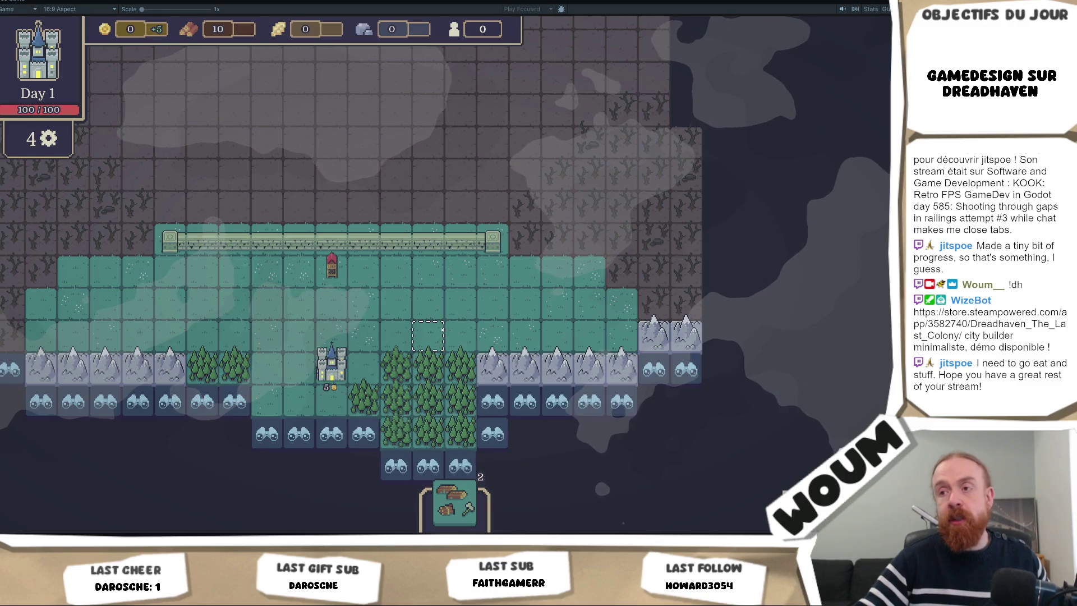
{"action": "key", "text": "w"}
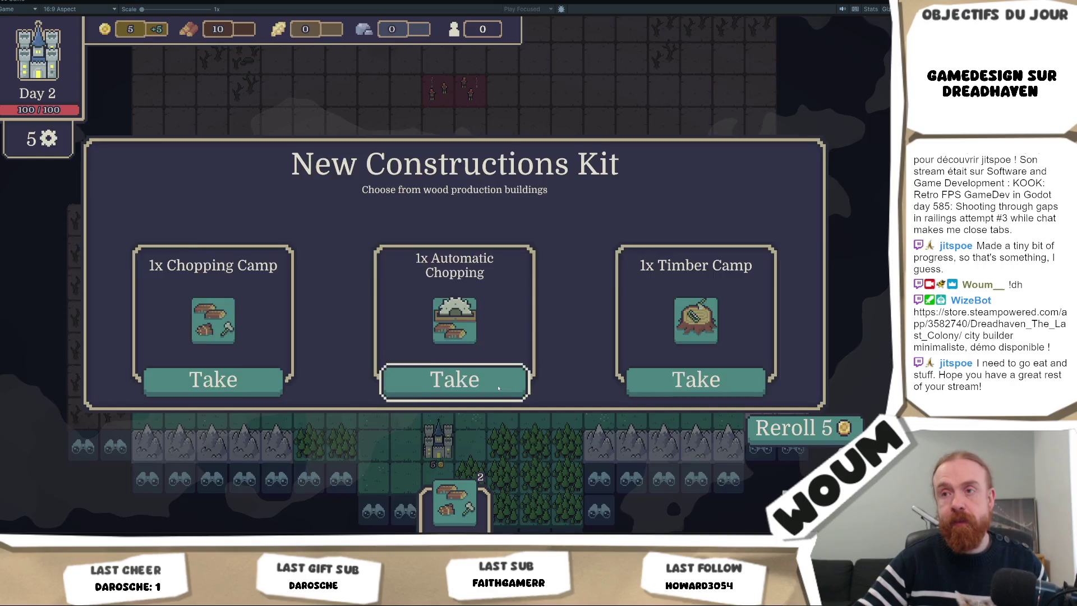
{"action": "left_click", "coordinate": [498, 388]}
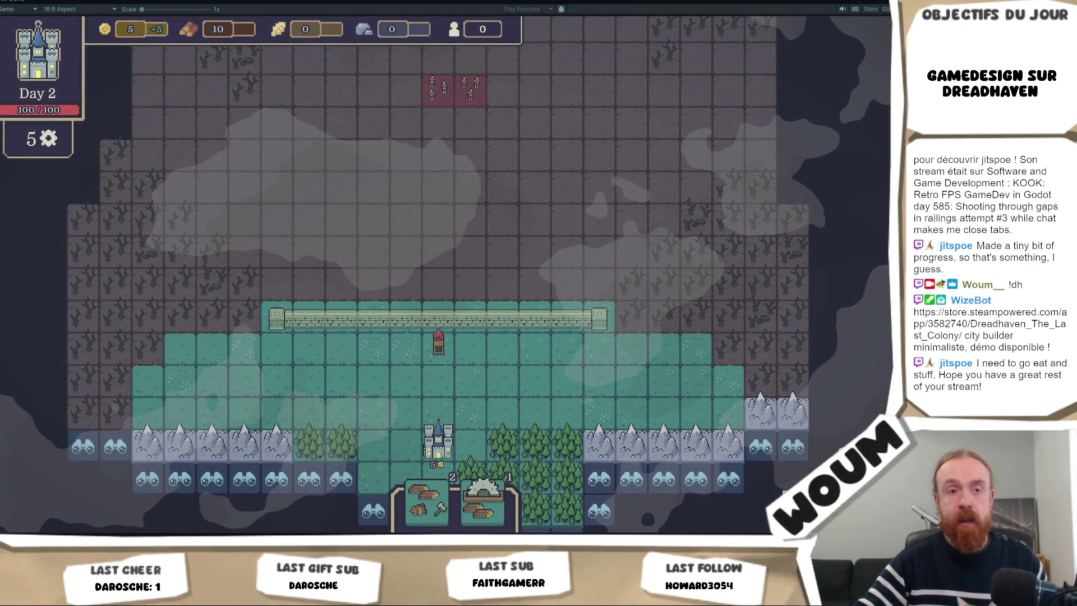
{"action": "key", "text": "alt+Tab"}
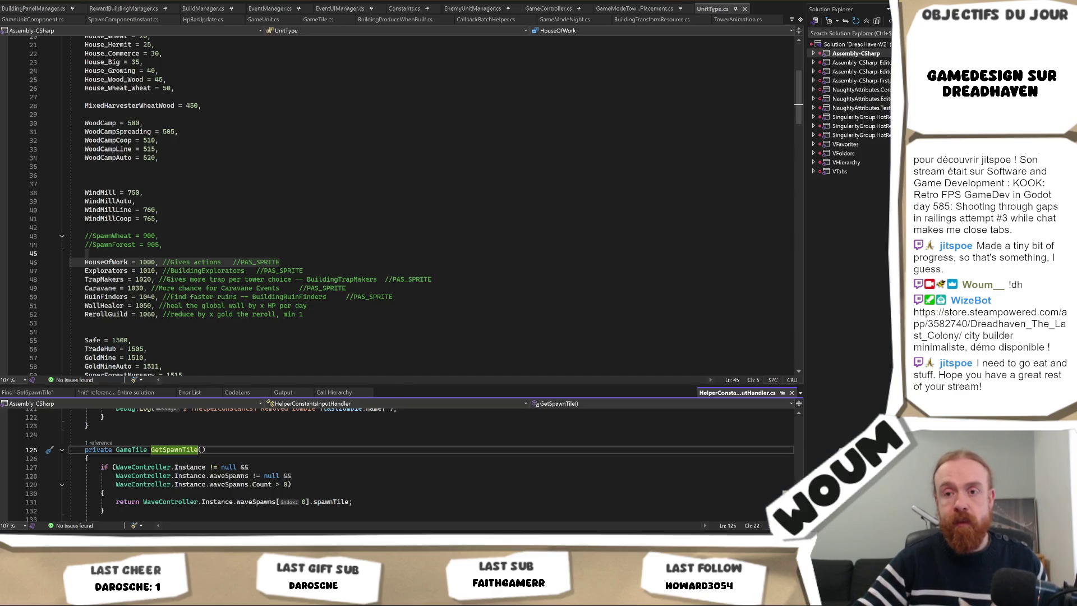
- Glance at the Dreadhaven screenshot in Steam's viewer, then return to the Day 2 game in Unity
{"action": "key", "text": "alt+Tab"}
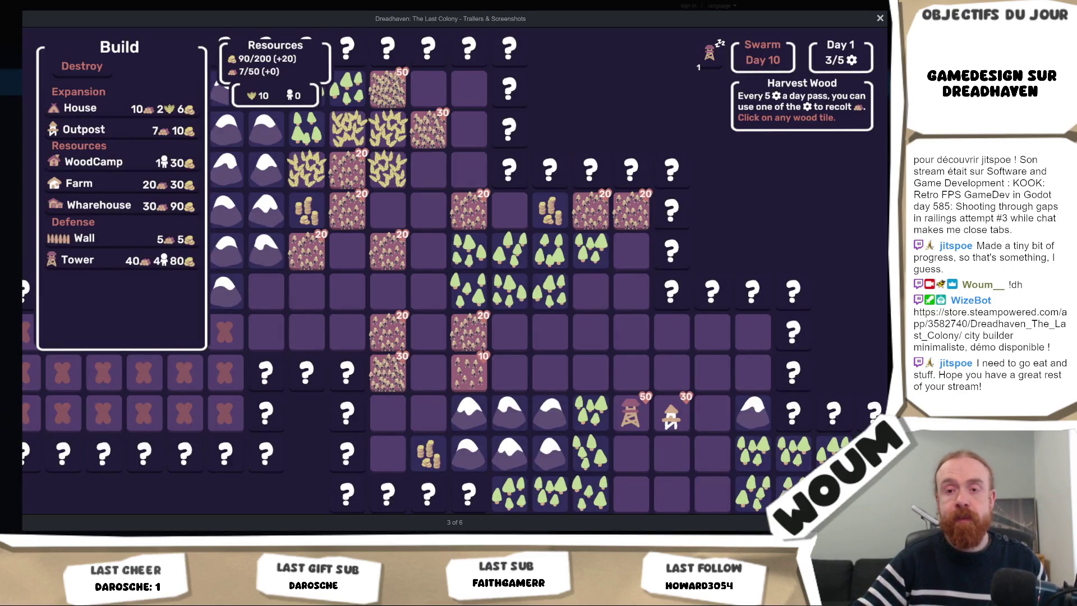
{"action": "key", "text": "alt+Tab"}
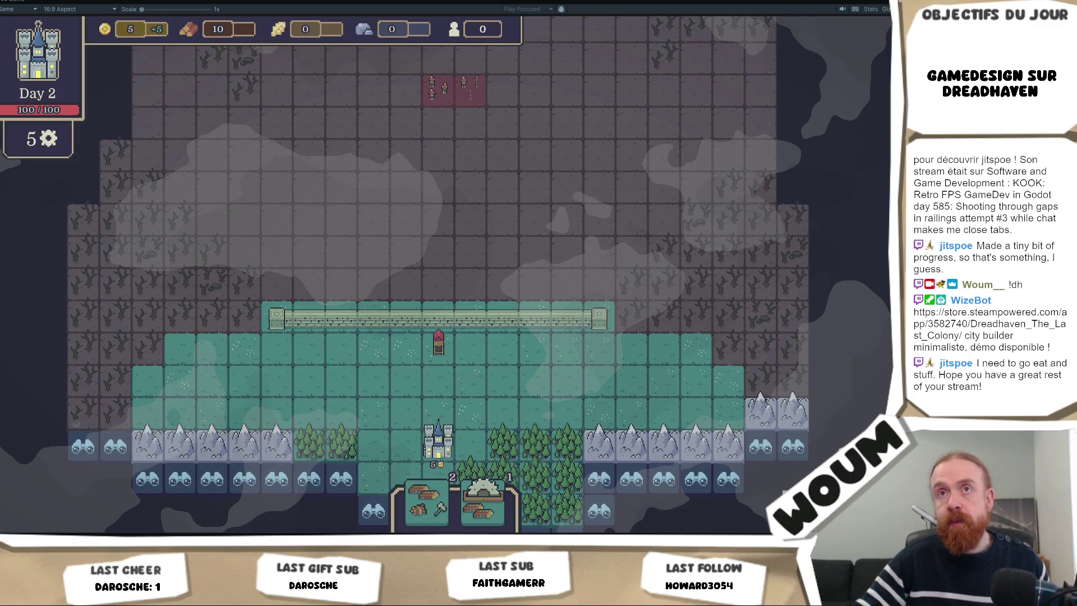
- Un-maximize the Game view and select RewardPanel to show its Rect Transform and Reward Panel script
{"action": "right_click", "coordinate": [10, 2]}
{"action": "left_click", "coordinate": [23, 8]}
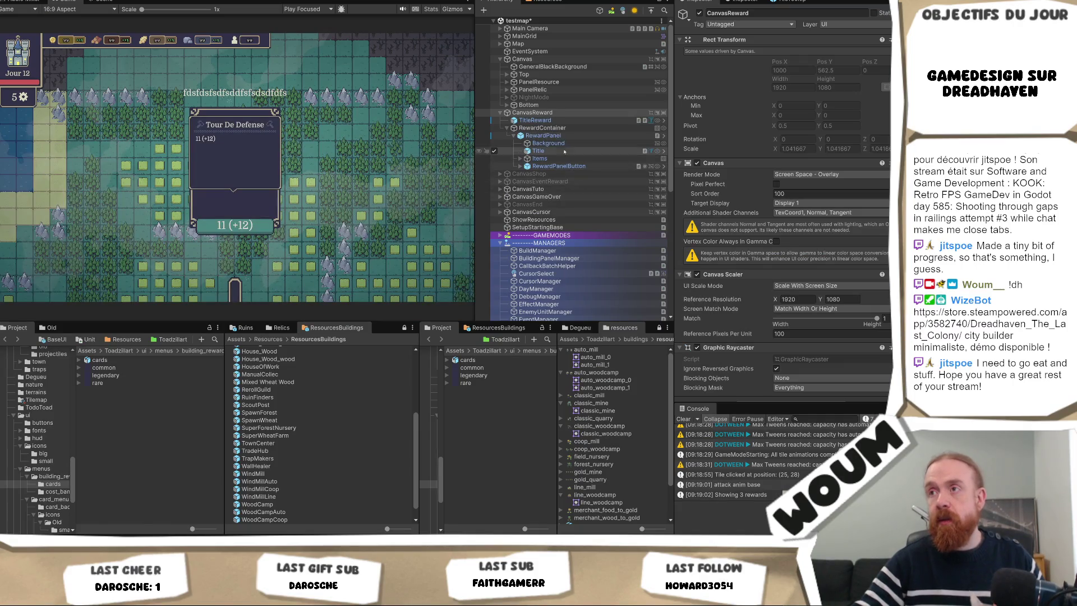
{"action": "left_click", "coordinate": [560, 136]}
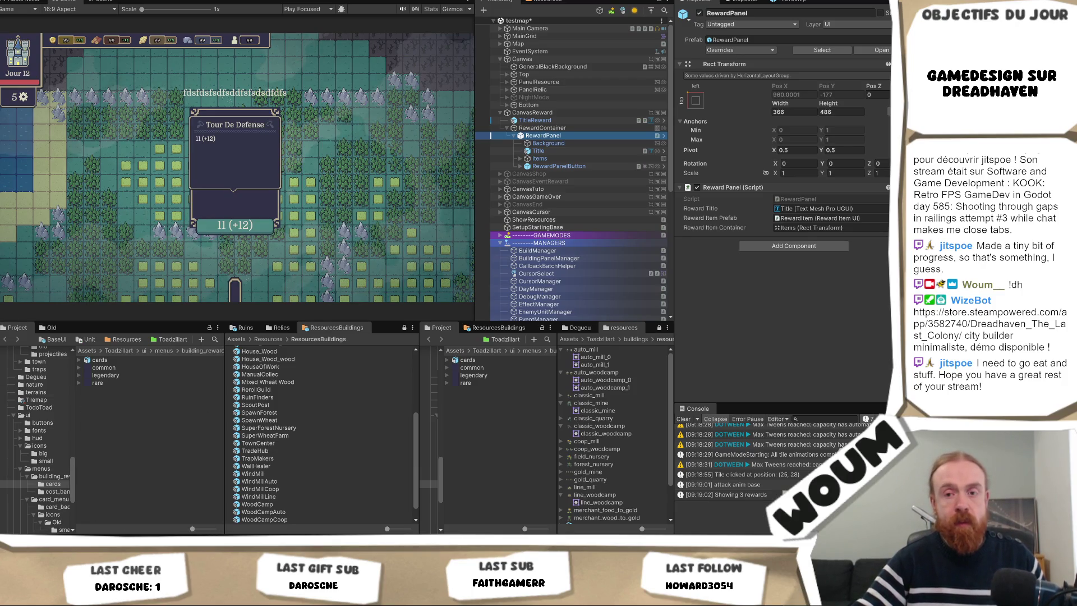
{"action": "key", "text": "alt+Tab"}
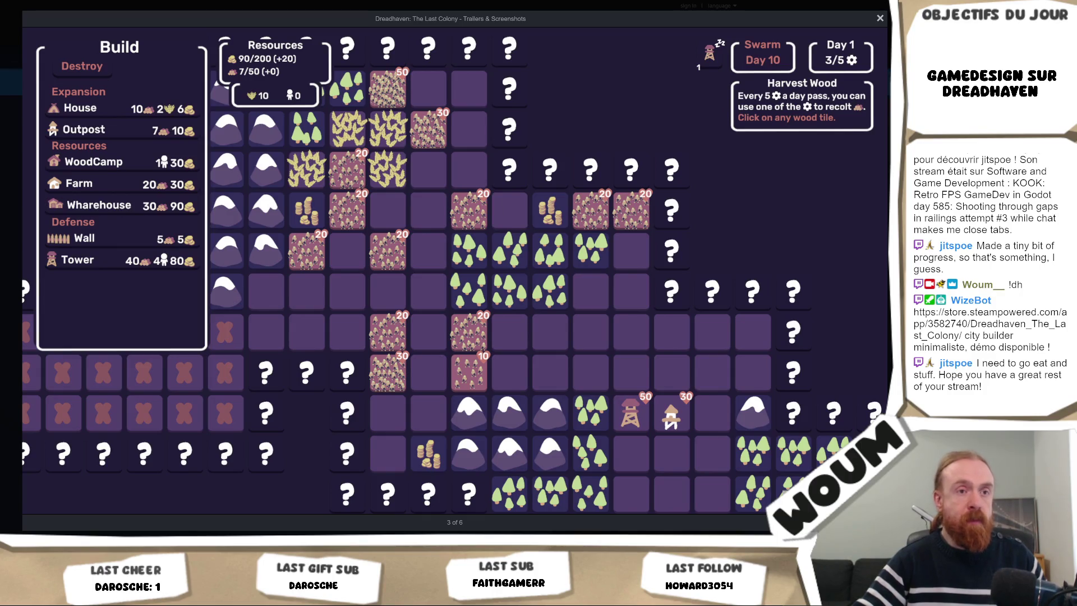
{"action": "key", "text": "alt+Tab"}
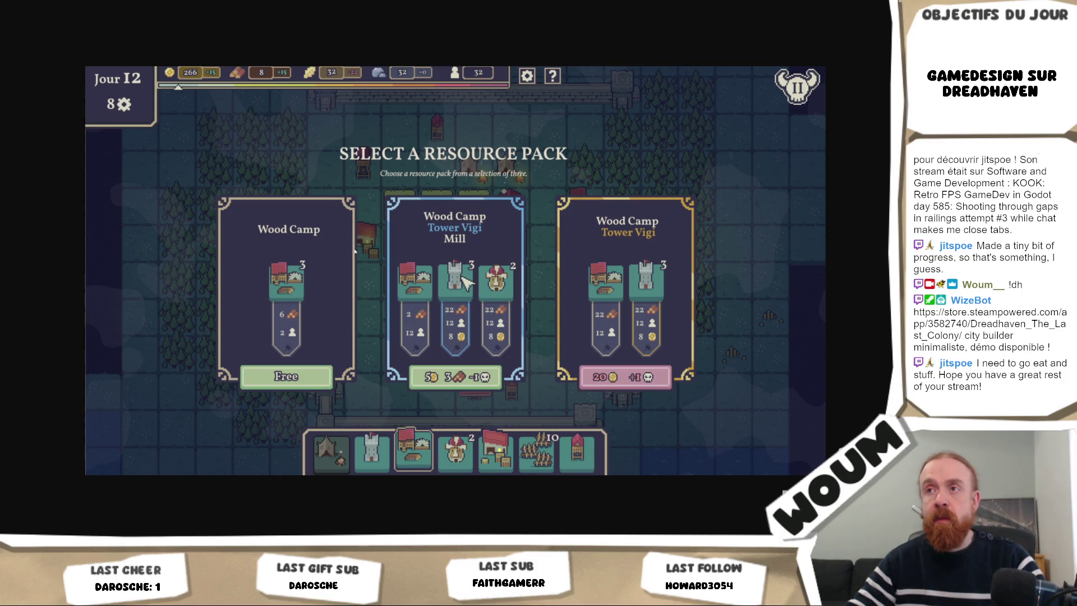
{"action": "mouse_move", "coordinate": [96, 547]}
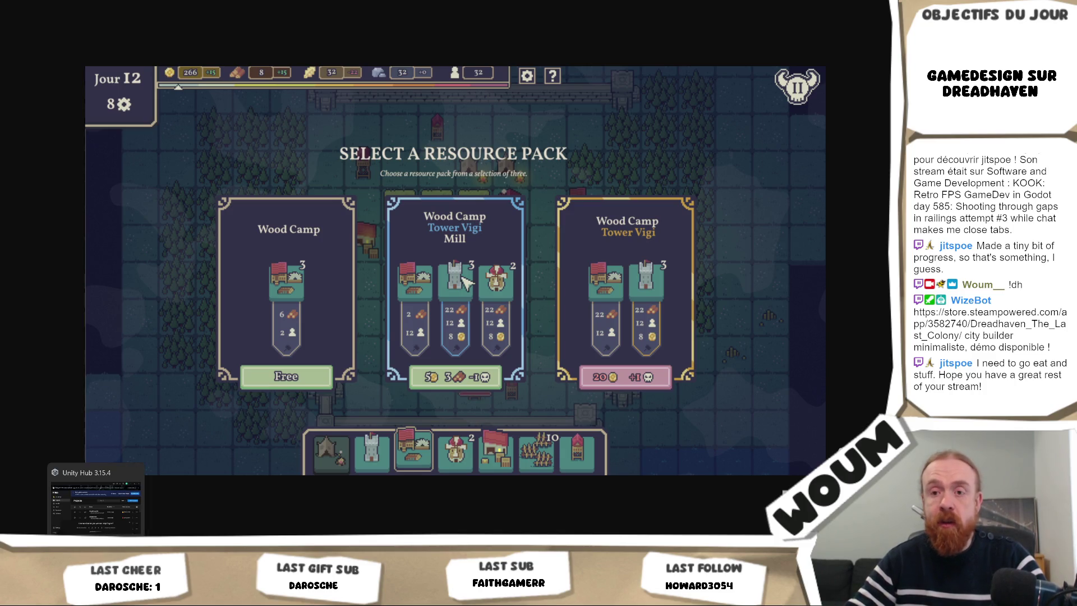
{"action": "key", "text": "alt+Tab"}
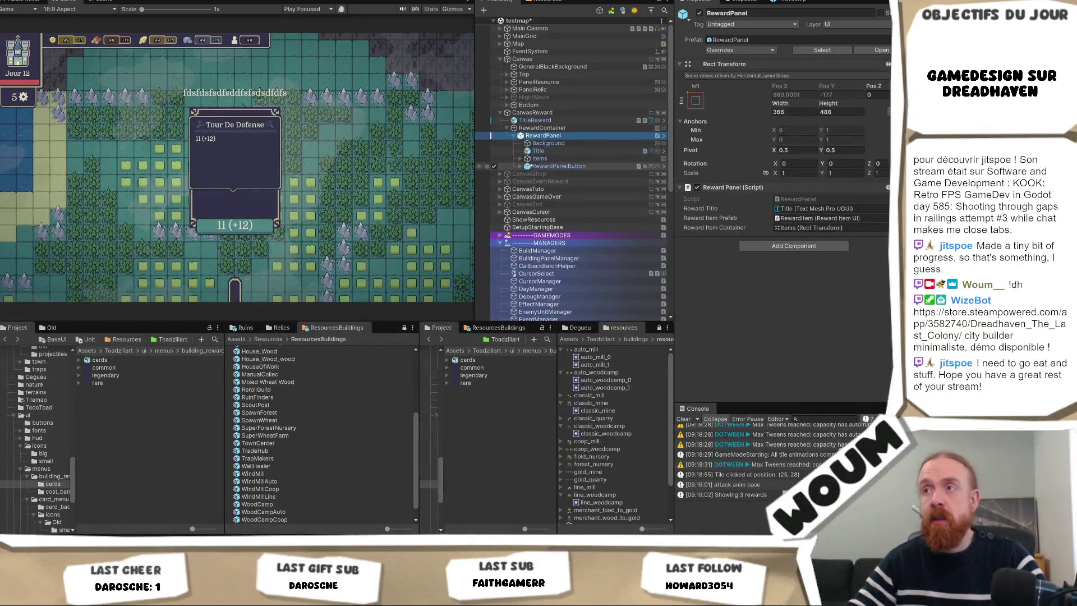
- Inspect the TitleReward text, Background image and reward container settings under RewardPanel
{"action": "left_click", "coordinate": [568, 120]}
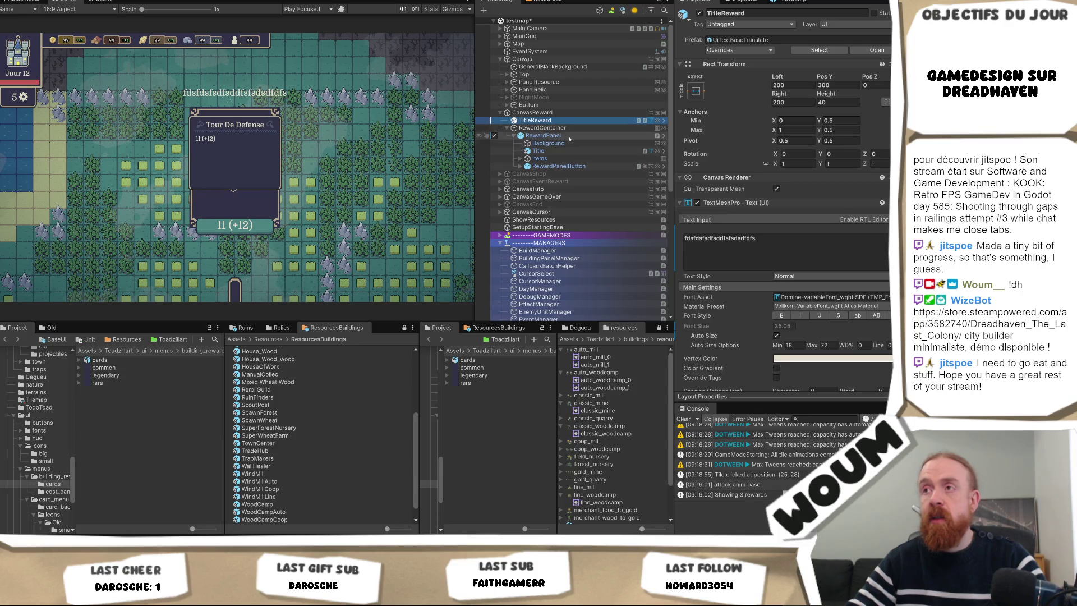
{"action": "left_click", "coordinate": [568, 135]}
{"action": "left_click", "coordinate": [567, 143]}
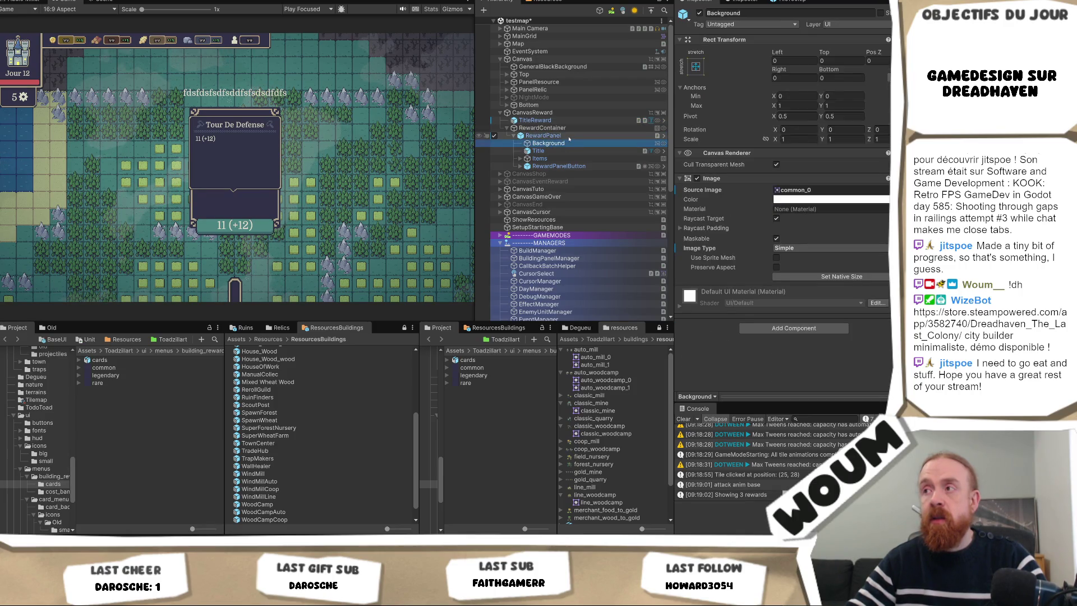
{"action": "left_click", "coordinate": [568, 135]}
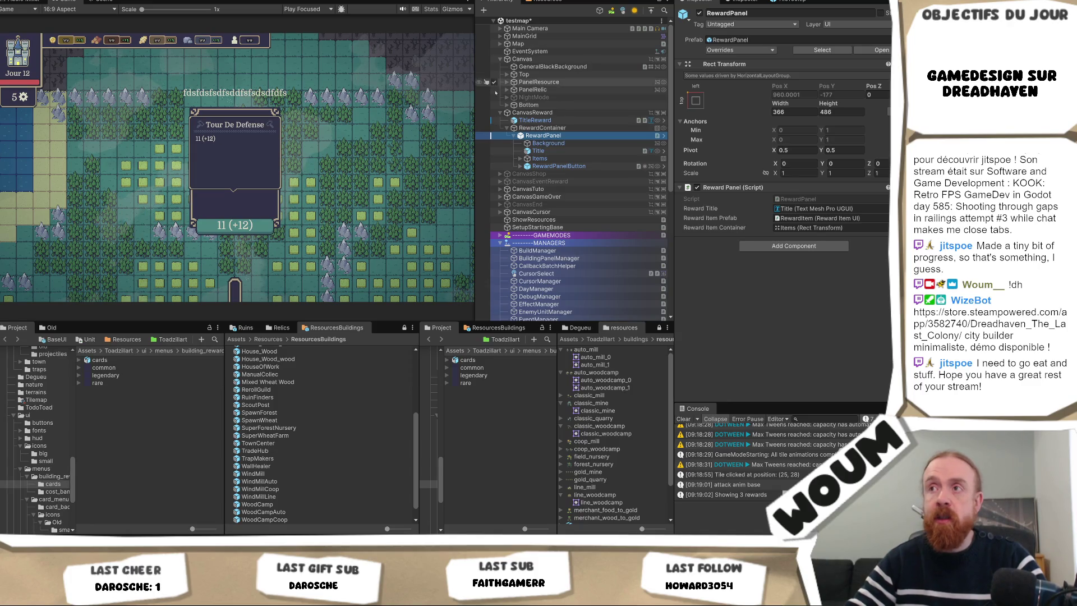
{"action": "left_click", "coordinate": [563, 129]}
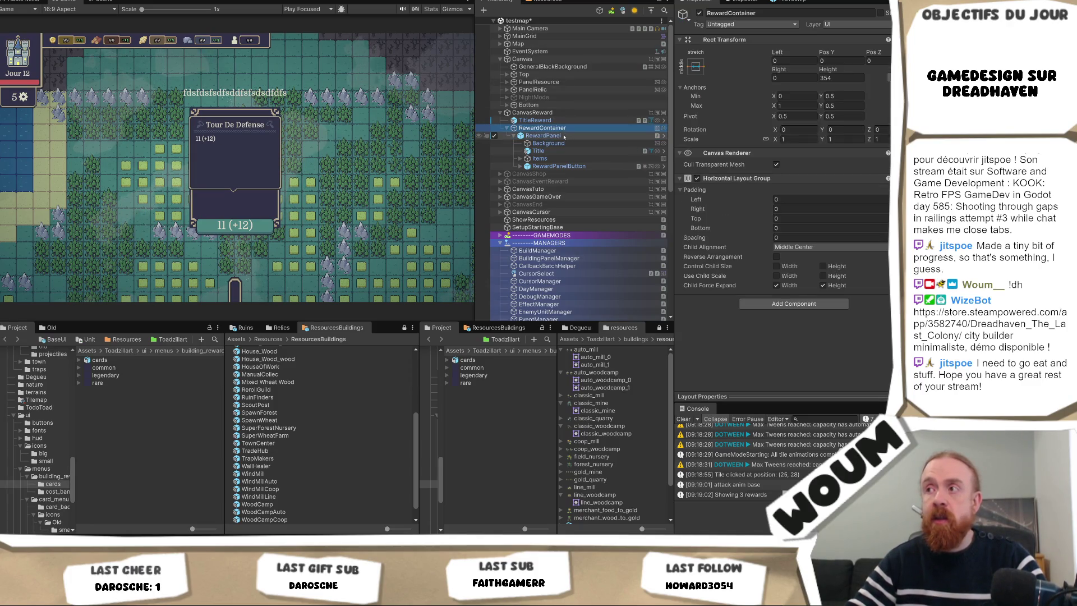
{"action": "left_click", "coordinate": [565, 136]}
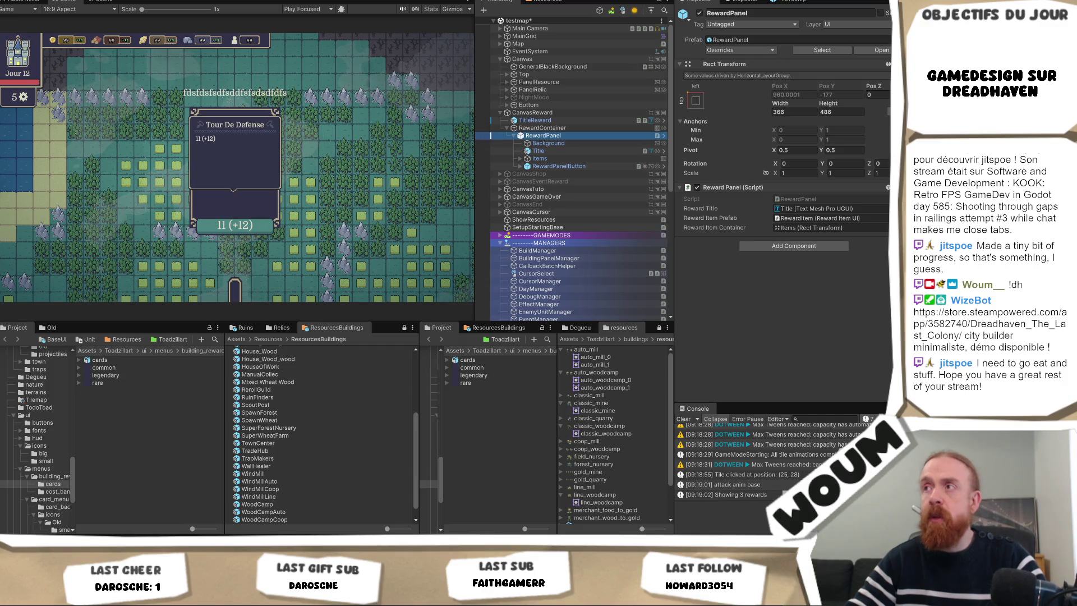
{"action": "left_click", "coordinate": [683, 85]}
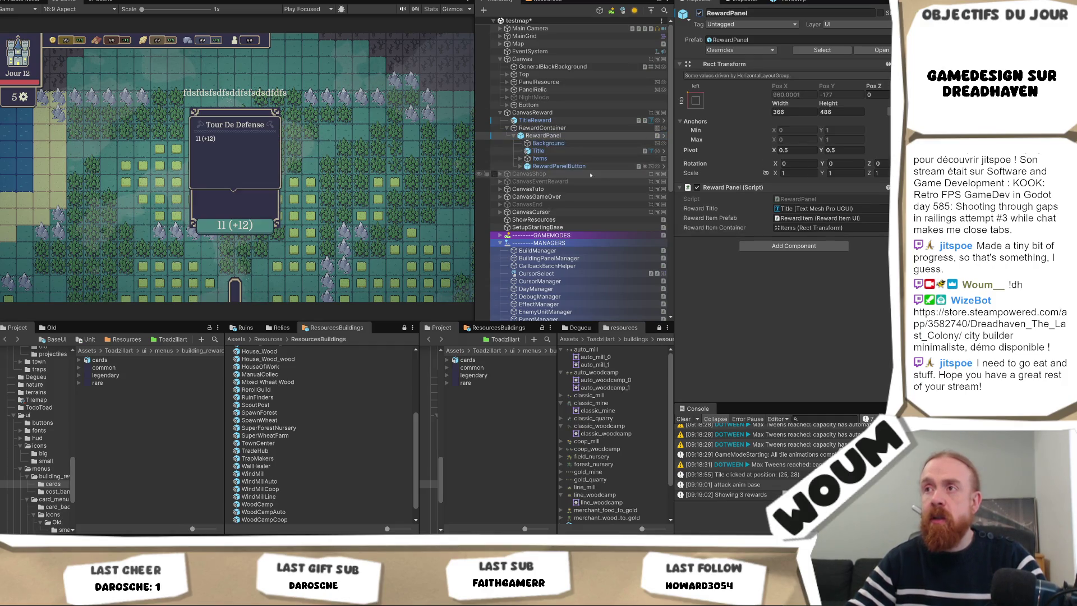
{"action": "scroll", "coordinate": [353, 429], "scroll_direction": "up", "scroll_amount": 5}
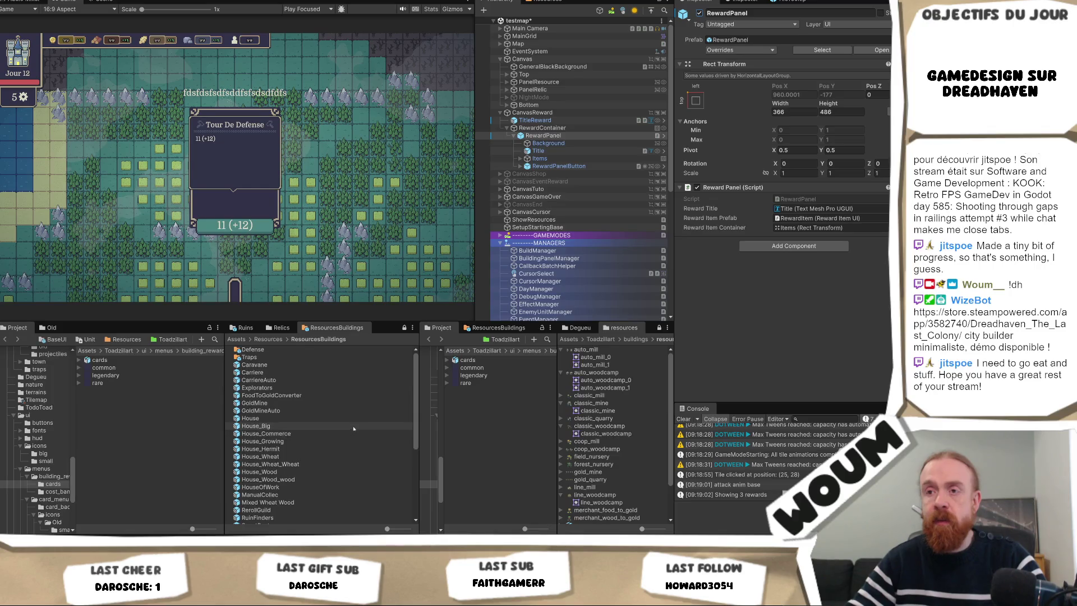
- Locate the RewardPanel prefab asset and deactivate the CanvasReward canvas
{"action": "left_click", "coordinate": [822, 50]}
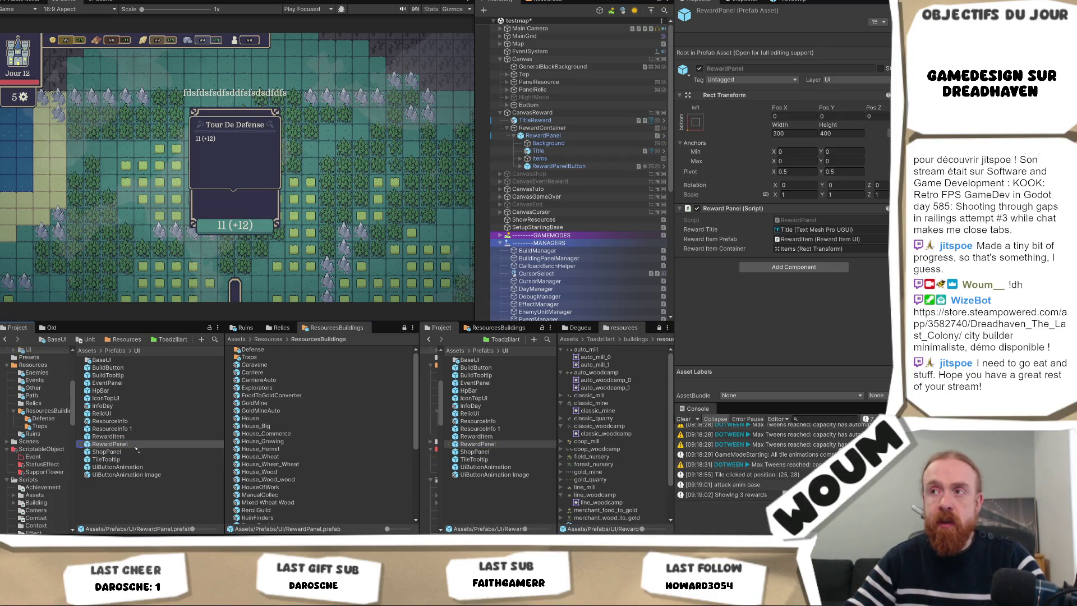
{"action": "left_click", "coordinate": [562, 113]}
{"action": "left_click", "coordinate": [699, 12]}
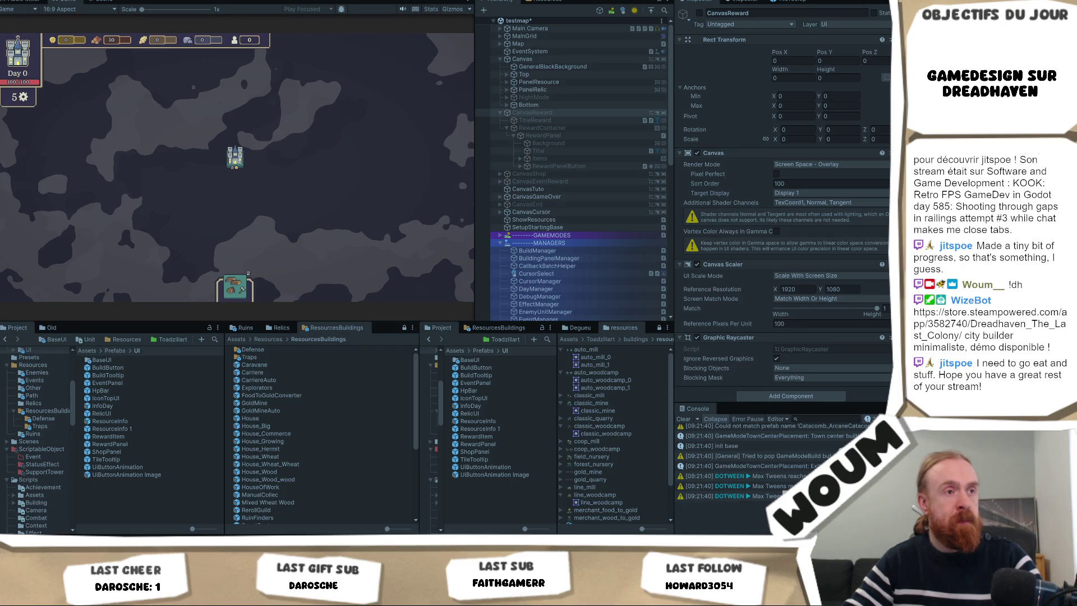
- Advance the game, expand CanvasEventReward, exit Play mode and activate it with Alt+Shift+A
{"action": "left_click", "coordinate": [327, 112]}
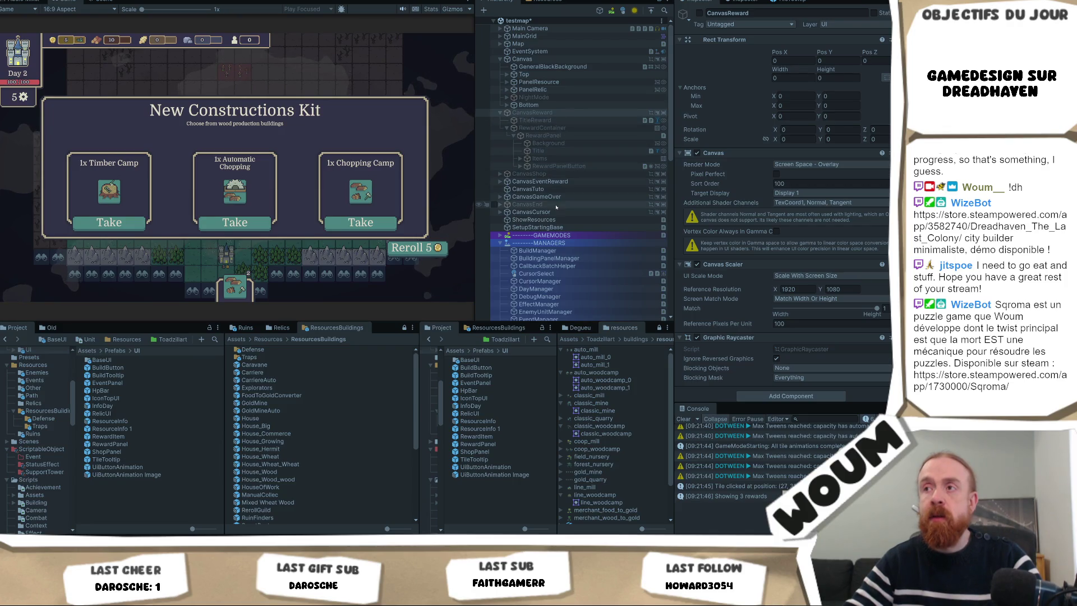
{"action": "left_click", "coordinate": [509, 182]}
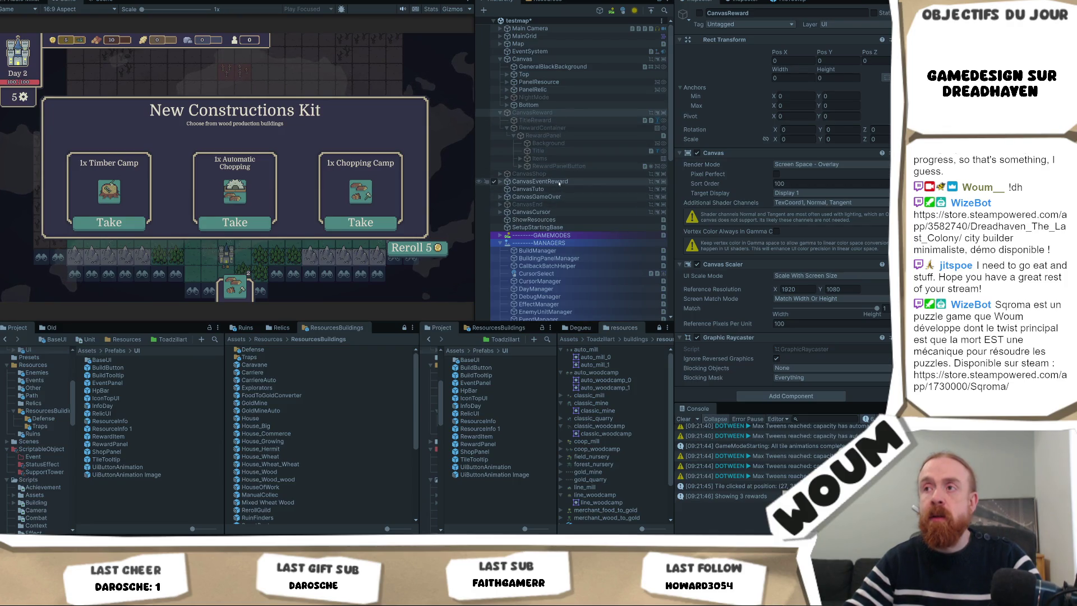
{"action": "left_click", "coordinate": [501, 182]}
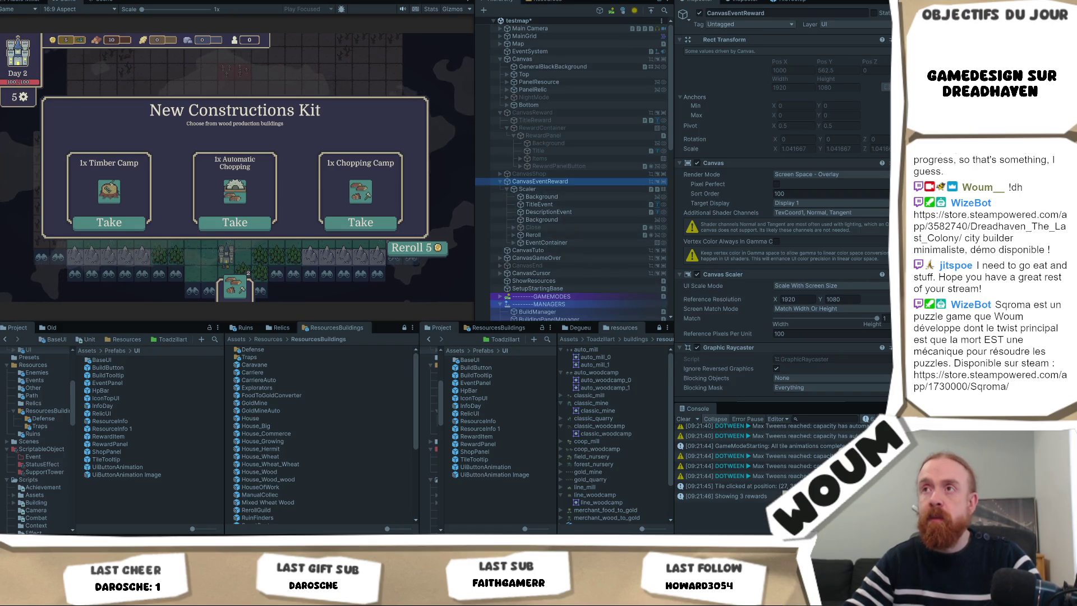
{"action": "key", "text": "ctrl+p"}
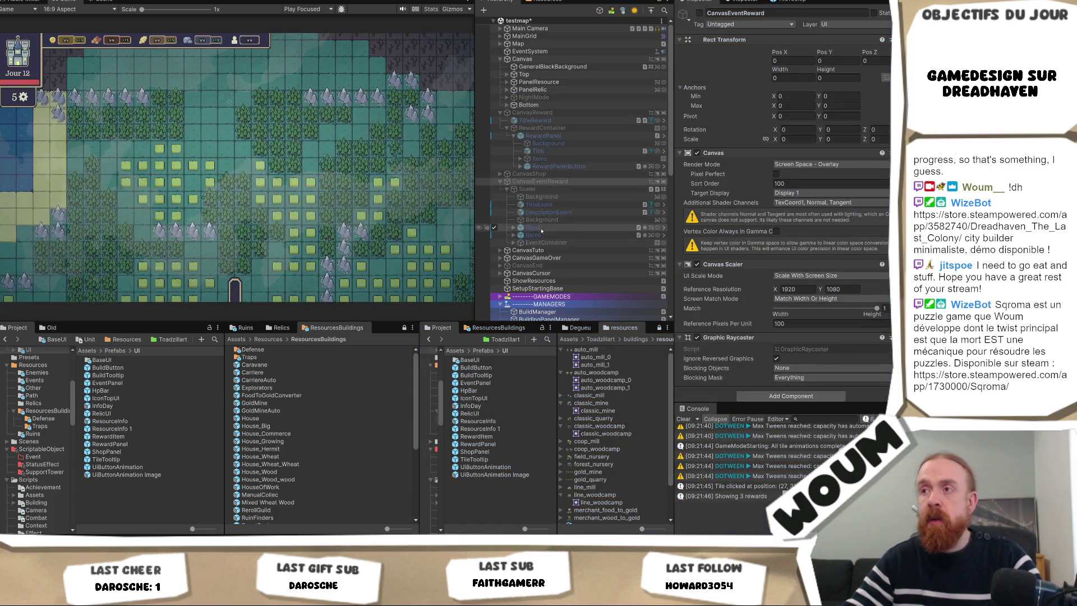
{"action": "key", "text": "alt+shift+a"}
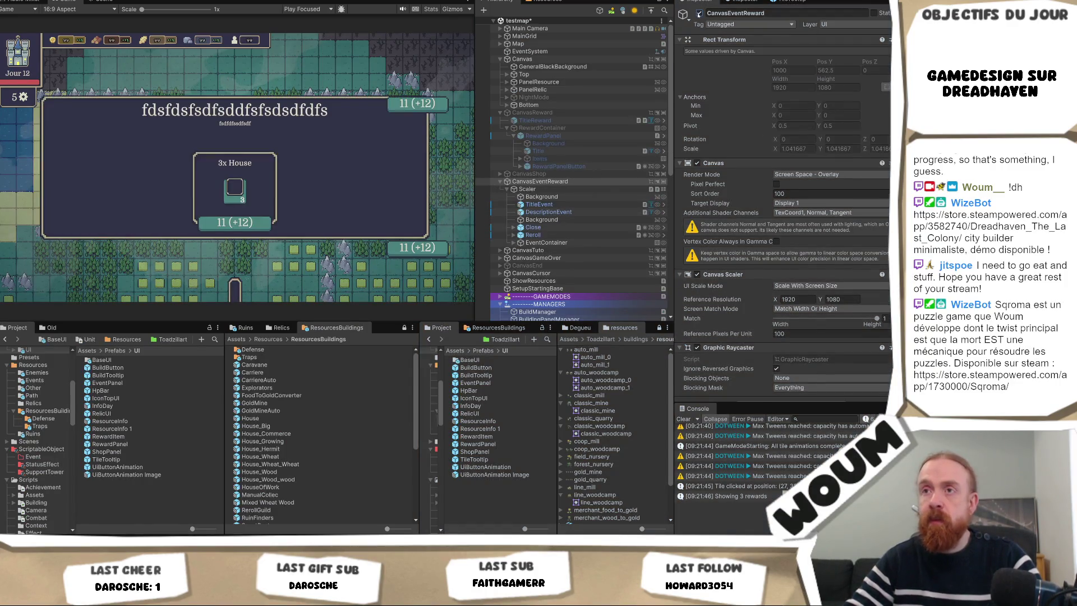
- Disable the event dialog's Scaler > Background backdrop
{"action": "left_click", "coordinate": [542, 196]}
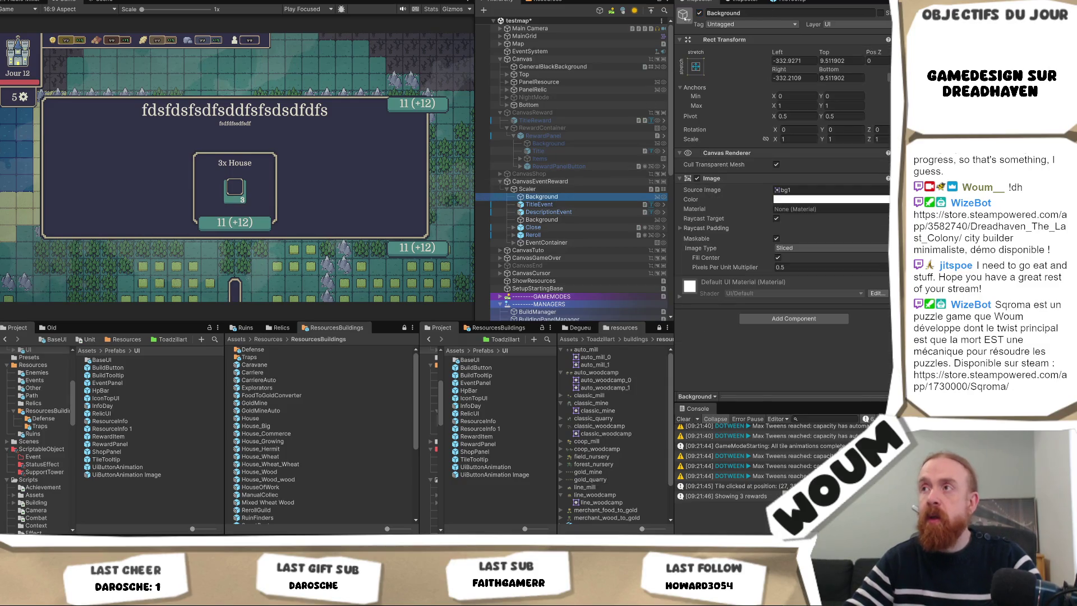
{"action": "left_click", "coordinate": [699, 13]}
{"action": "right_click", "coordinate": [699, 13]}
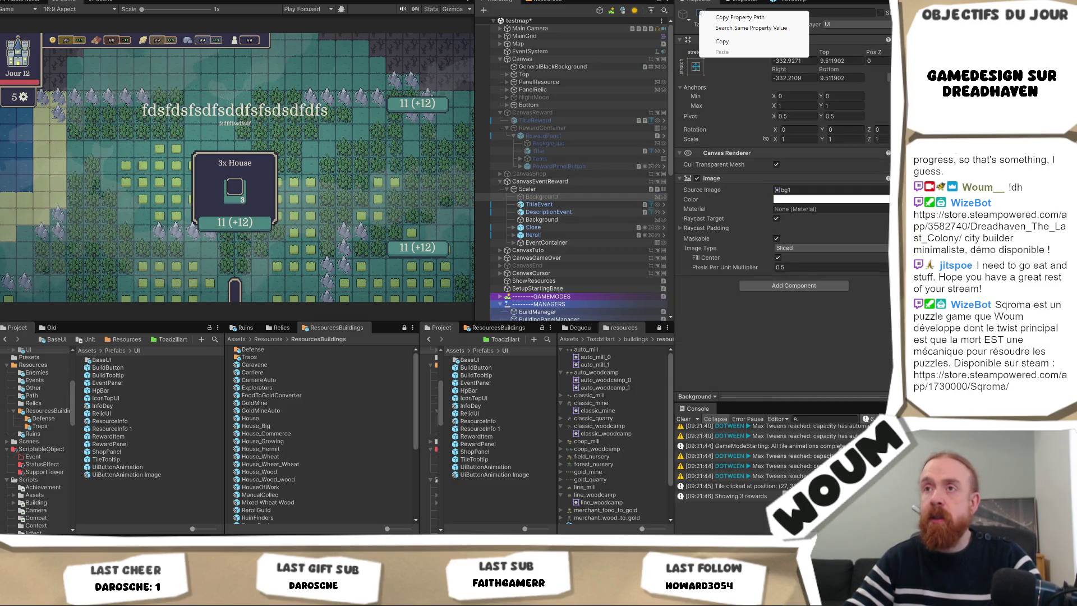
{"action": "left_click", "coordinate": [558, 206]}
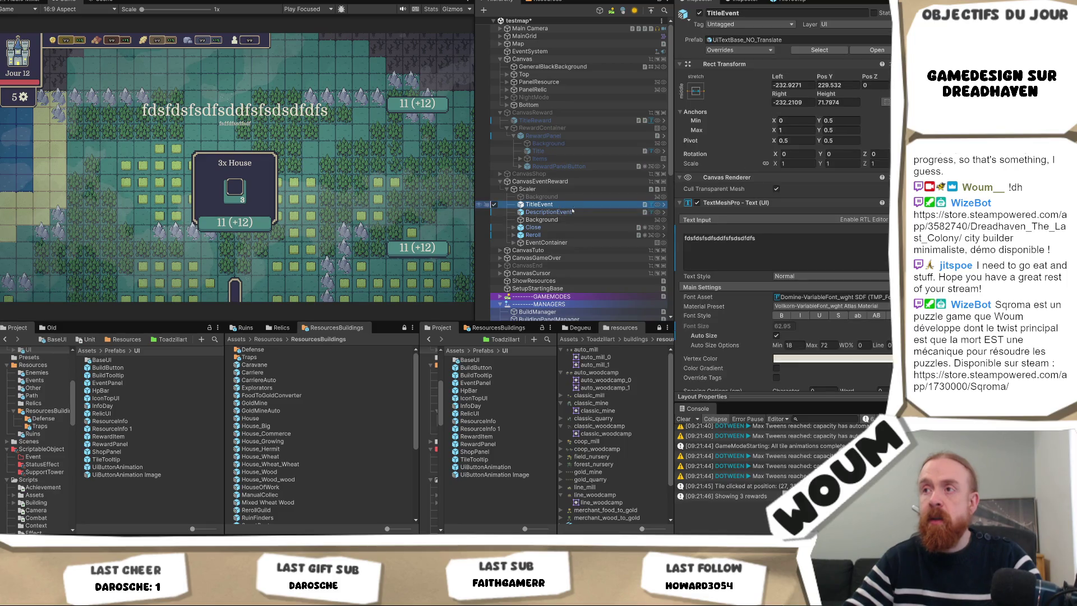
{"action": "left_click", "coordinate": [561, 219]}
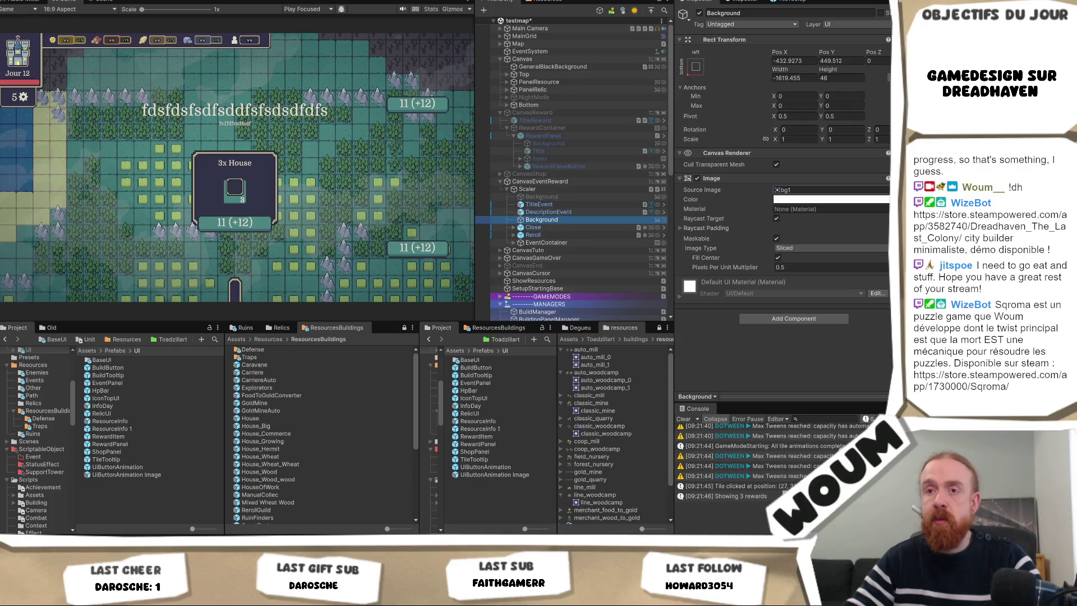
- Set the common, legendary and rare card textures' Sprite Mode to Single
{"action": "left_click", "coordinate": [575, 144]}
{"action": "left_click", "coordinate": [797, 190]}
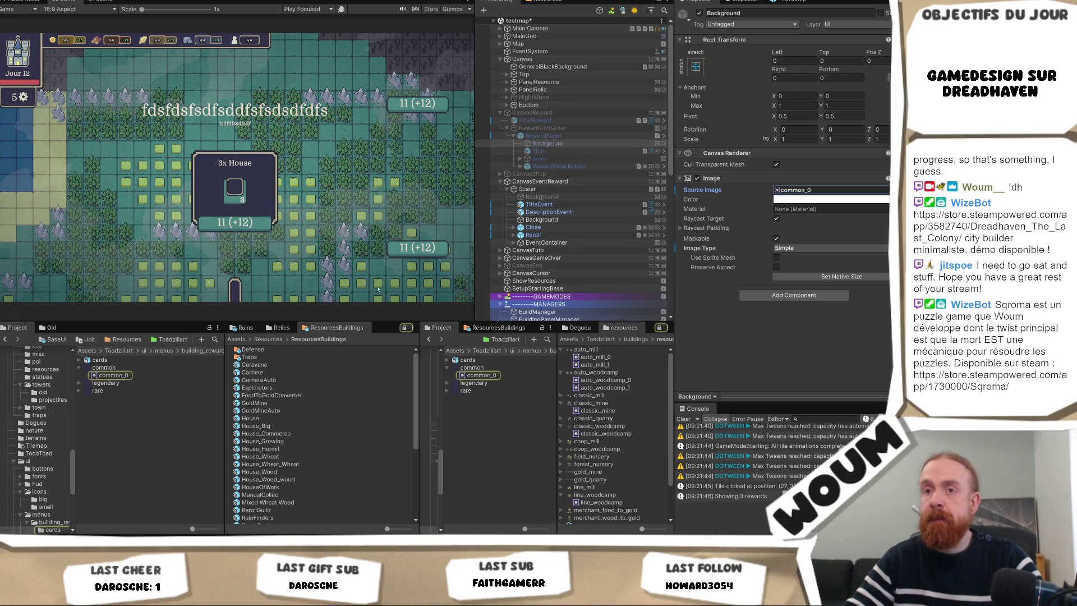
{"action": "left_click", "coordinate": [105, 367]}
{"action": "left_click", "coordinate": [101, 390], "text": "shift"}
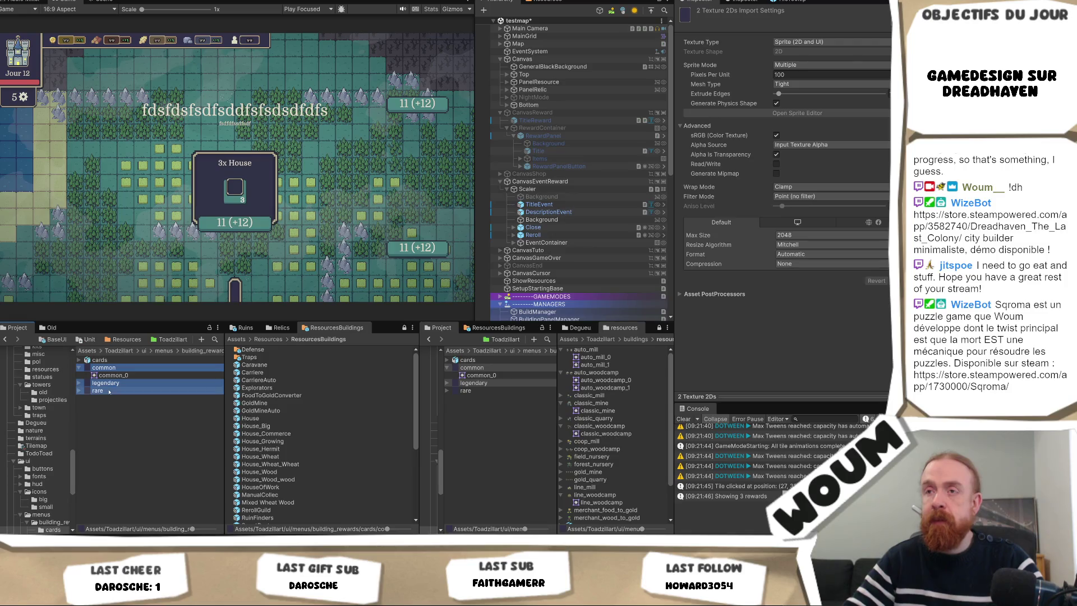
{"action": "left_click", "coordinate": [802, 65]}
{"action": "left_click", "coordinate": [799, 76]}
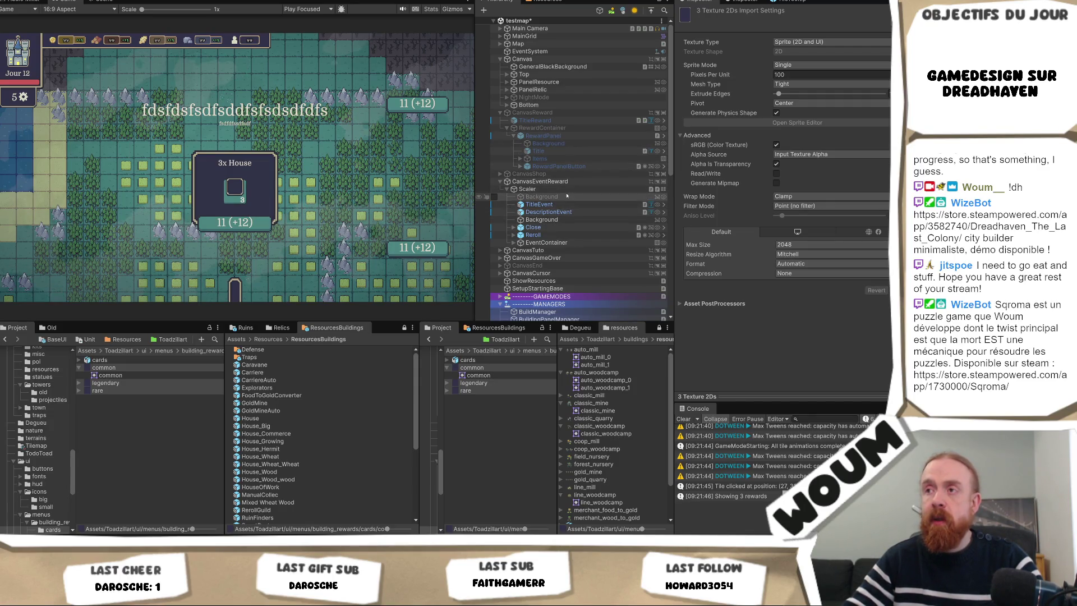
- Assign the common sprite to EventPanel > Background's Source Image
{"action": "left_click", "coordinate": [561, 220]}
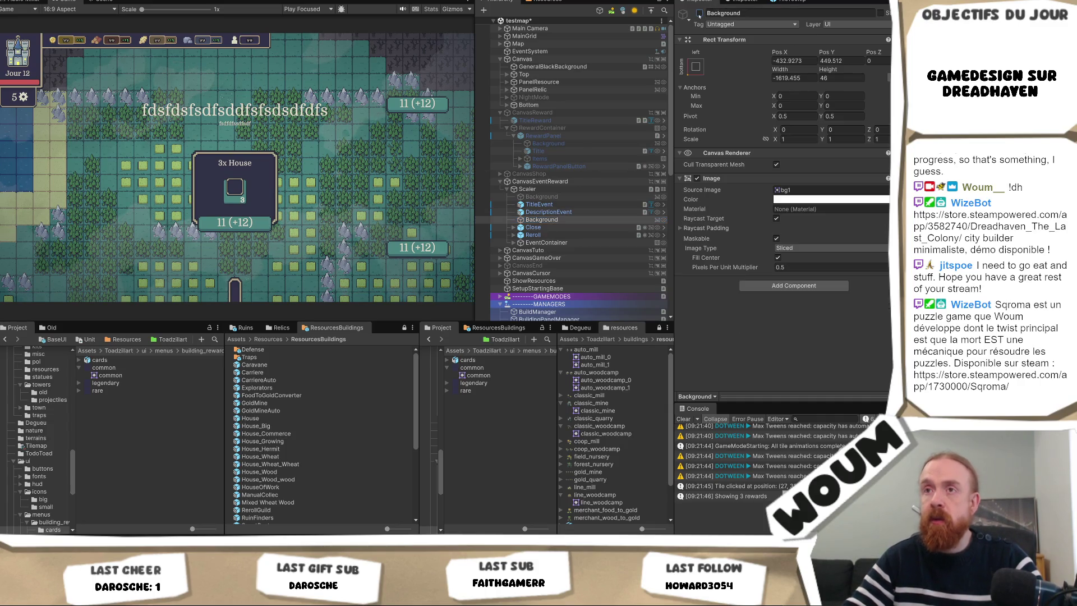
{"action": "left_click", "coordinate": [547, 242]}
{"action": "left_click", "coordinate": [513, 242]}
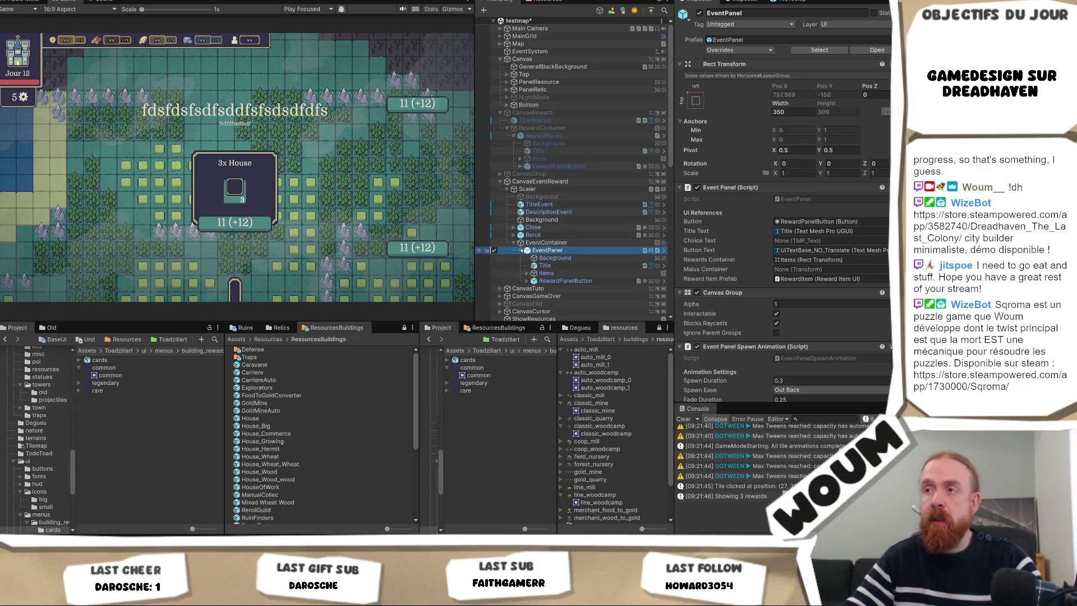
{"action": "left_click", "coordinate": [520, 250]}
{"action": "left_click", "coordinate": [555, 258]}
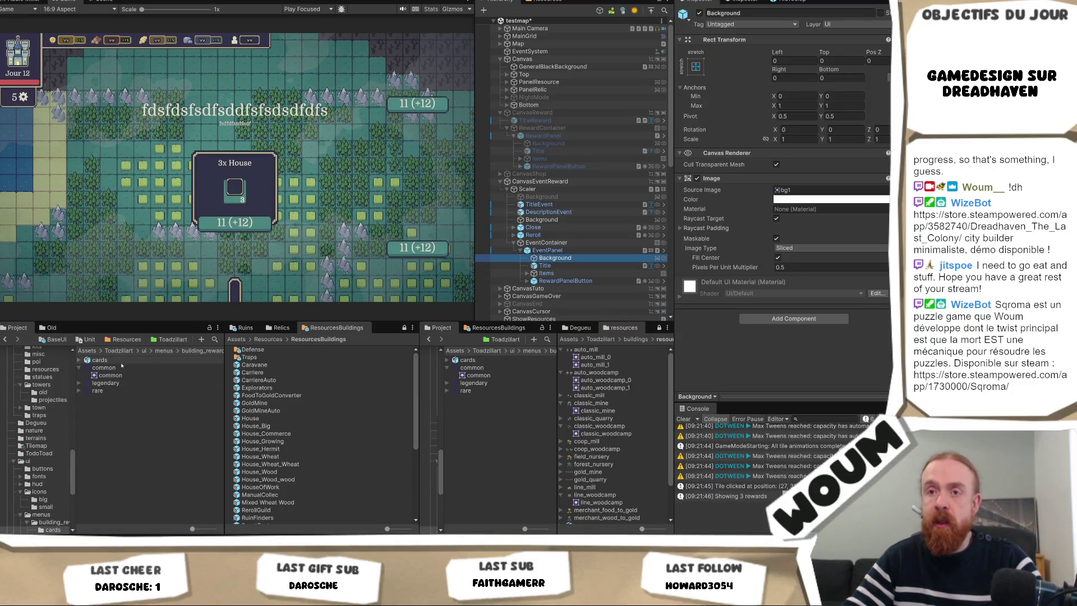
{"action": "left_click", "coordinate": [828, 209]}
{"action": "left_click_drag", "start_coordinate": [818, 193], "coordinate": [815, 193]}
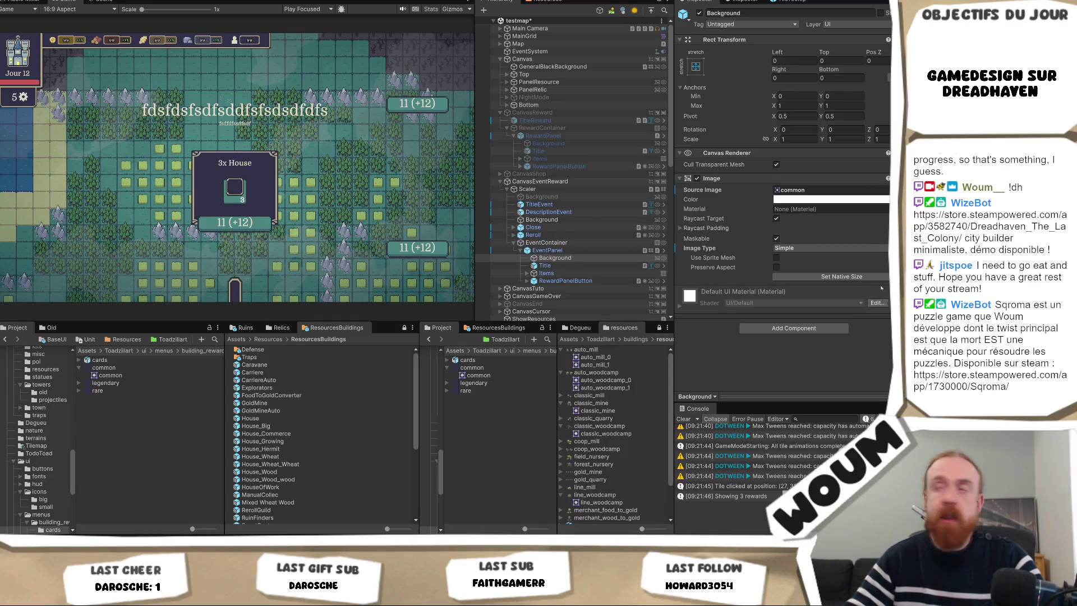
- Set the EventPanel card width to 366 and the EventContainer height to 486
{"action": "left_click", "coordinate": [547, 250]}
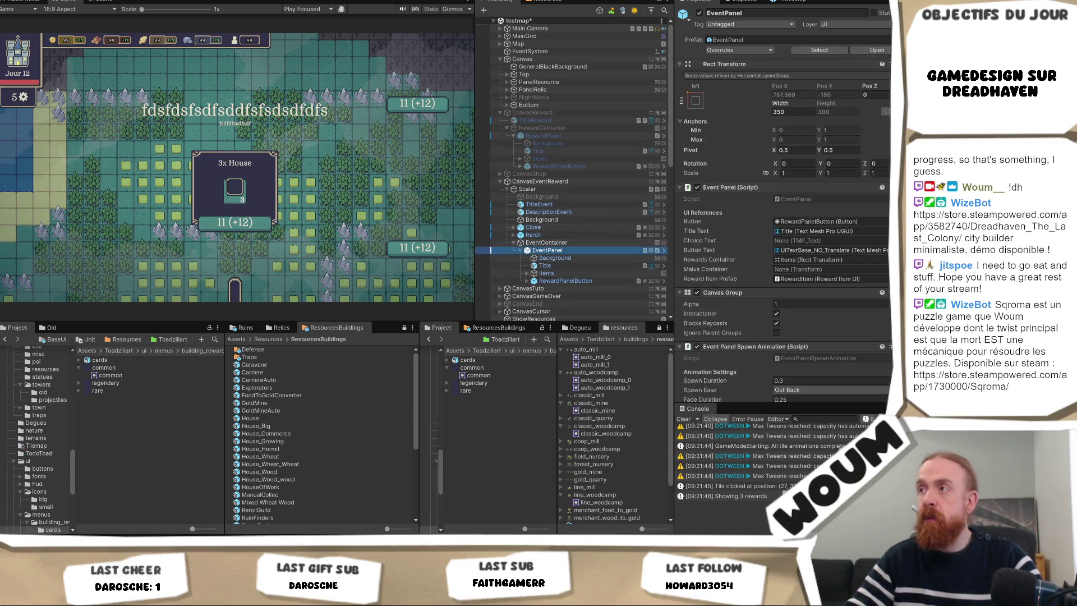
{"action": "left_click", "coordinate": [804, 112]}
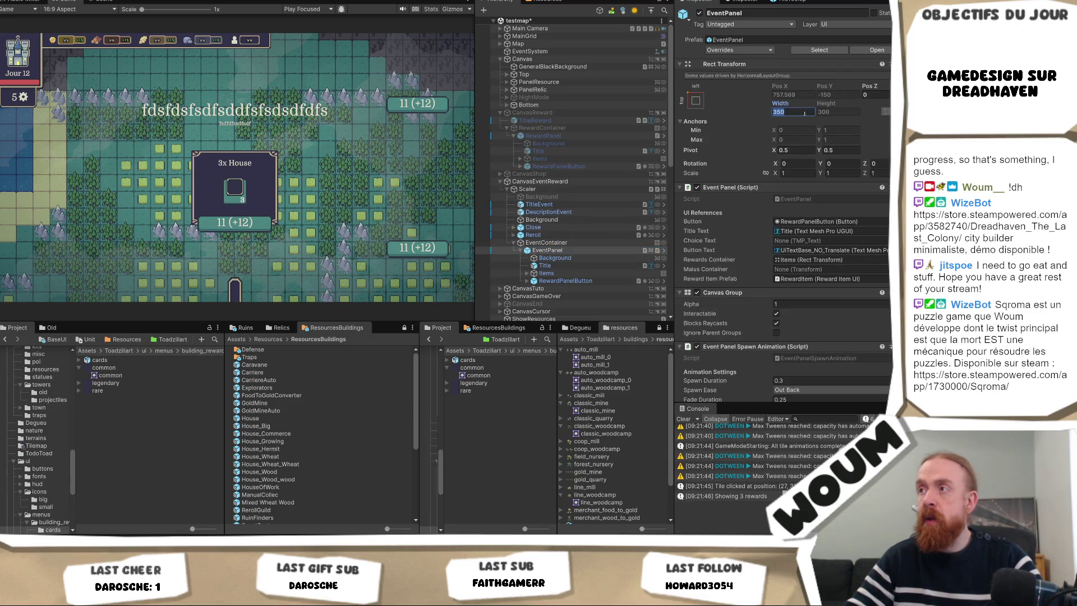
{"action": "type", "text": "366"}
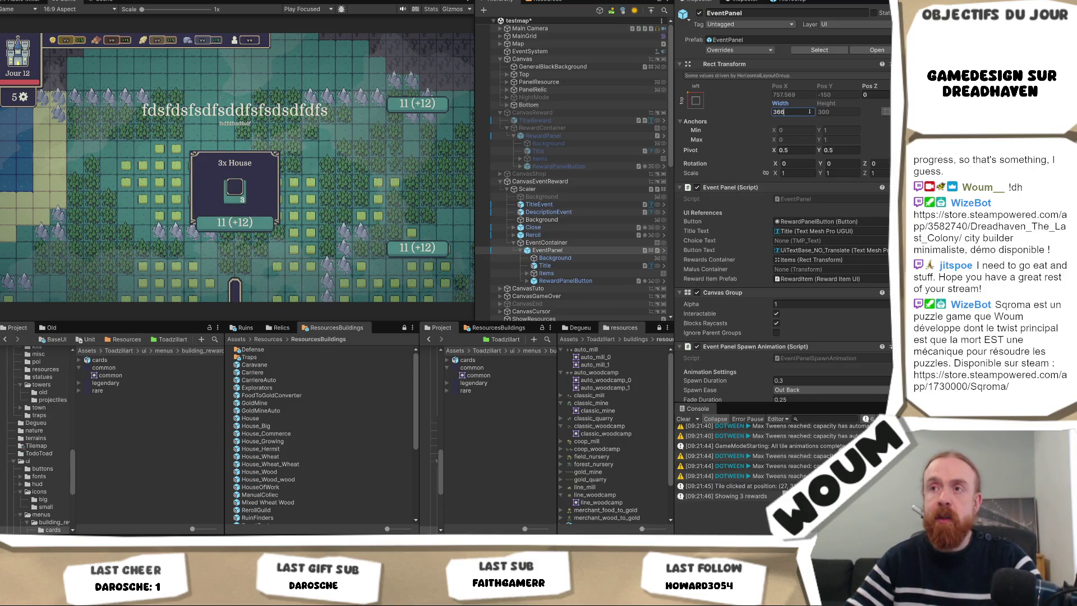
{"action": "left_click", "coordinate": [538, 242]}
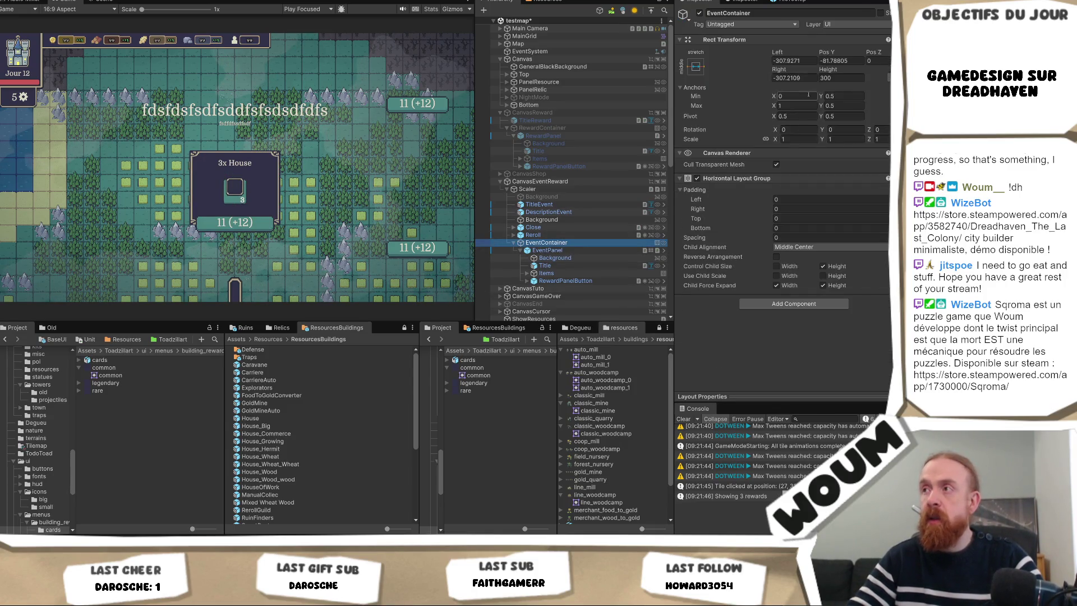
{"action": "left_click", "coordinate": [841, 79]}
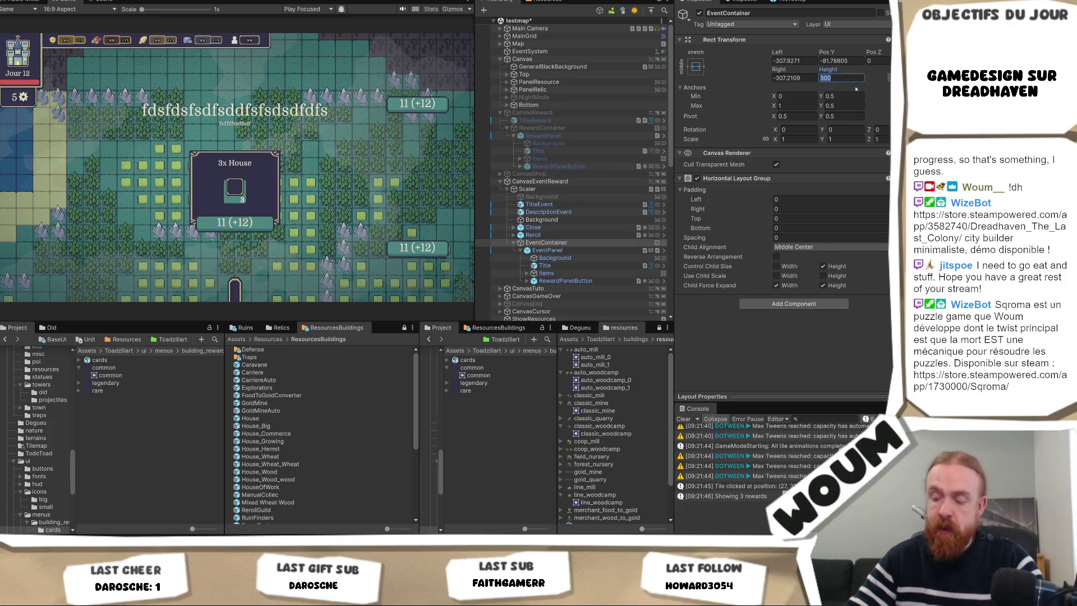
{"action": "type", "text": "486"}
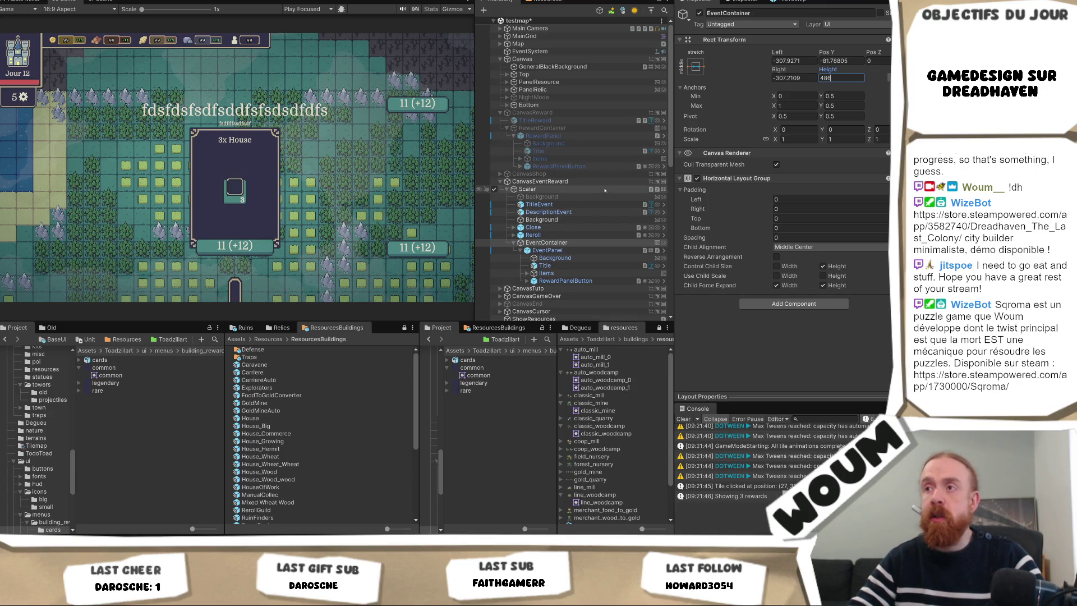
{"action": "left_click", "coordinate": [550, 205]}
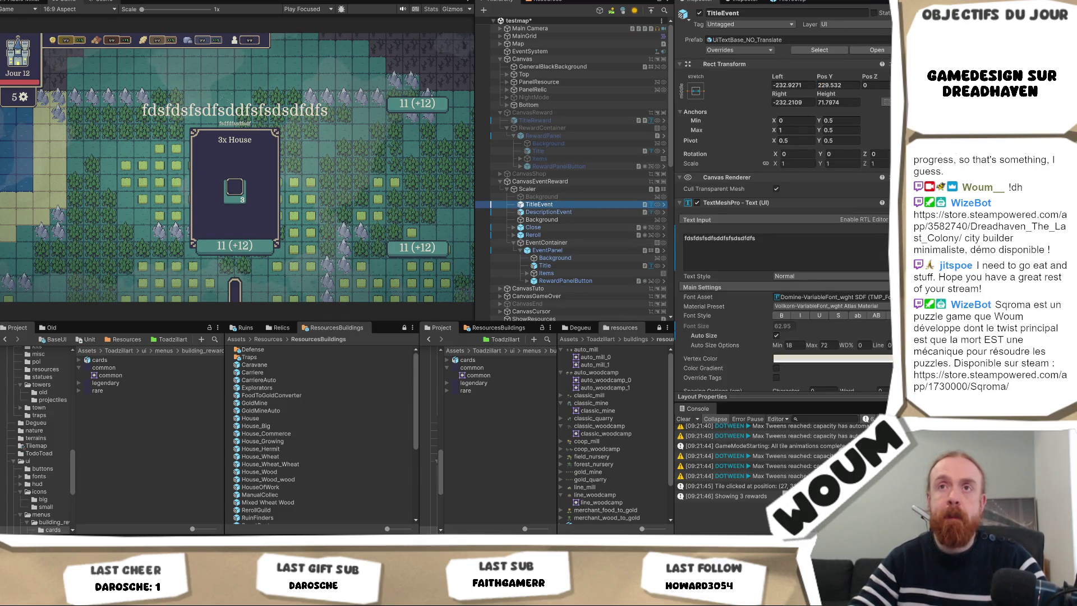
{"action": "left_click", "coordinate": [102, 1]}
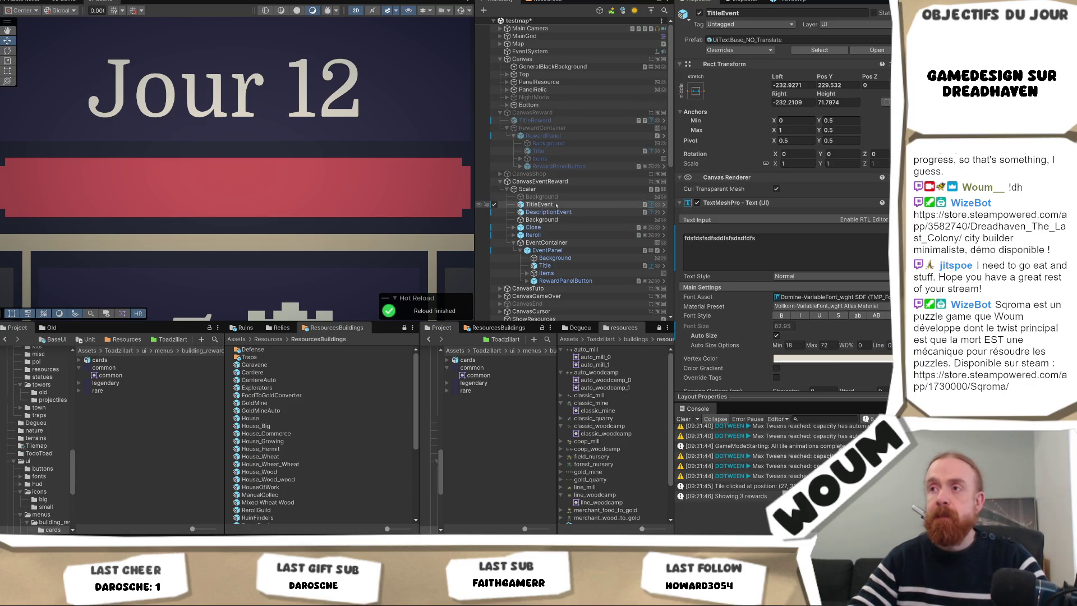
- Raise TitleEvent to Pos Y 314 and DescriptionEvent to Pos Y 203, then view the running game
{"action": "double_click", "coordinate": [538, 205]}
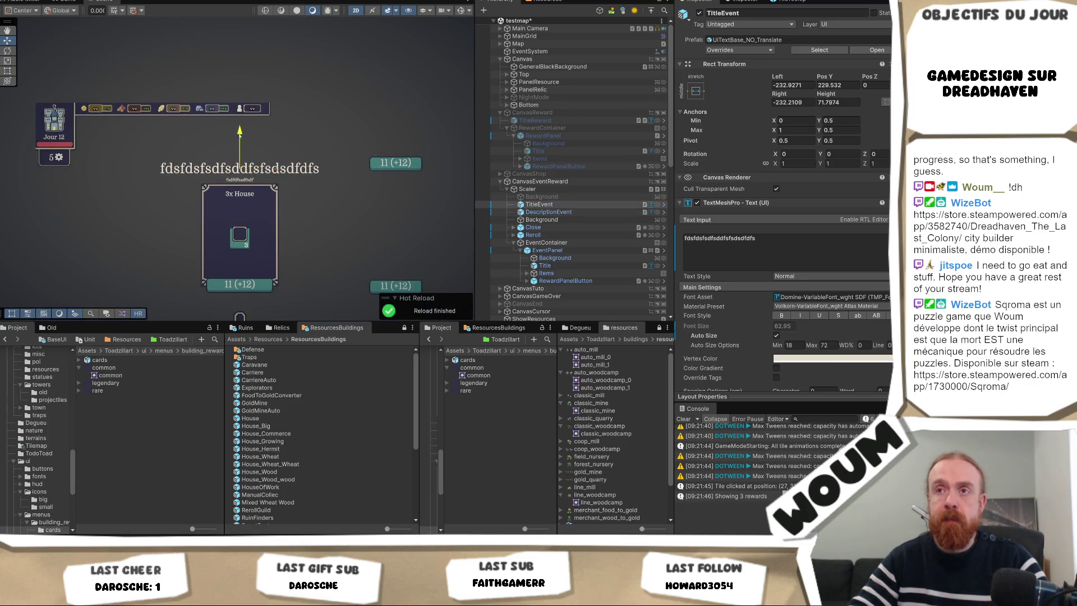
{"action": "left_click_drag", "start_coordinate": [240, 129], "coordinate": [239, 112]}
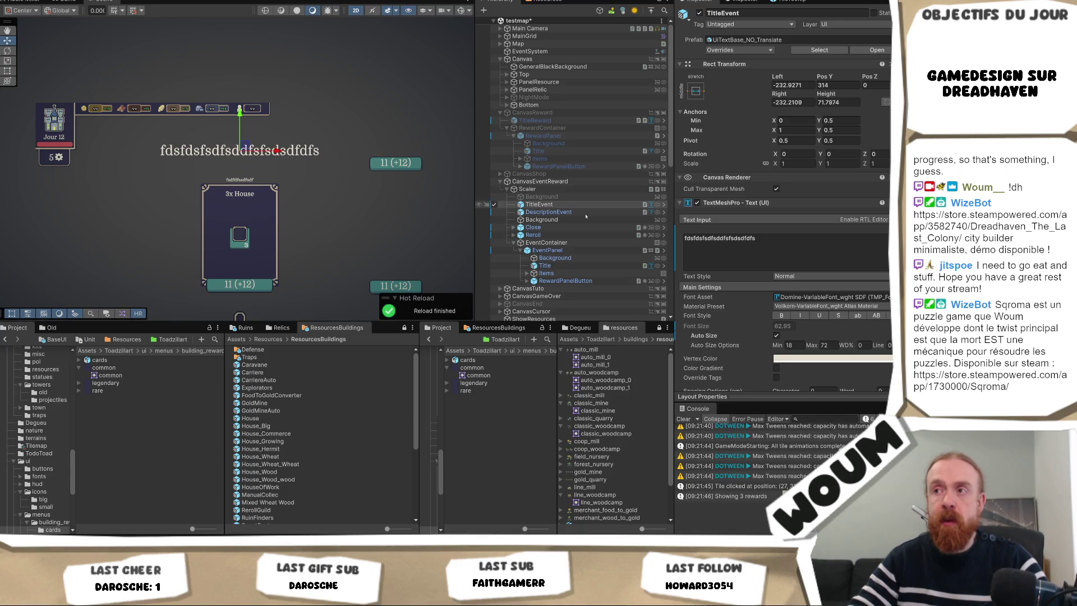
{"action": "left_click", "coordinate": [548, 212]}
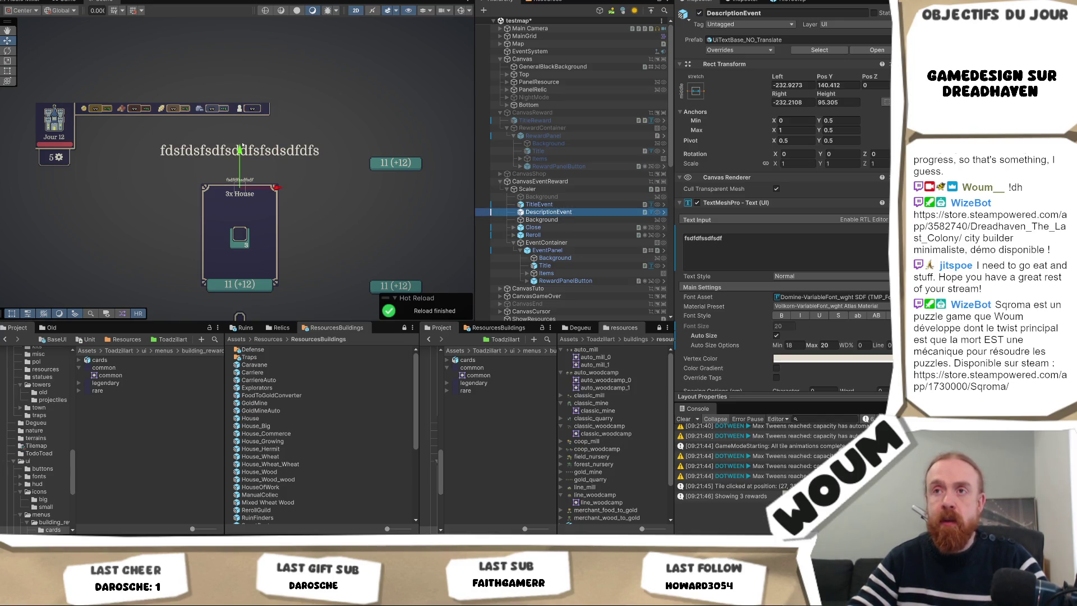
{"action": "left_click_drag", "start_coordinate": [240, 150], "coordinate": [240, 138]}
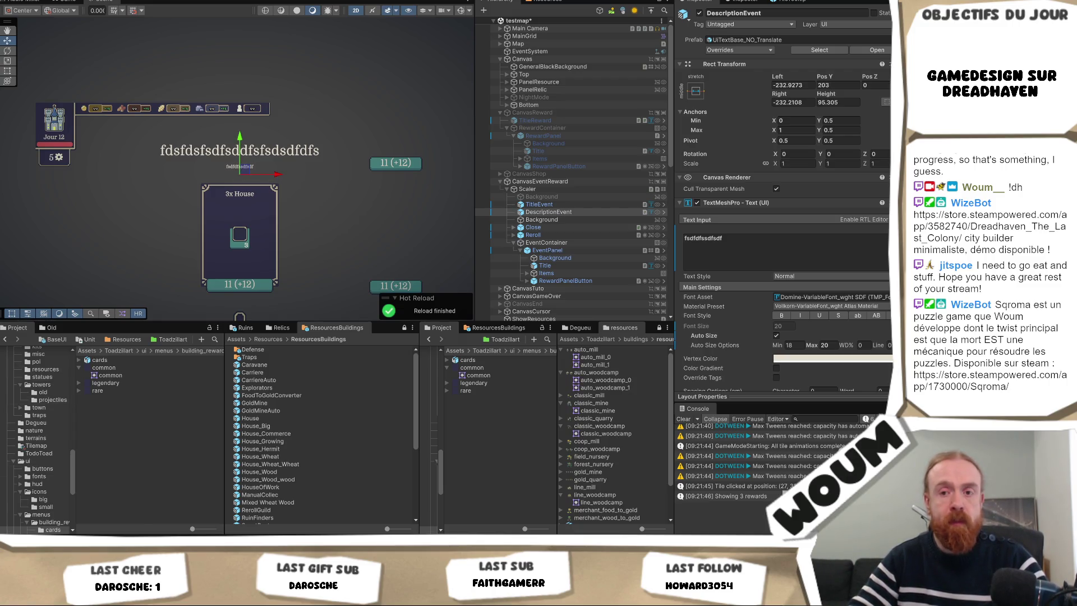
{"action": "left_click", "coordinate": [83, 525]}
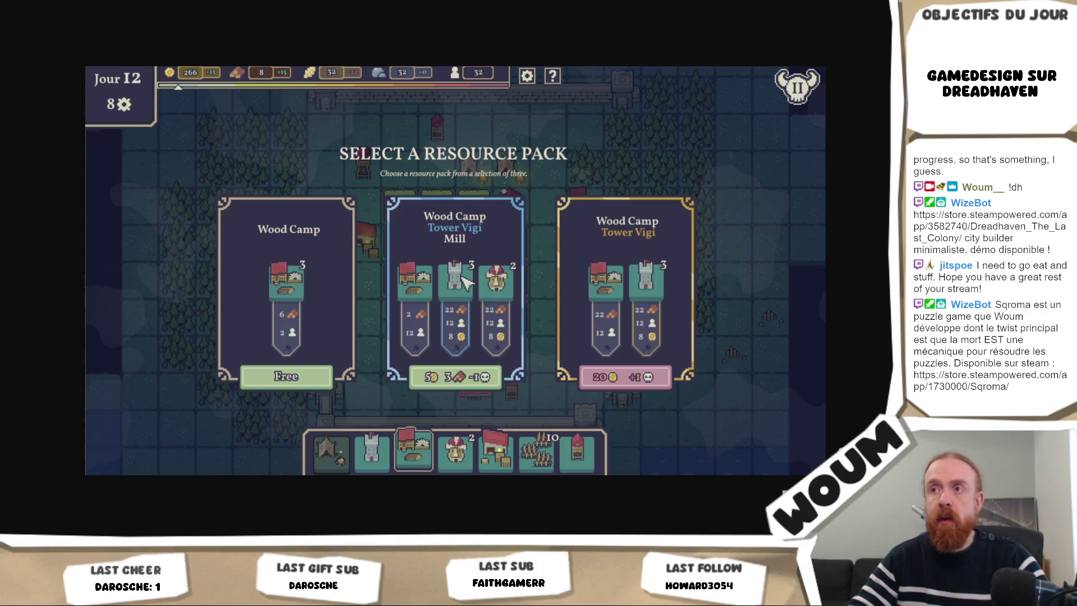
- Select and expand RewardPanelButton (Pos Y 5.7, height 80), comparing against the running game
{"action": "key", "text": "alt+Tab"}
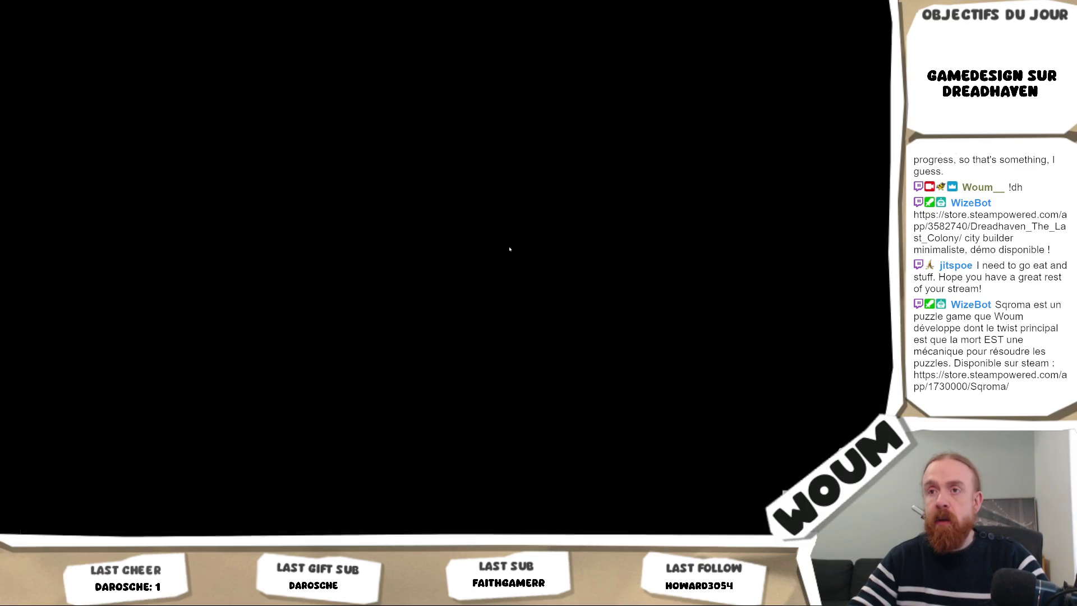
{"action": "key", "text": "alt+Tab"}
{"action": "key", "text": "alt+Tab"}
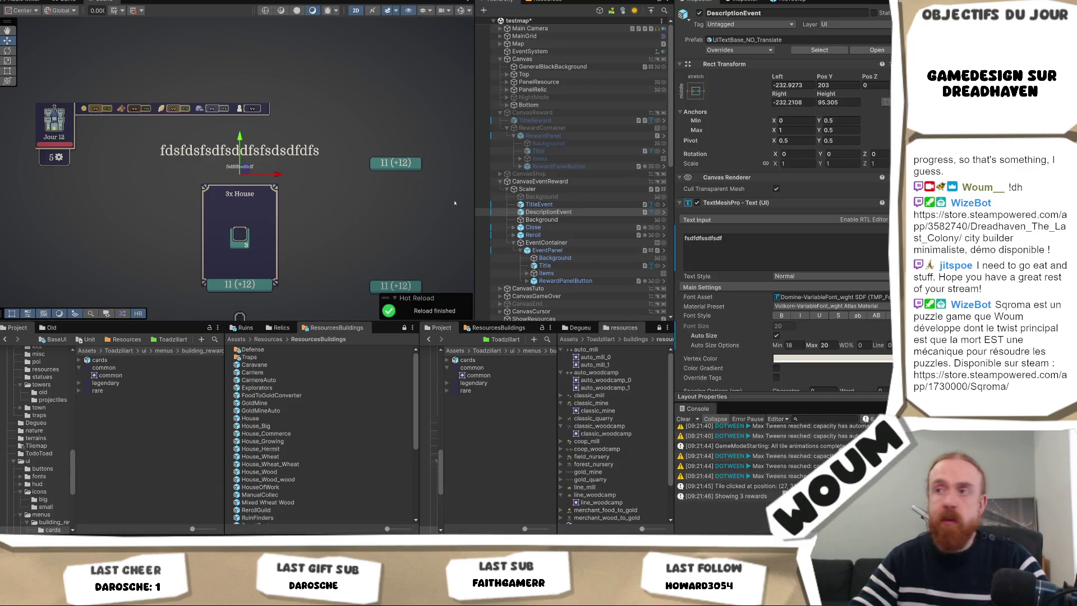
{"action": "left_click", "coordinate": [531, 281]}
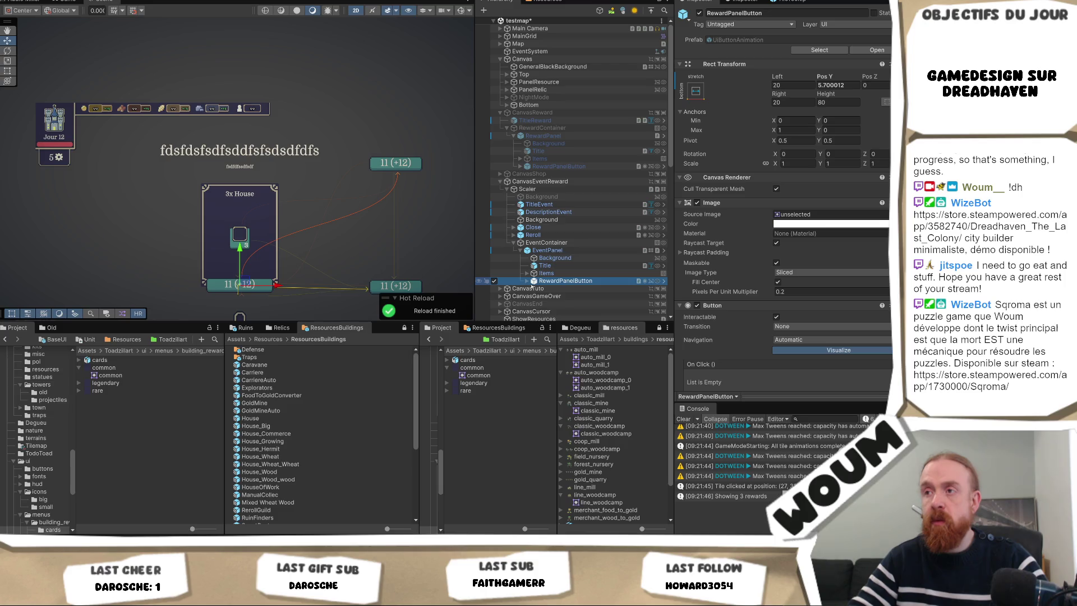
{"action": "left_click", "coordinate": [527, 281]}
{"action": "scroll", "coordinate": [542, 241], "scroll_direction": "down", "scroll_amount": 3}
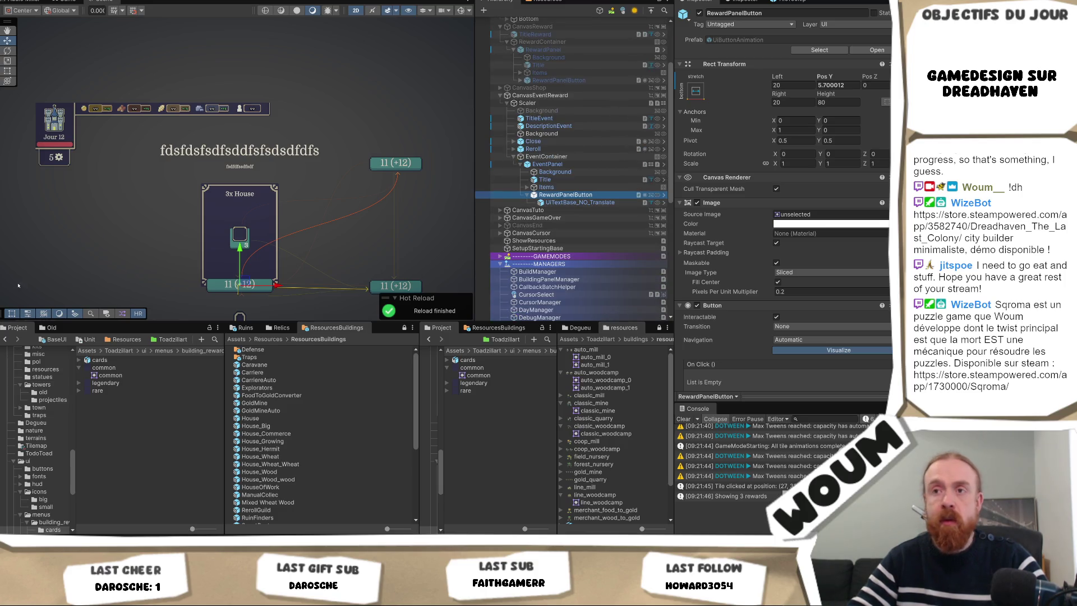
{"action": "key", "text": "alt+Tab"}
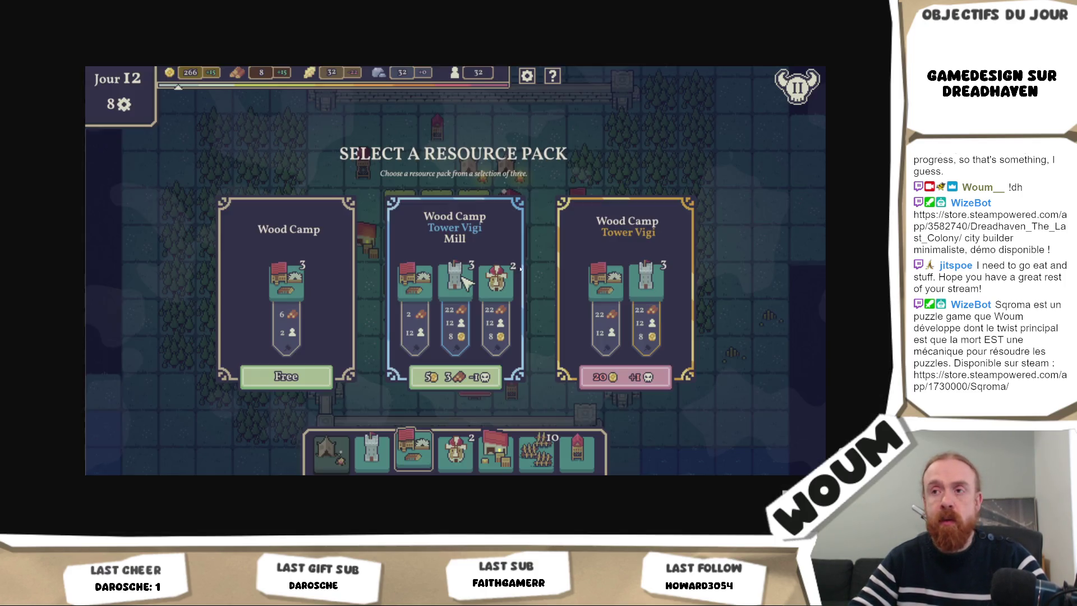
{"action": "key", "text": "alt+Tab"}
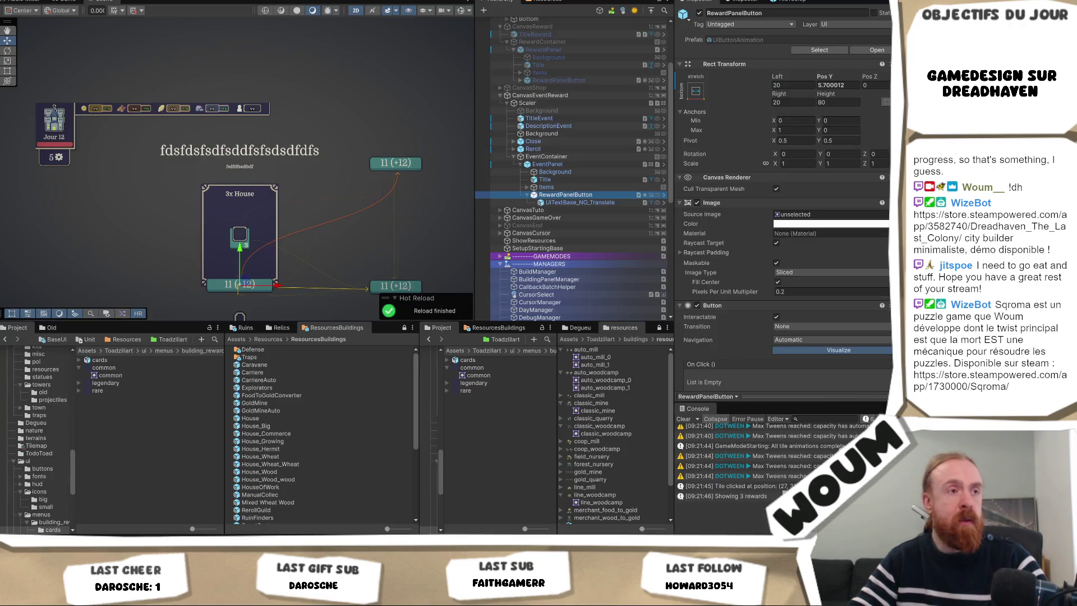
- Browse the ui/menus subfolders: cards, building_rewards, card_menu, resources_rewards and icons
{"action": "left_click", "coordinate": [114, 263]}
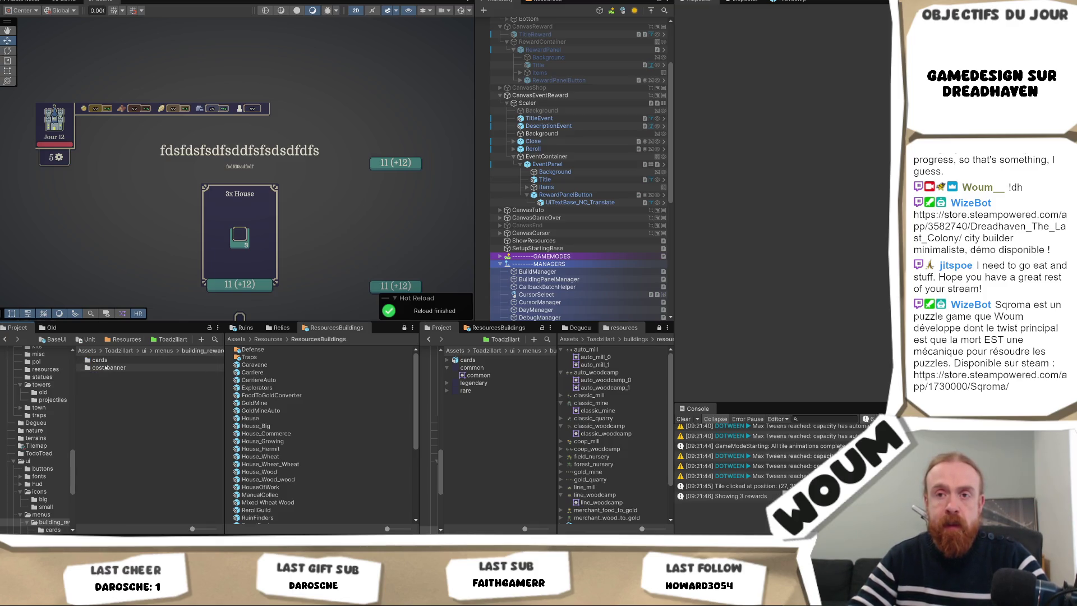
{"action": "left_click", "coordinate": [158, 368]}
{"action": "key", "text": "Up"}
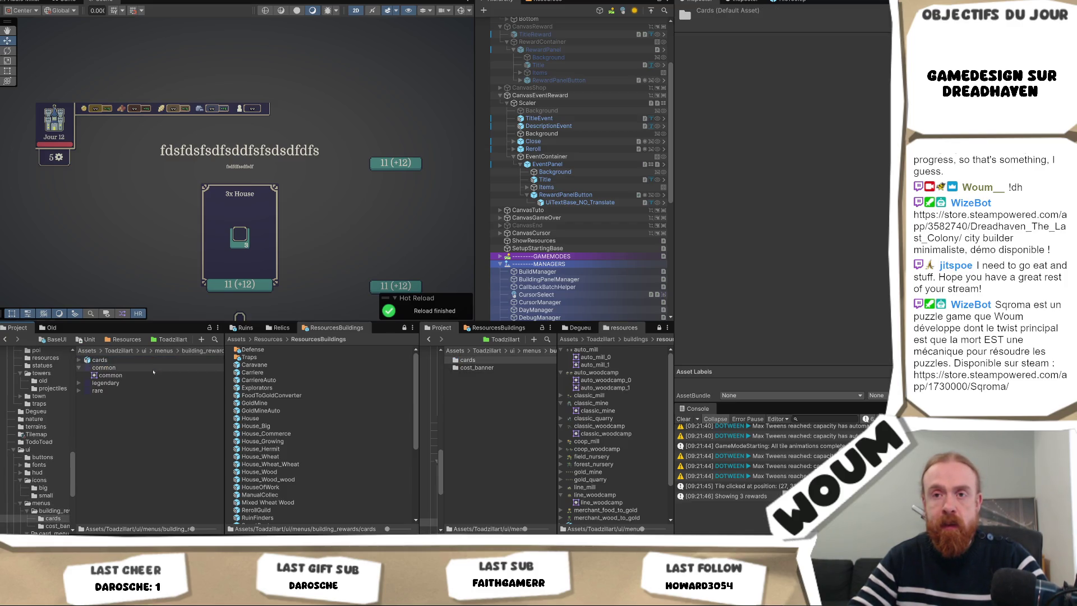
{"action": "key", "text": "Up"}
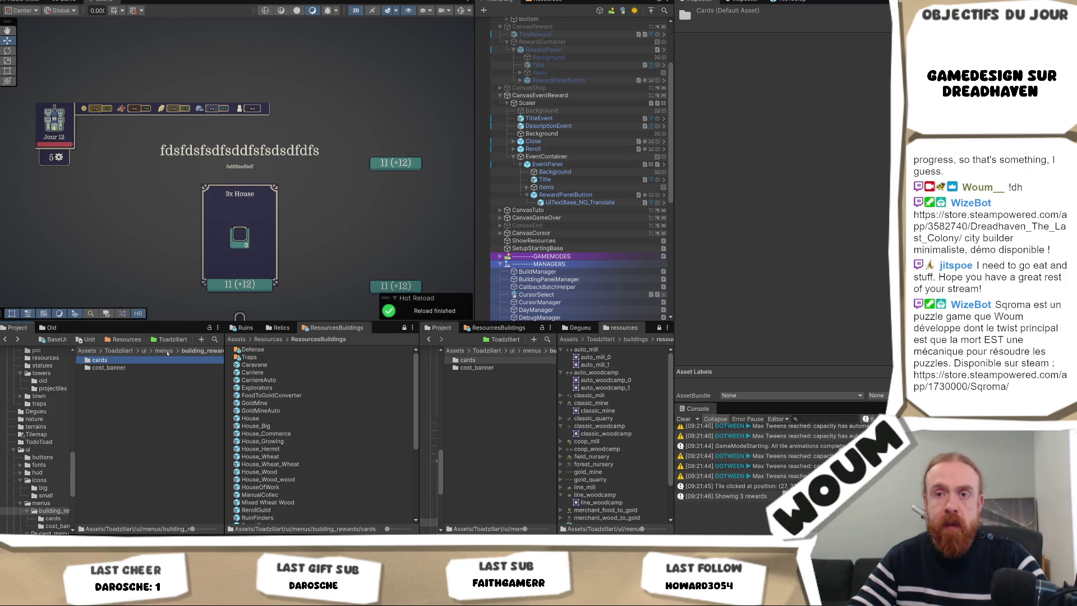
{"action": "left_click", "coordinate": [165, 350]}
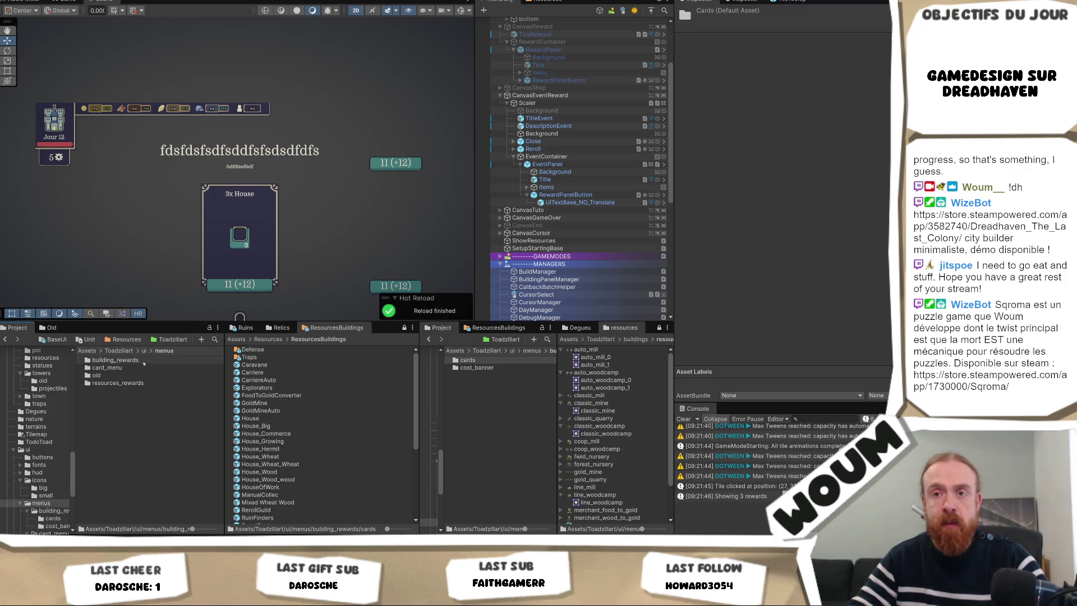
{"action": "double_click", "coordinate": [144, 362]}
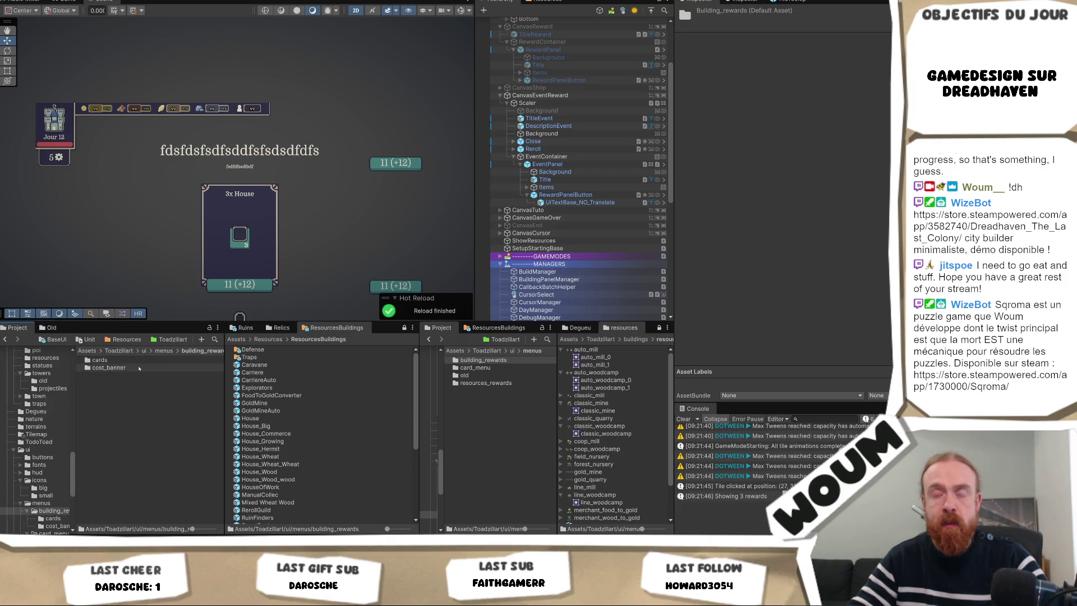
{"action": "left_click", "coordinate": [54, 532]}
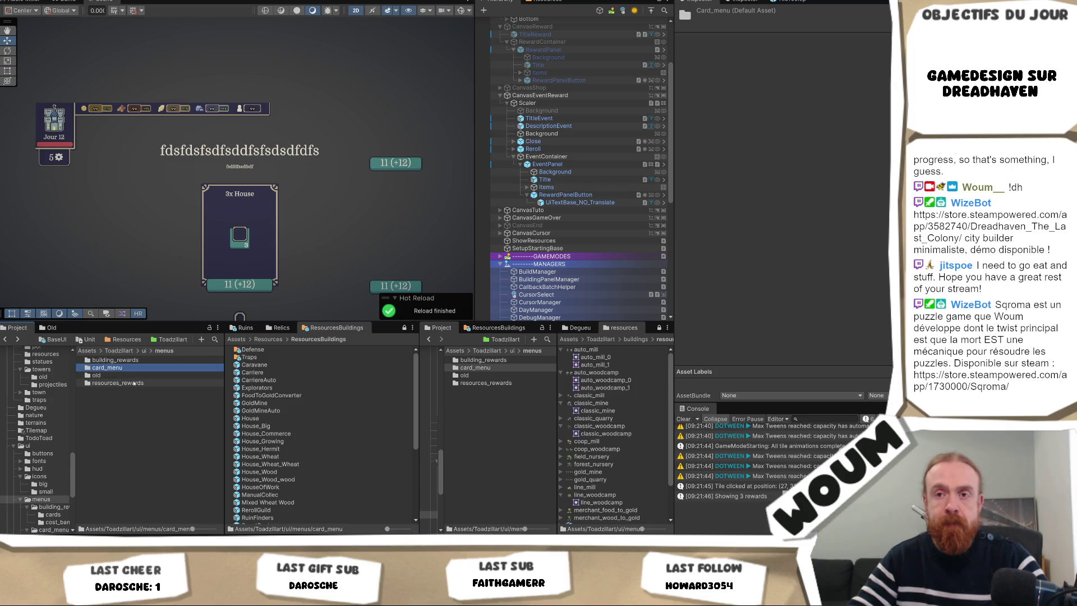
{"action": "left_click", "coordinate": [134, 384]}
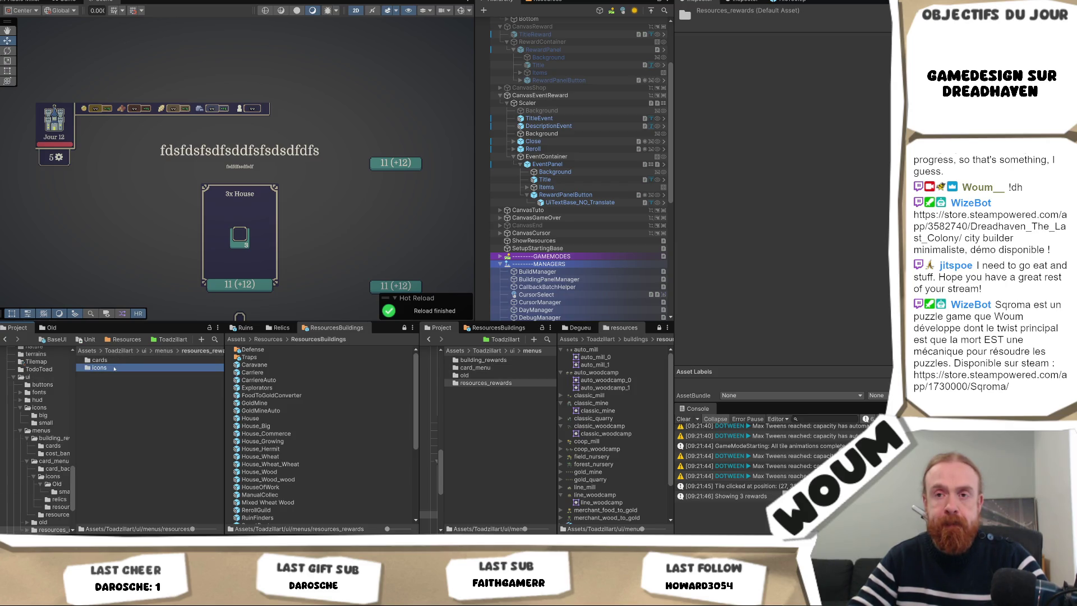
{"action": "left_click", "coordinate": [115, 368]}
{"action": "double_click", "coordinate": [115, 368]}
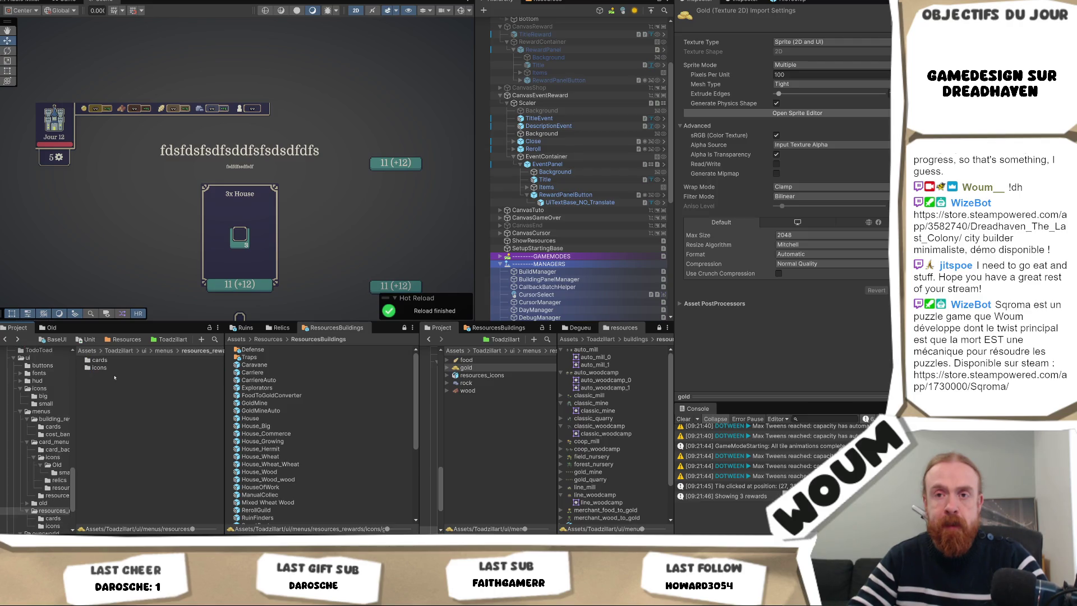
{"action": "left_click", "coordinate": [116, 361]}
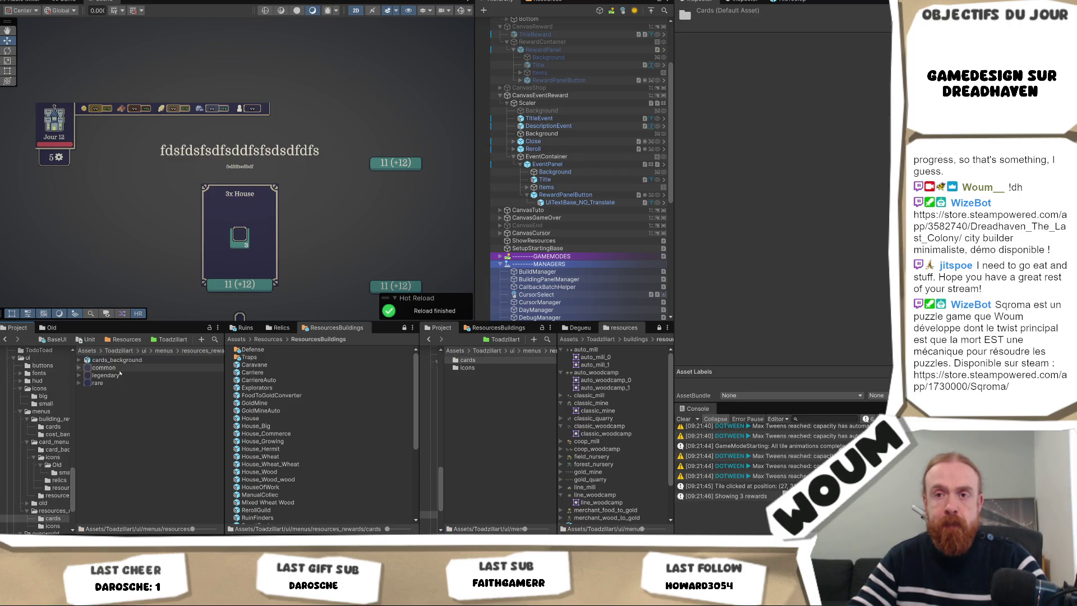
{"action": "left_click", "coordinate": [51, 418]}
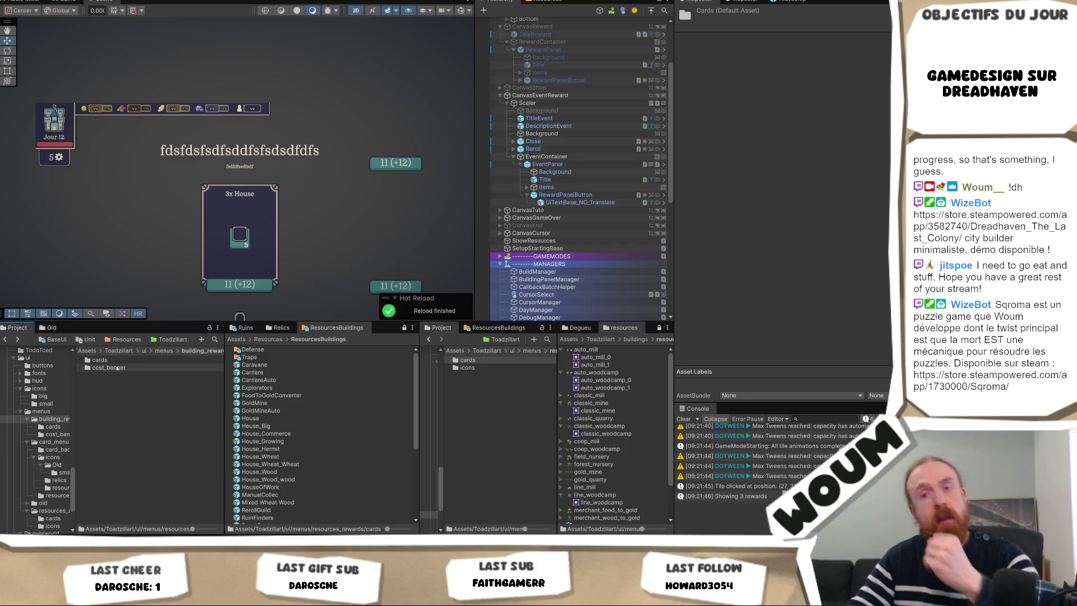
- Open the ui/buttons folder and show the button_green texture's import settings
{"action": "left_click", "coordinate": [164, 350]}
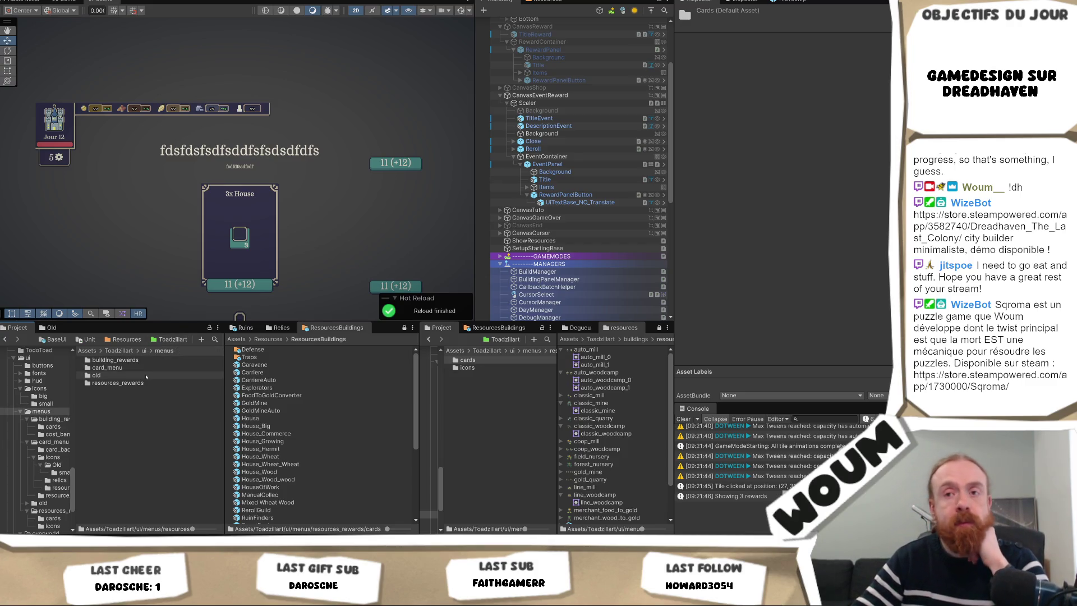
{"action": "left_click", "coordinate": [143, 351]}
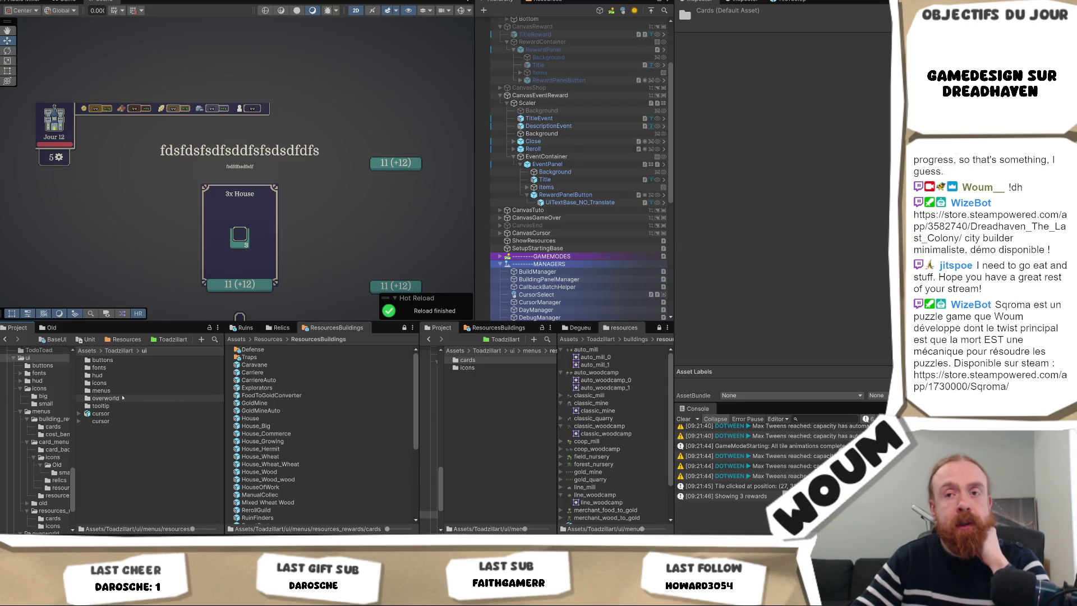
{"action": "double_click", "coordinate": [102, 360]}
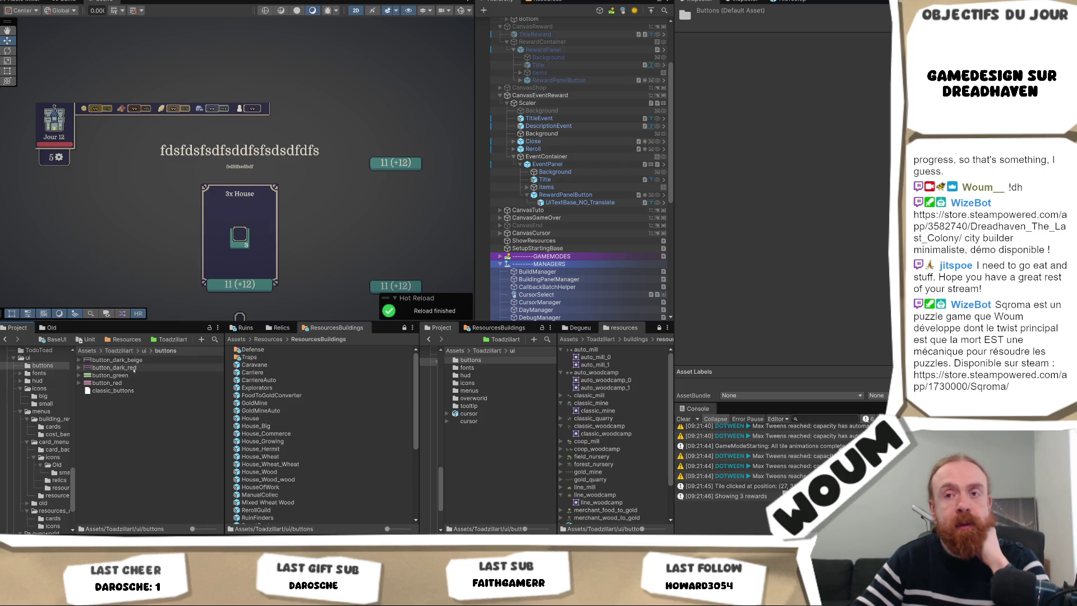
{"action": "left_click", "coordinate": [111, 375]}
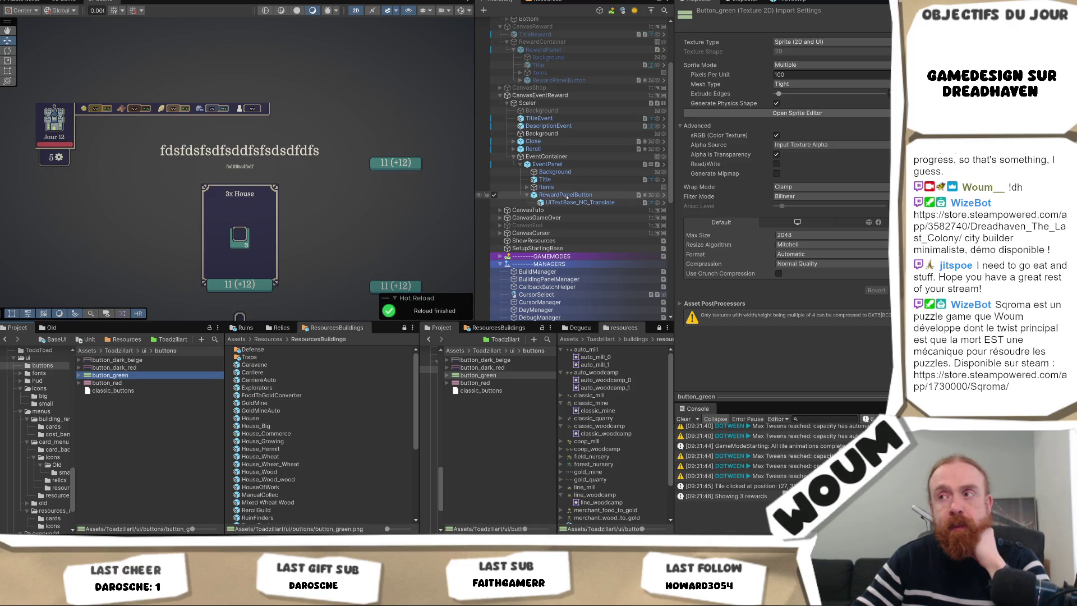
- Set RewardPanelButton's Source Image to button_green and open button_green in the Sprite Editor
{"action": "left_click", "coordinate": [567, 196]}
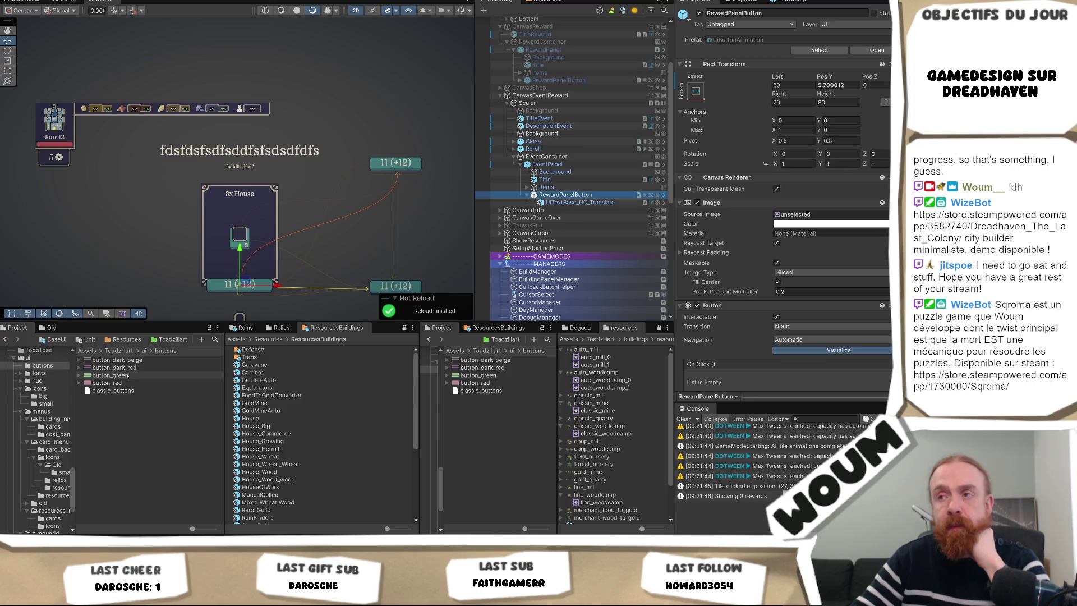
{"action": "mouse_move", "coordinate": [128, 375]}
{"action": "left_mouse_down"}
{"action": "mouse_move", "coordinate": [796, 203]}
{"action": "mouse_move", "coordinate": [826, 218]}
{"action": "left_mouse_up"}
{"action": "scroll", "coordinate": [813, 264], "scroll_direction": "down", "scroll_amount": 5}
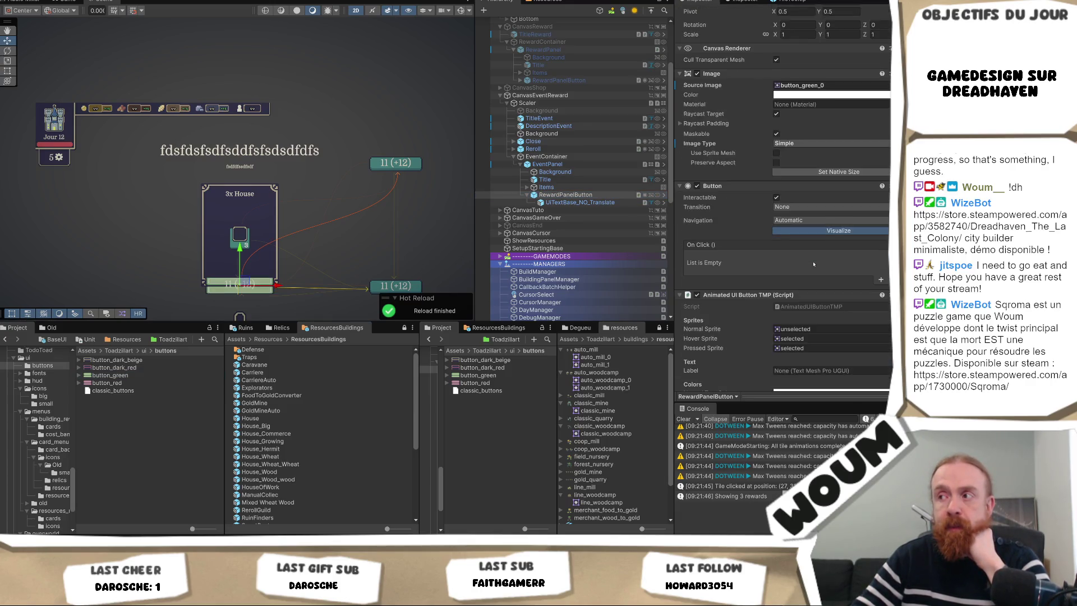
{"action": "scroll", "coordinate": [813, 264], "scroll_direction": "down", "scroll_amount": 3}
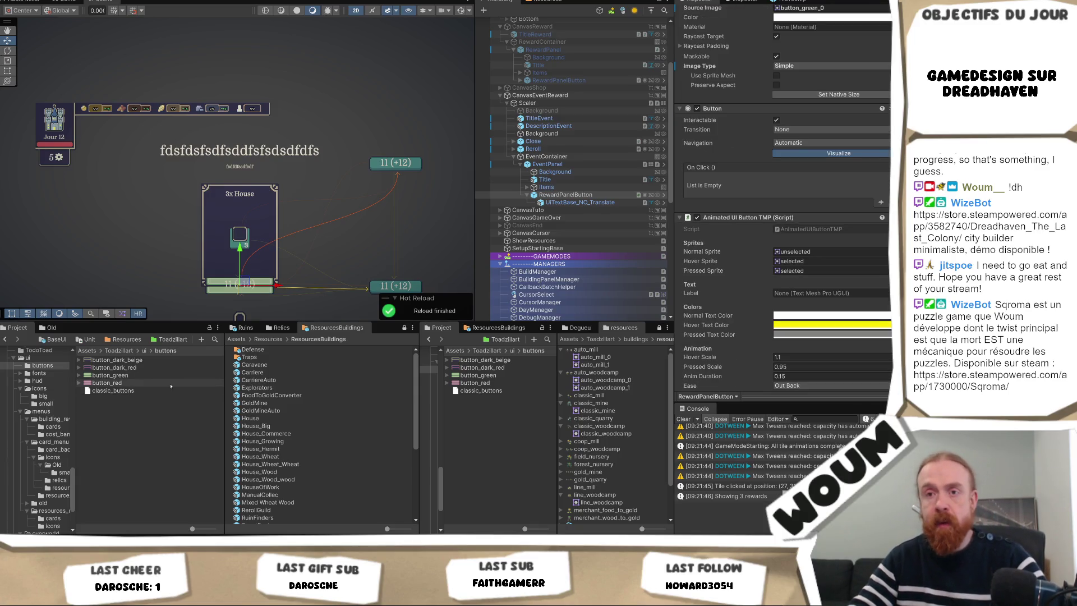
{"action": "left_click", "coordinate": [112, 376]}
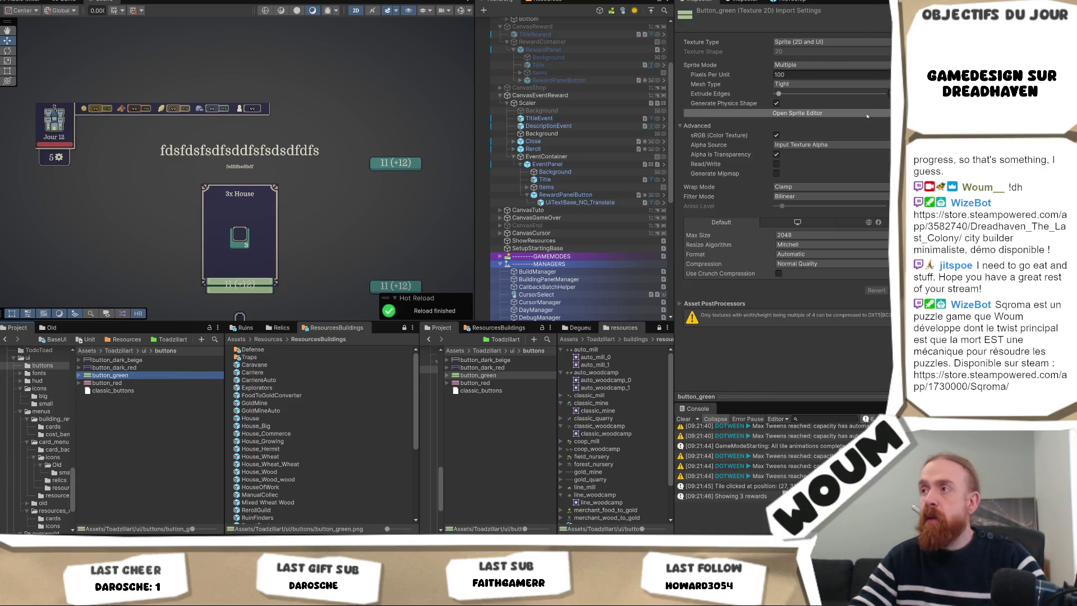
{"action": "left_click", "coordinate": [866, 114]}
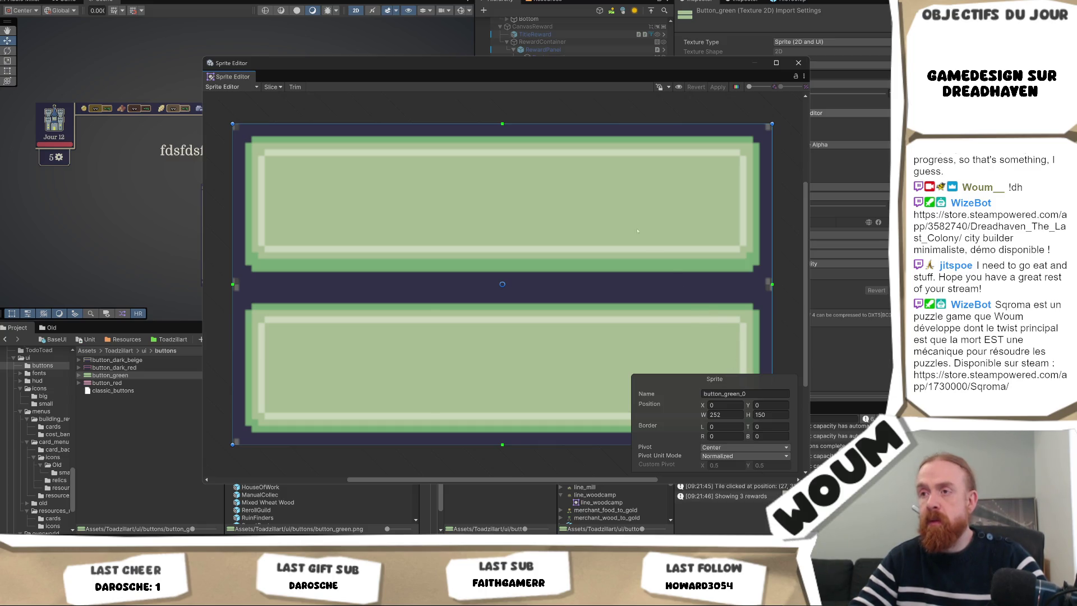
- Slice button_green as a Grid By Cell Count, 1 column by 2 rows, and apply
{"action": "left_click_drag", "start_coordinate": [533, 65], "coordinate": [368, 38]}
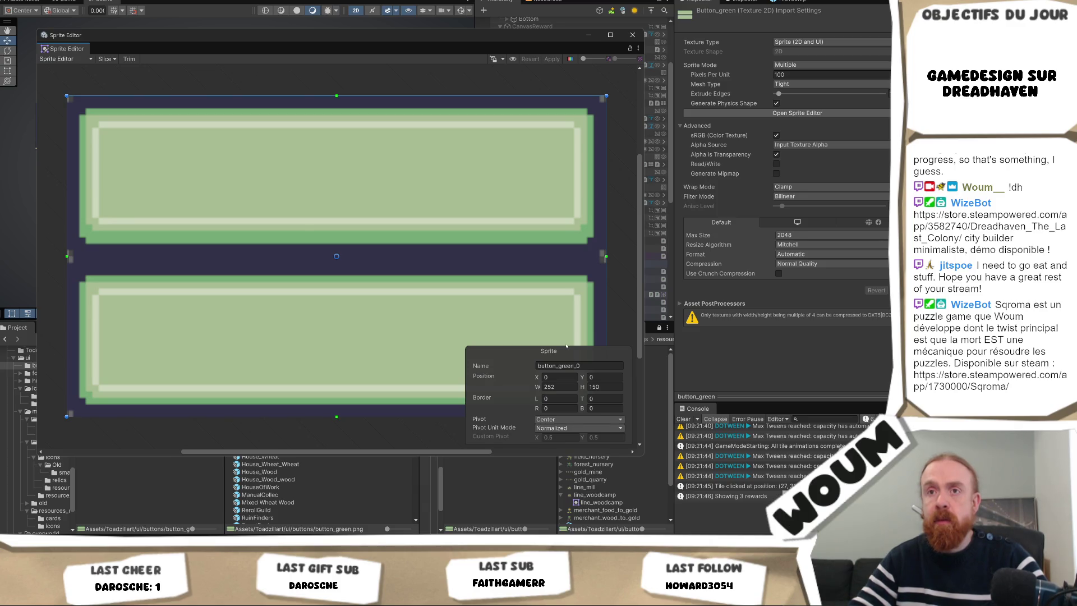
{"action": "left_click", "coordinate": [108, 59]}
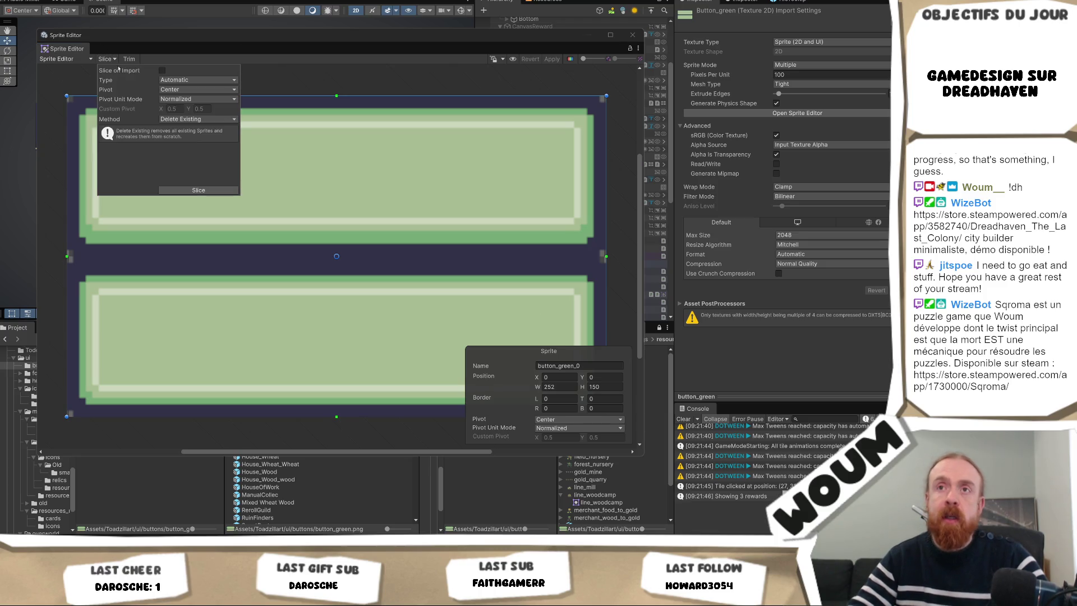
{"action": "left_click", "coordinate": [199, 80]}
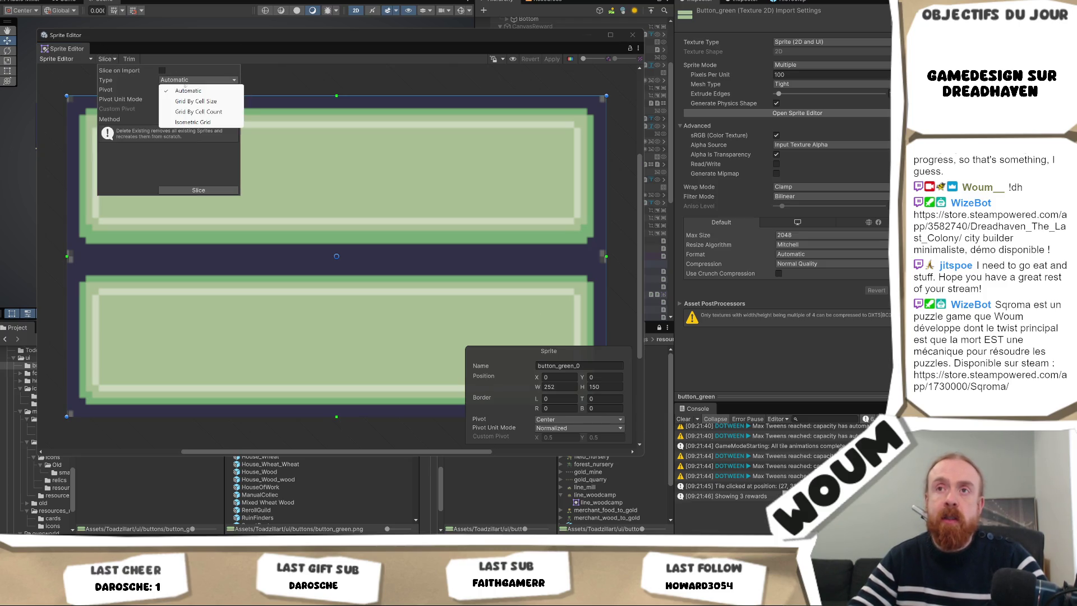
{"action": "left_click", "coordinate": [198, 112]}
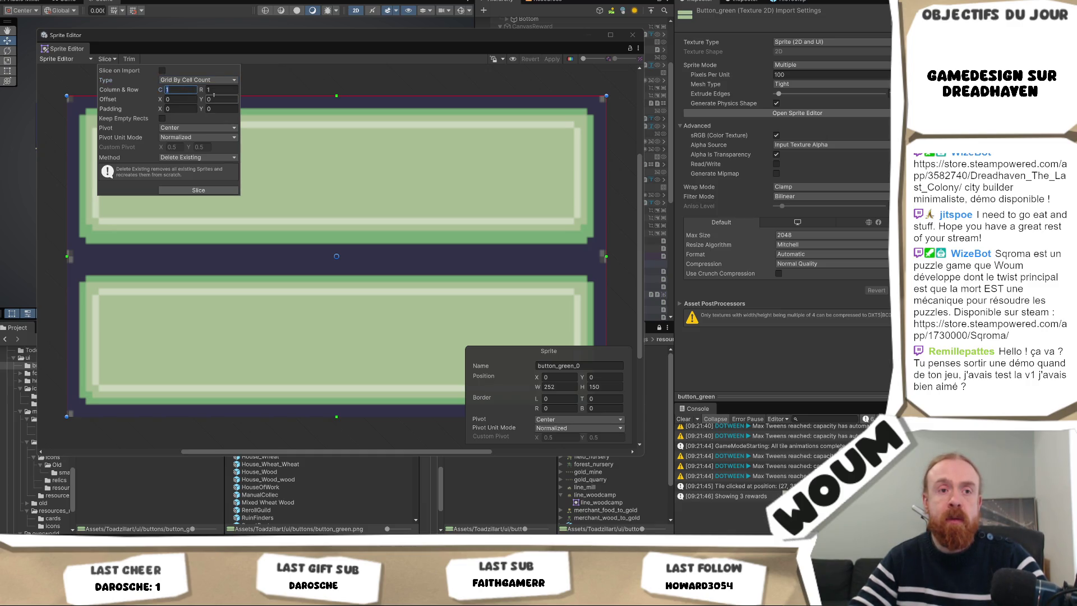
{"action": "left_click", "coordinate": [216, 89]}
{"action": "type", "text": "2"}
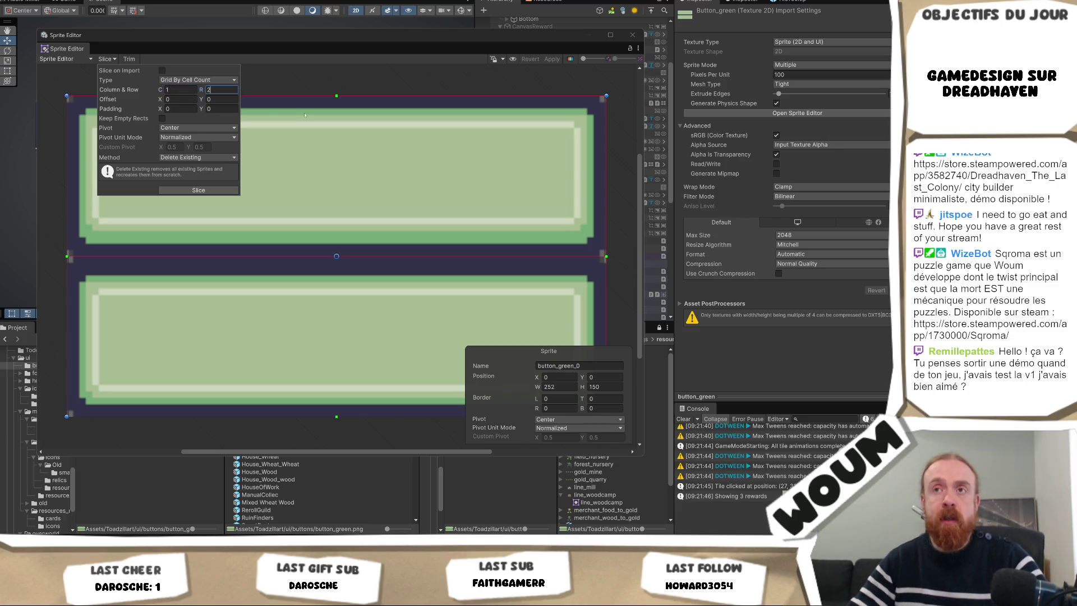
{"action": "left_click", "coordinate": [213, 189]}
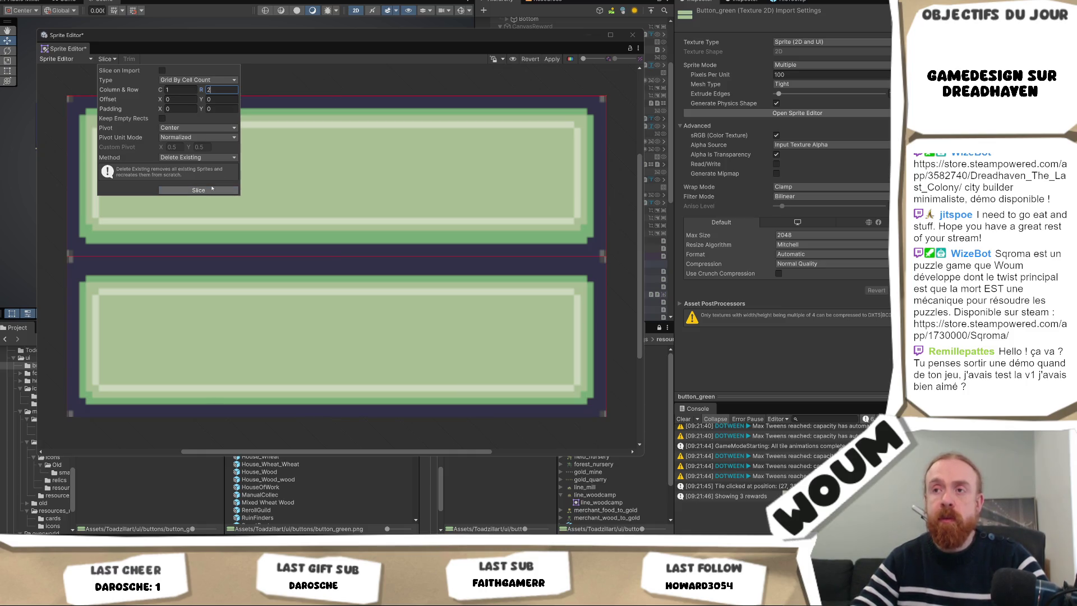
{"action": "left_click", "coordinate": [303, 83]}
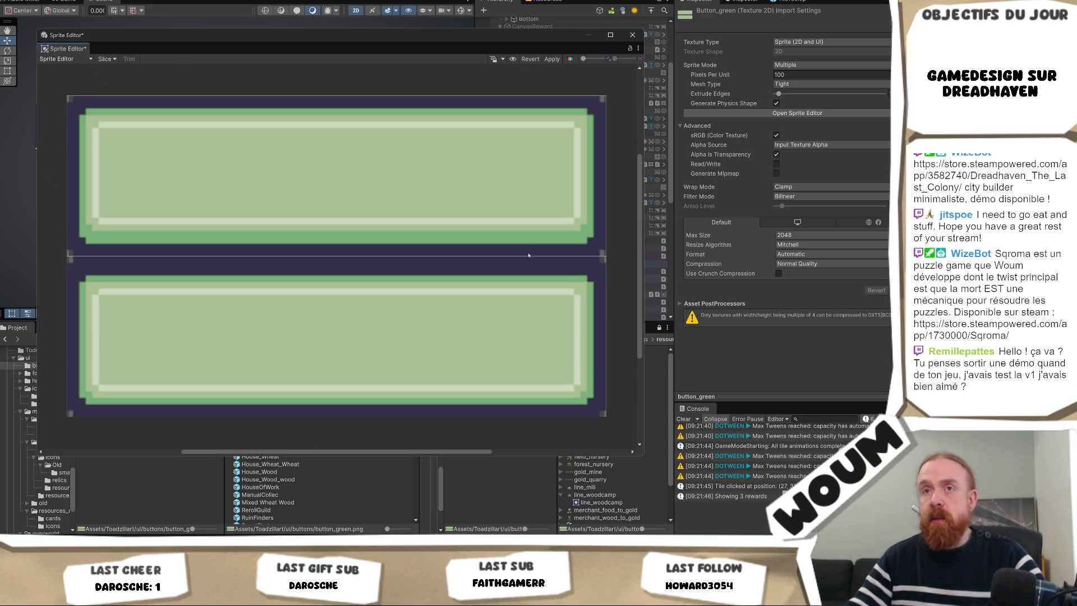
{"action": "left_click", "coordinate": [552, 59]}
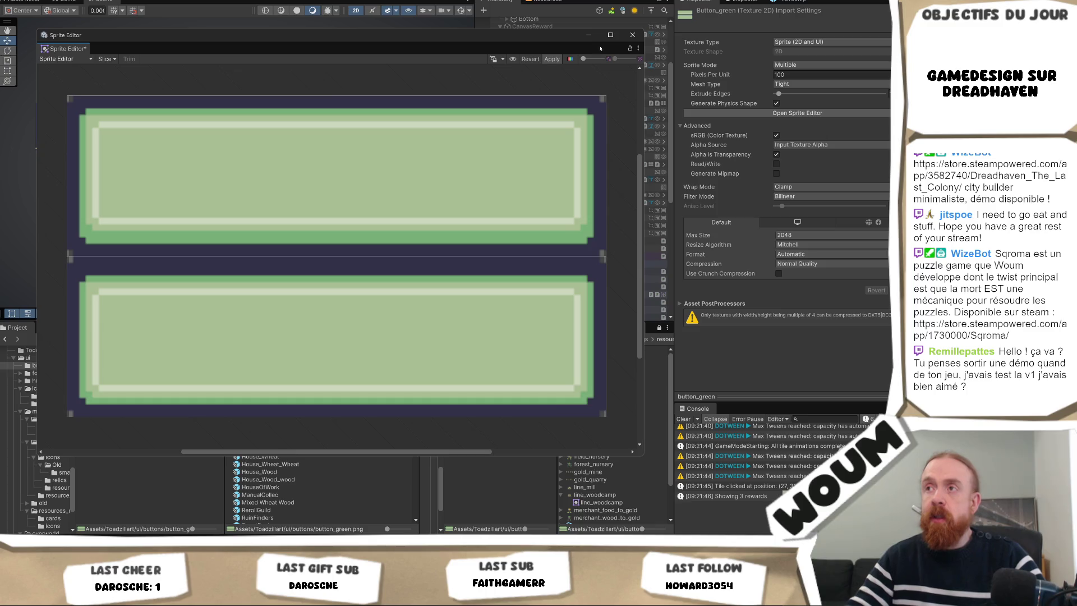
{"action": "left_click", "coordinate": [629, 37]}
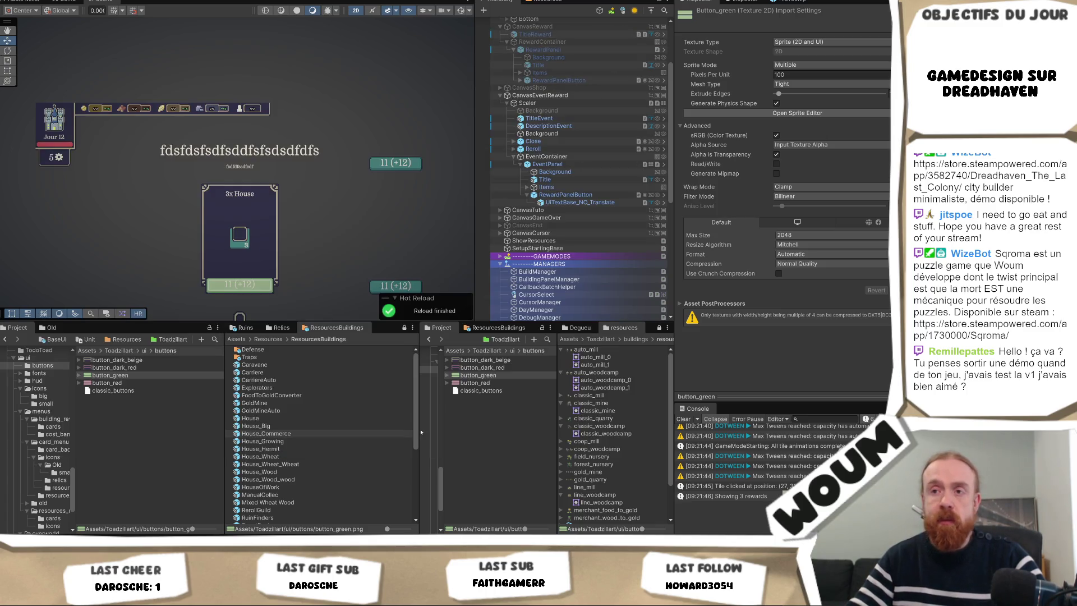
- Slice button_dark_red into 1 column by 2 rows and apply
{"action": "left_click", "coordinate": [114, 368]}
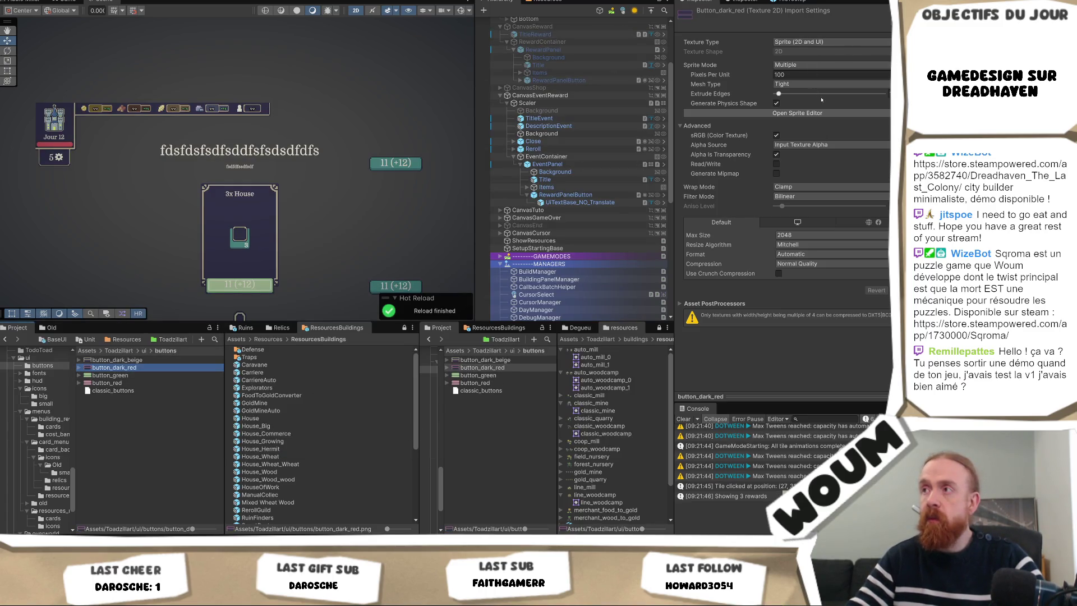
{"action": "left_click", "coordinate": [813, 113]}
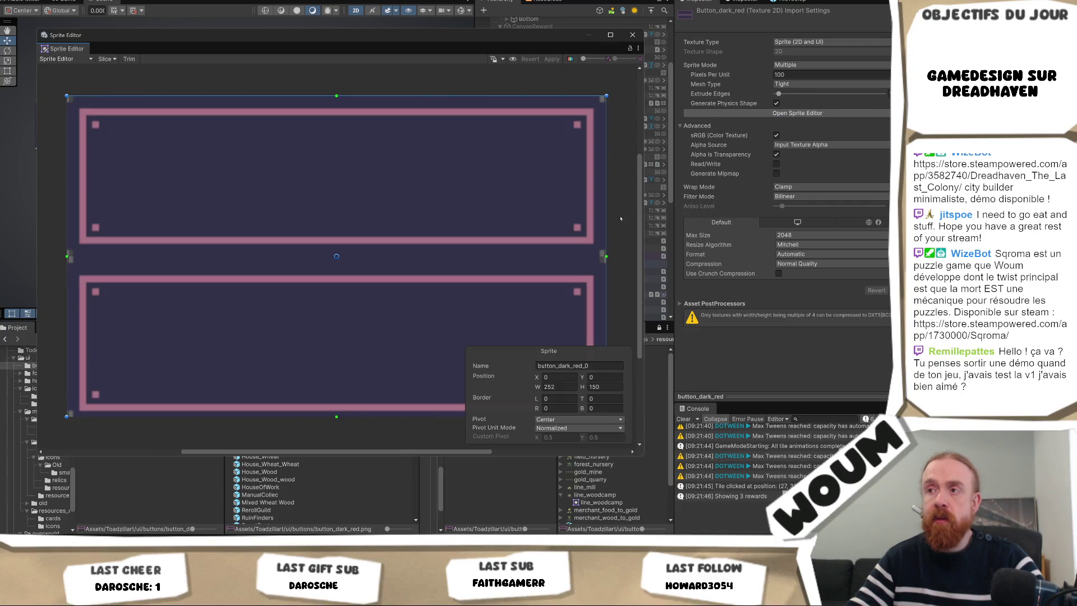
{"action": "left_click", "coordinate": [106, 59]}
{"action": "left_click", "coordinate": [200, 190]}
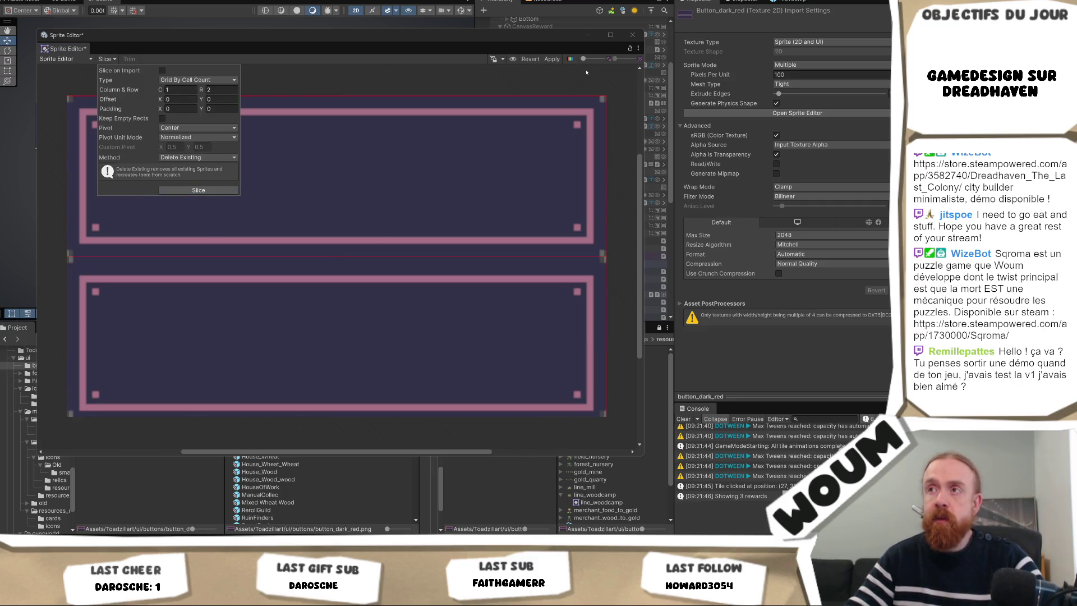
{"action": "left_click", "coordinate": [552, 58]}
{"action": "left_click", "coordinate": [632, 35]}
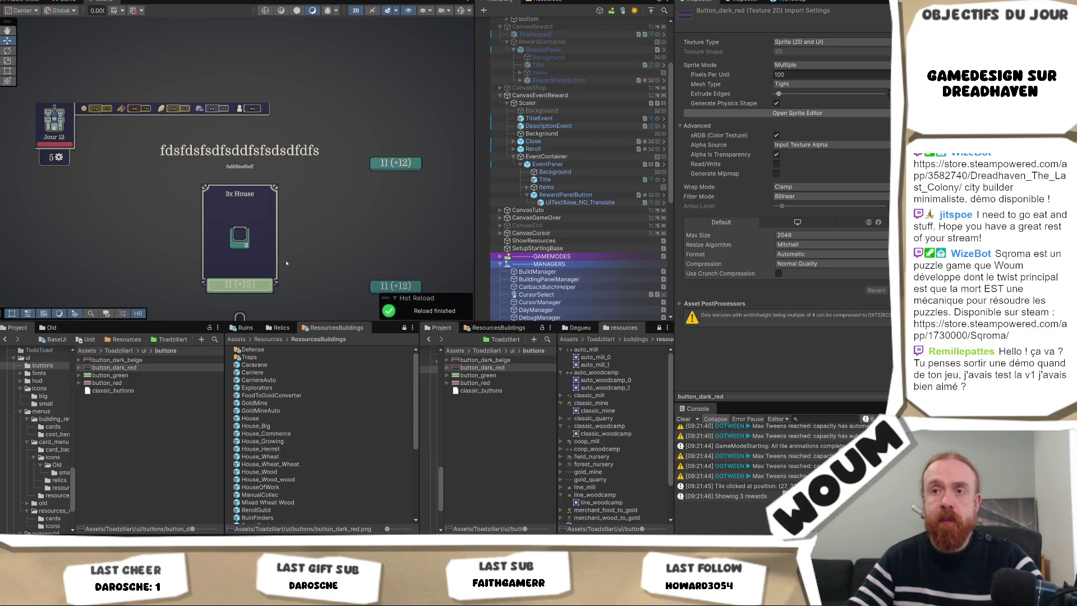
- Slice button_dark_beige into 1 column by 2 rows, apply, and close the Sprite Editor
{"action": "key", "text": "Up"}
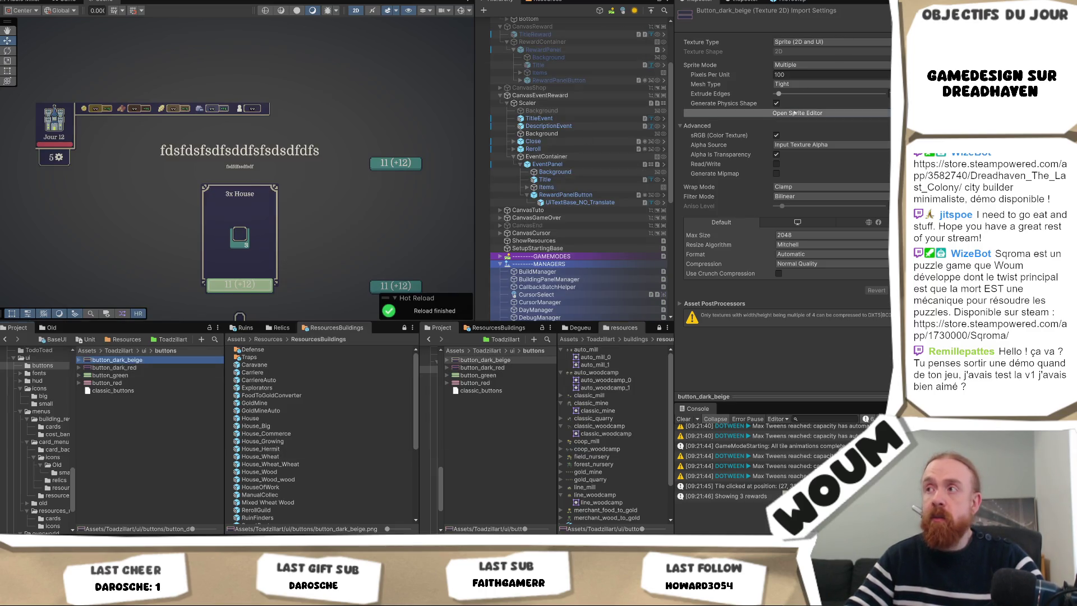
{"action": "left_click", "coordinate": [797, 112]}
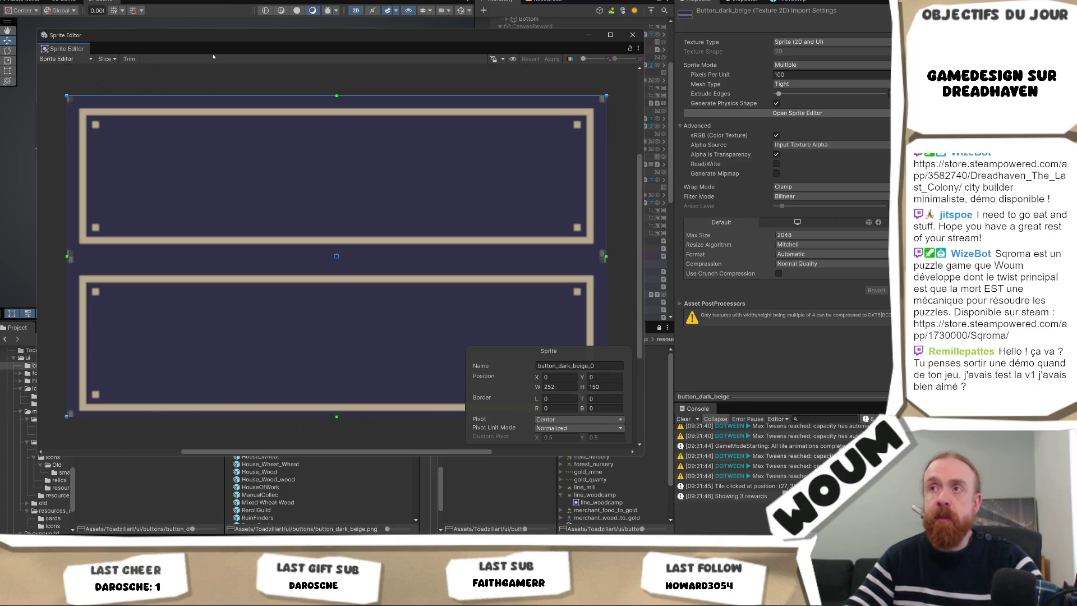
{"action": "left_click", "coordinate": [106, 59]}
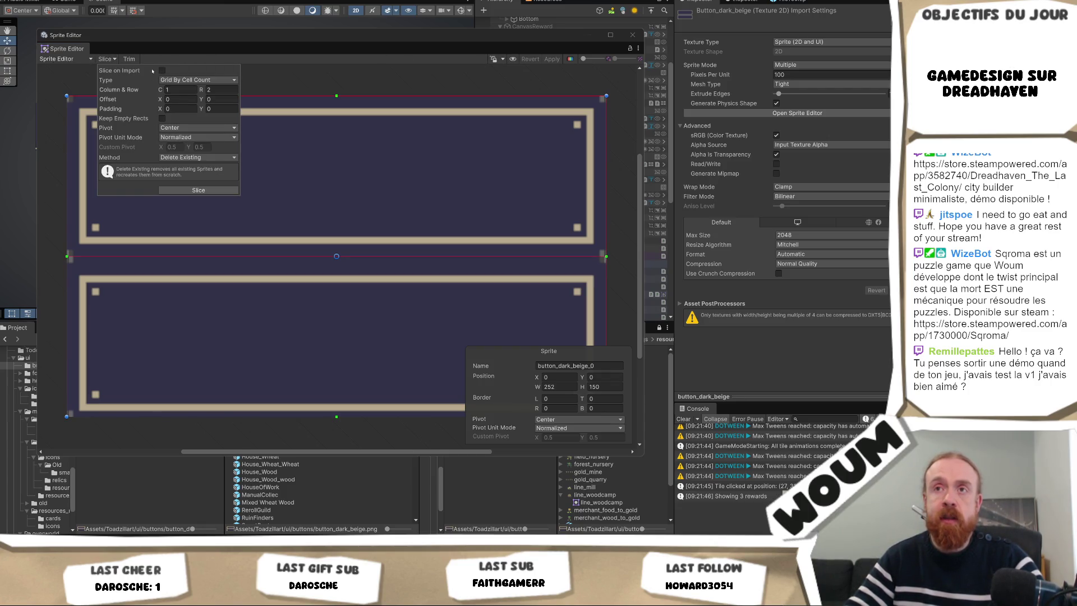
{"action": "left_click", "coordinate": [481, 86]}
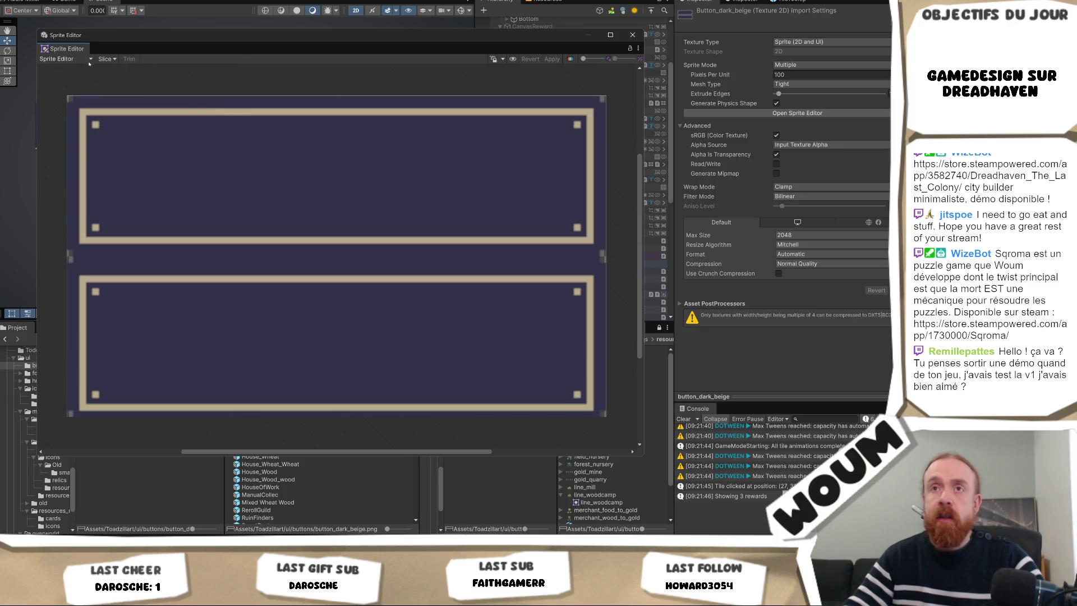
{"action": "left_click", "coordinate": [108, 59]}
{"action": "left_click", "coordinate": [179, 190]}
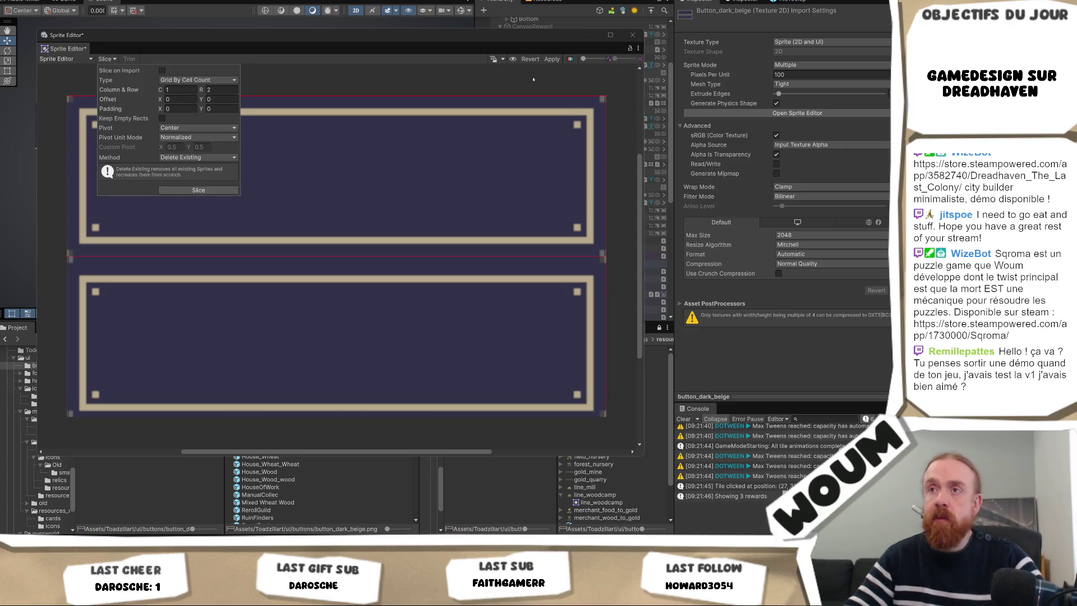
{"action": "left_click", "coordinate": [552, 59]}
{"action": "left_click", "coordinate": [632, 35]}
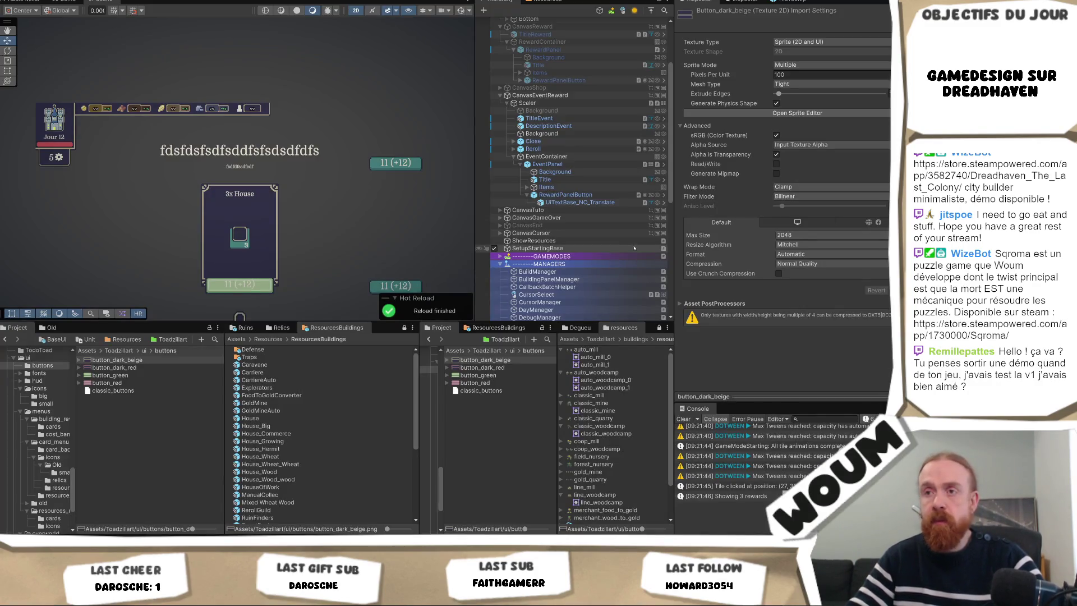
- Make the reward button's label bold and set its Font Asset Type to Resource Font
{"action": "left_click", "coordinate": [587, 202]}
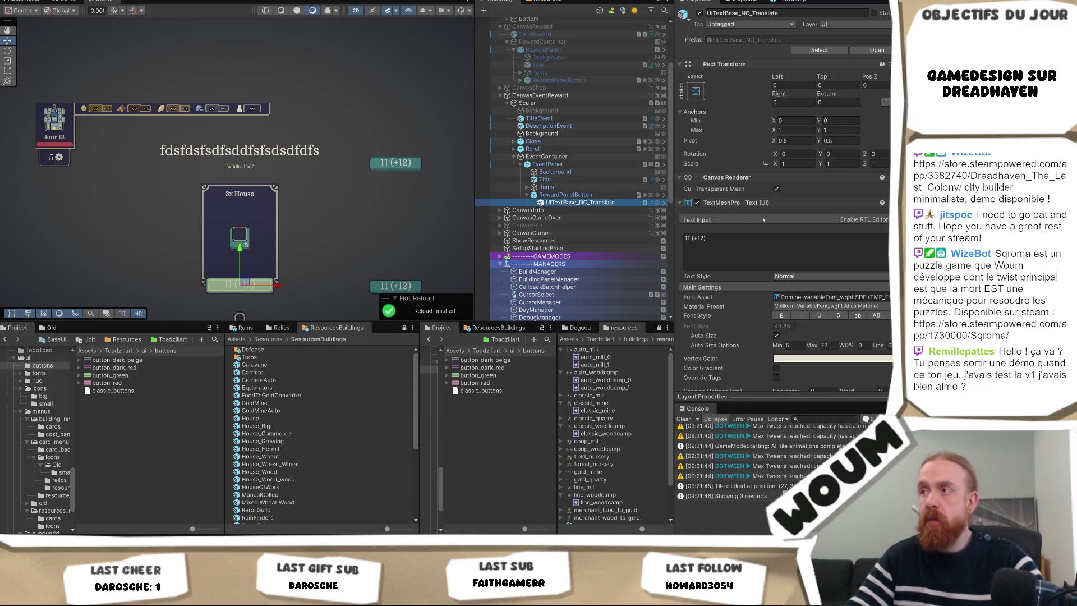
{"action": "left_click", "coordinate": [781, 237]}
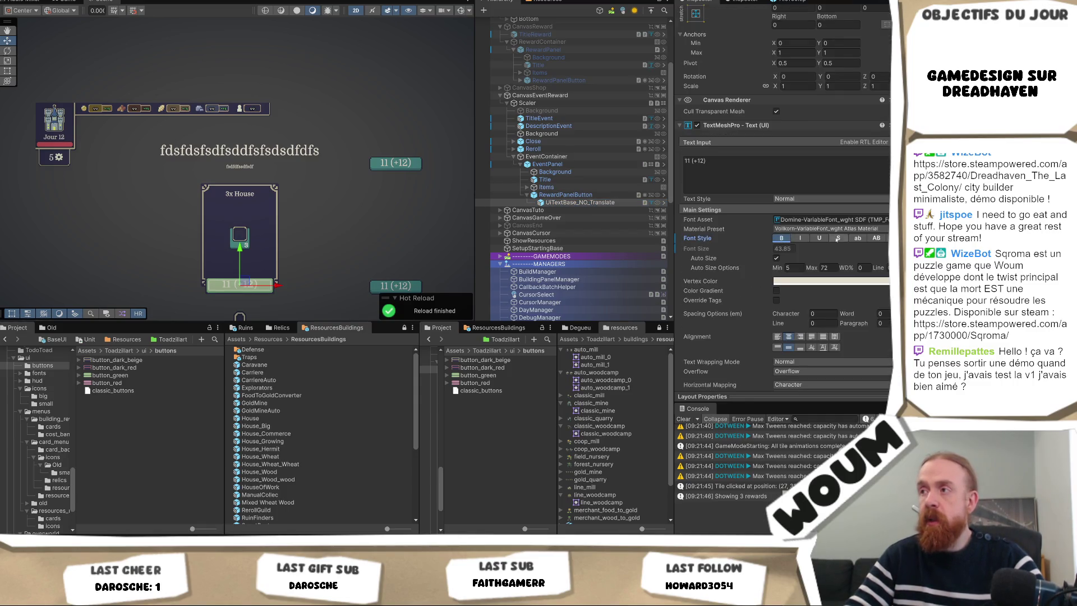
{"action": "scroll", "coordinate": [808, 312], "scroll_direction": "down", "scroll_amount": 3}
{"action": "scroll", "coordinate": [808, 311], "scroll_direction": "down", "scroll_amount": 2}
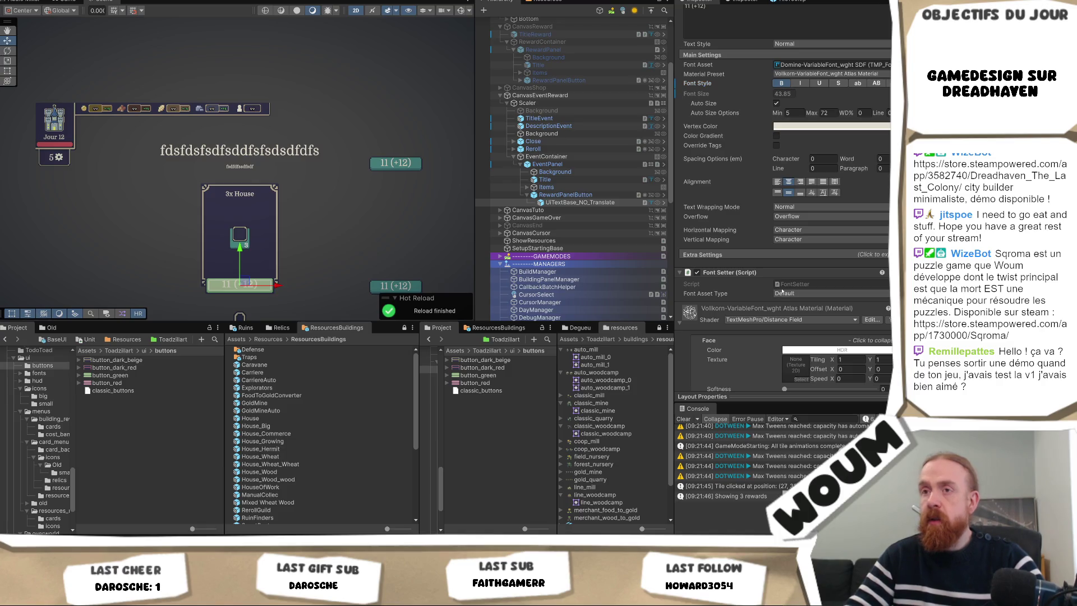
{"action": "left_click", "coordinate": [787, 295]}
{"action": "left_click", "coordinate": [817, 314]}
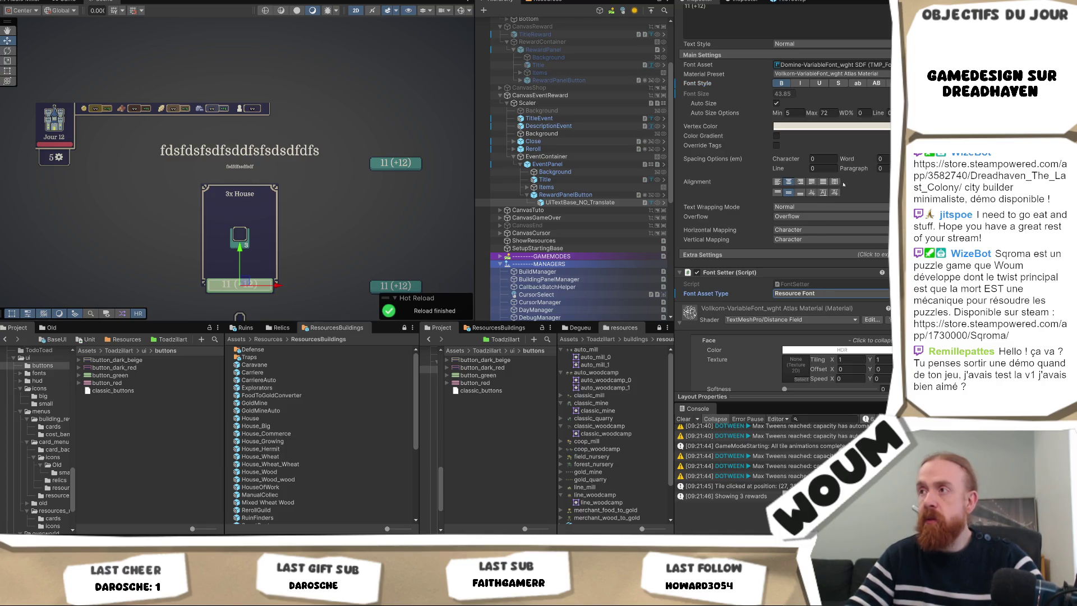
- Assign the Domine-VariableFont_wght SDF Resource font asset, then preview the panel in-game
{"action": "left_click", "coordinate": [888, 65]}
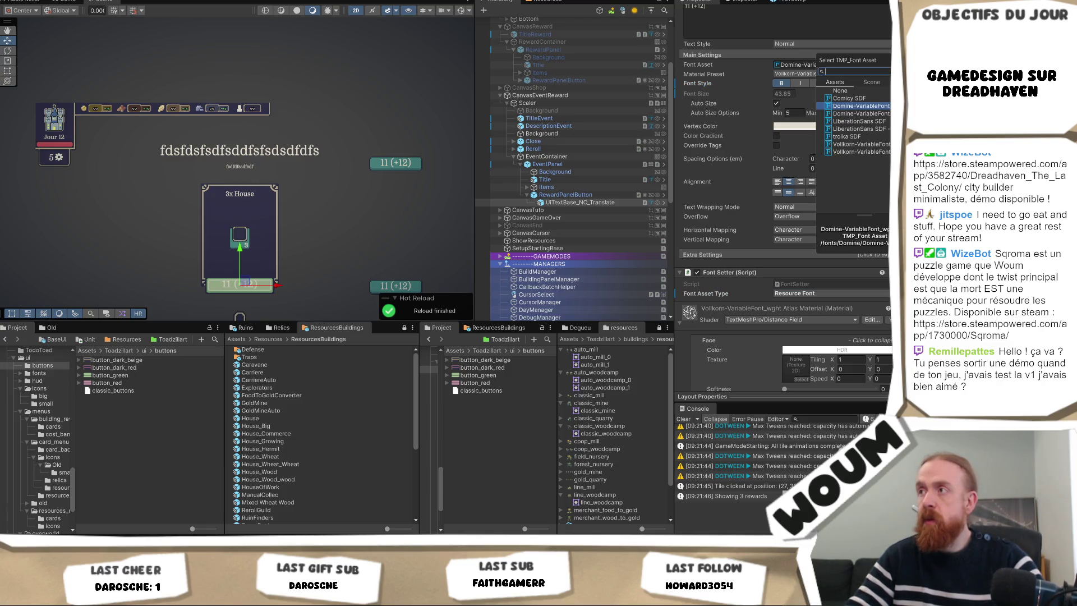
{"action": "left_click", "coordinate": [886, 114]}
{"action": "double_click", "coordinate": [886, 113]}
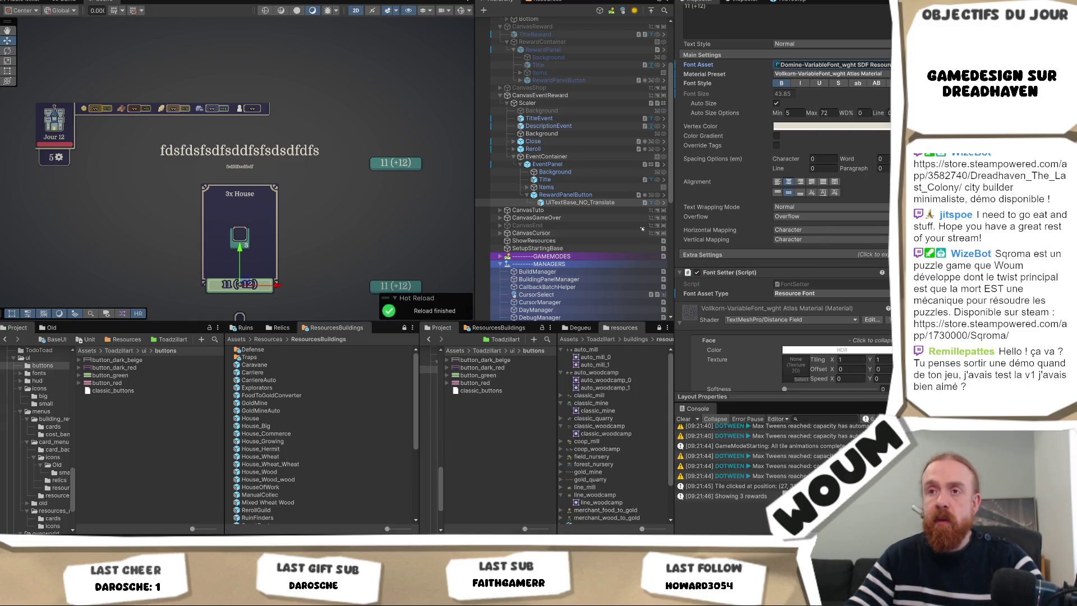
{"action": "left_click", "coordinate": [66, 4]}
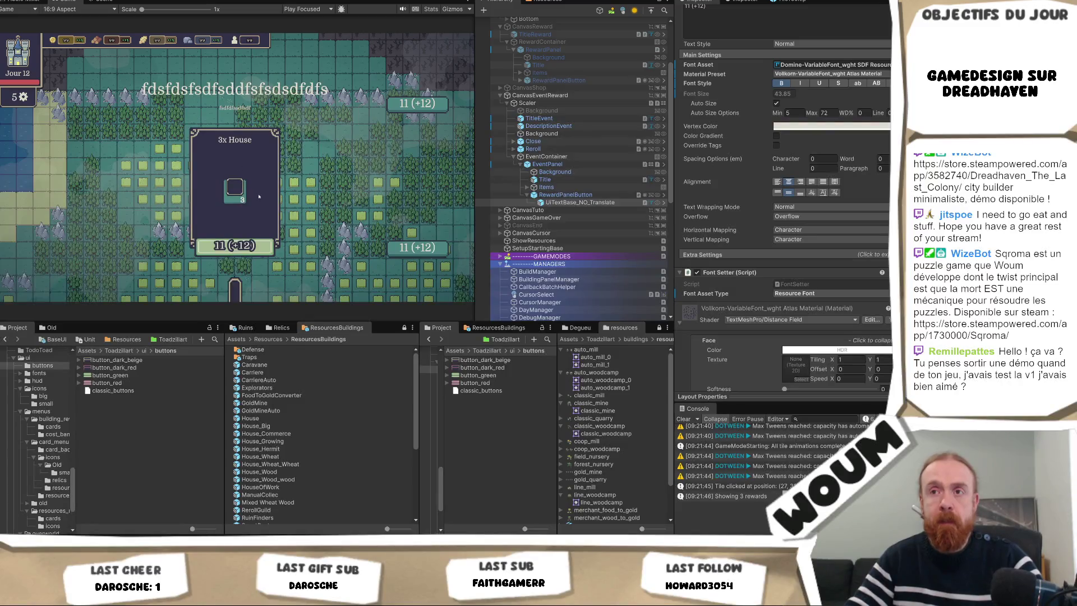
{"action": "key", "text": "ctrl+1"}
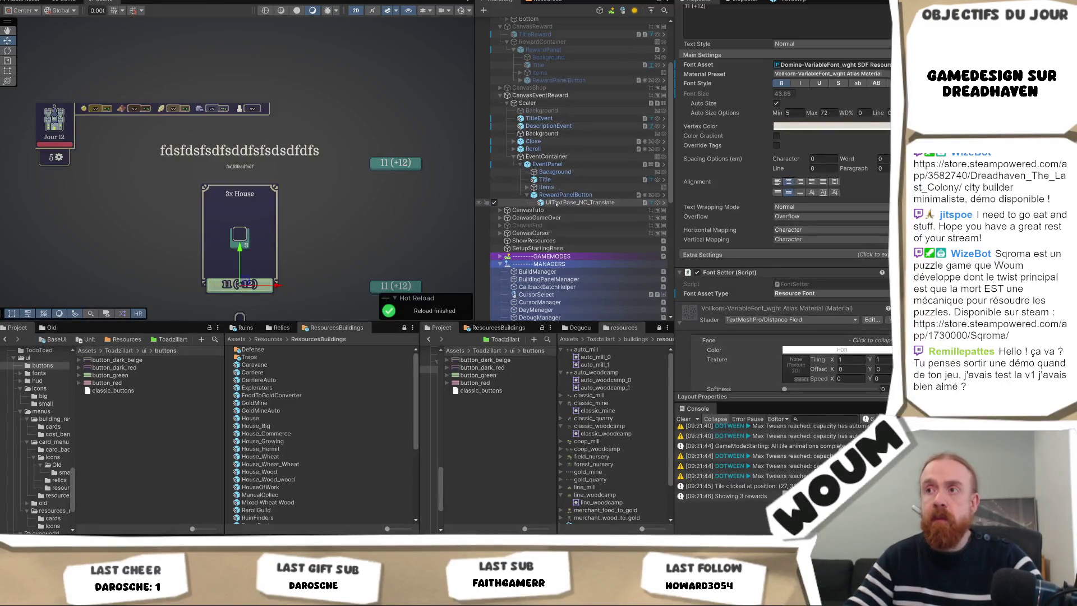
{"action": "double_click", "coordinate": [565, 194]}
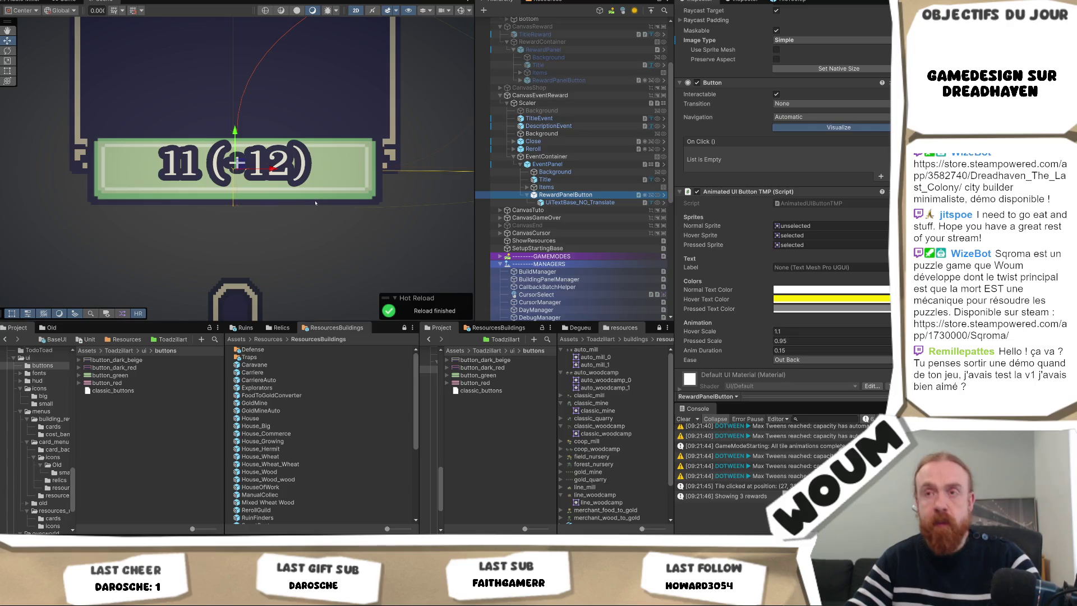
{"action": "key", "text": "t"}
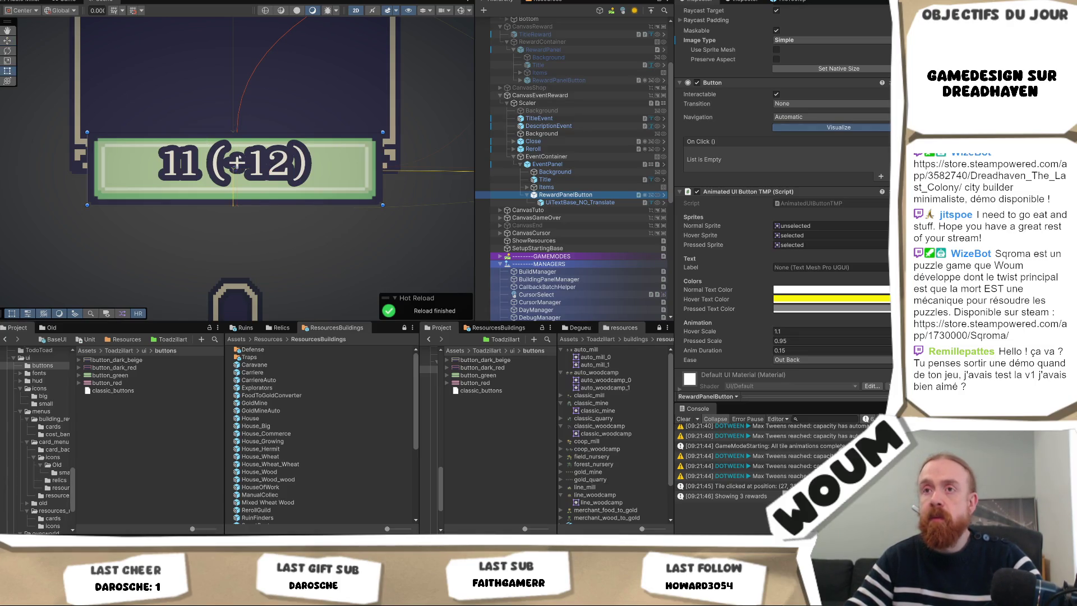
{"action": "scroll", "coordinate": [807, 275], "scroll_direction": "down", "scroll_amount": 2}
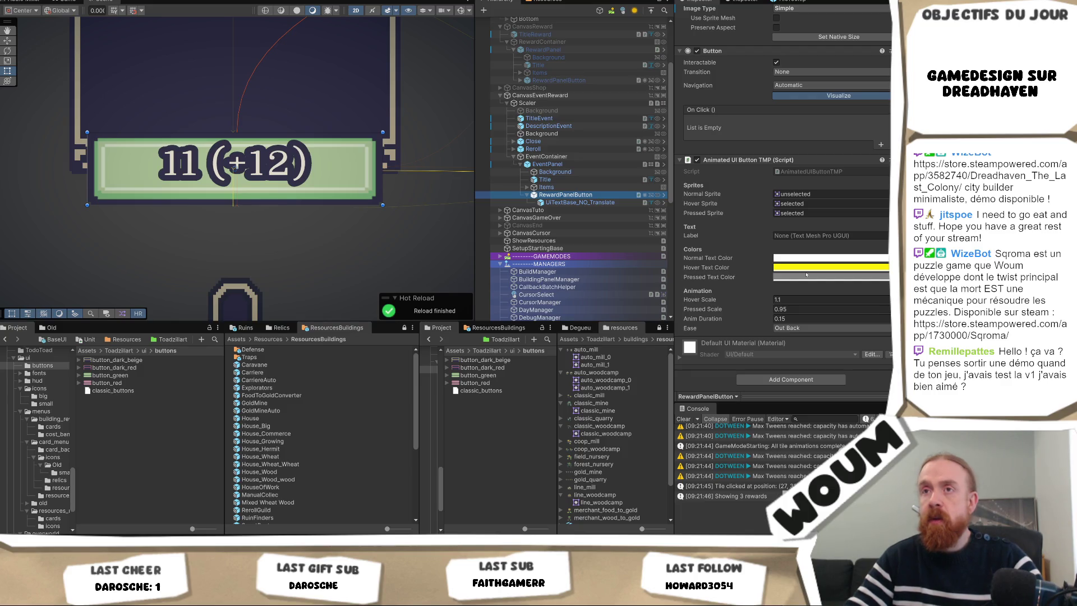
{"action": "scroll", "coordinate": [285, 215], "scroll_direction": "up", "scroll_amount": 5}
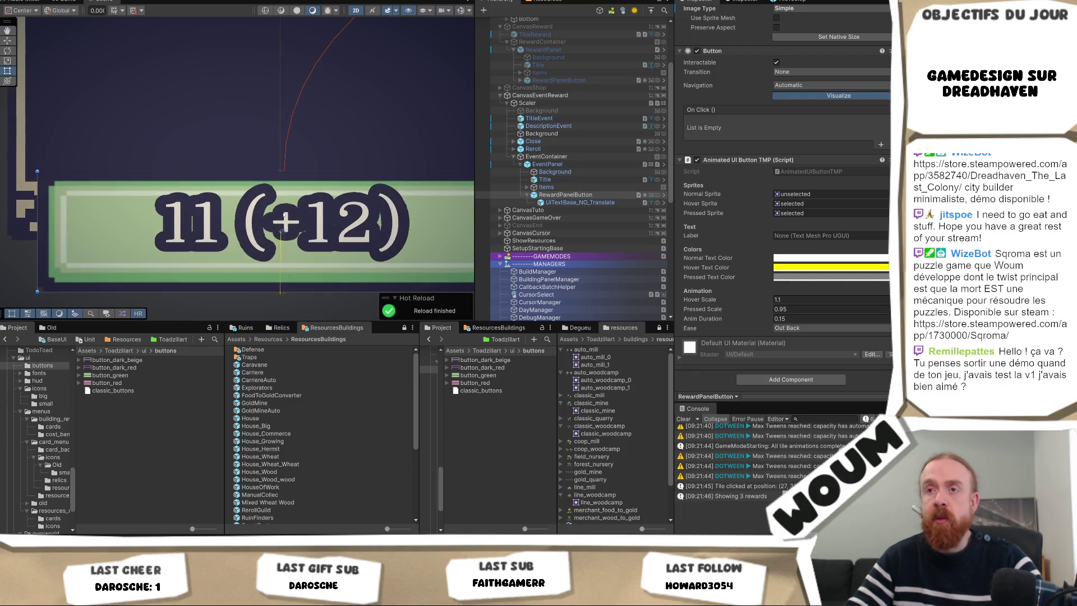
{"action": "scroll", "coordinate": [383, 219], "scroll_direction": "down", "scroll_amount": 2}
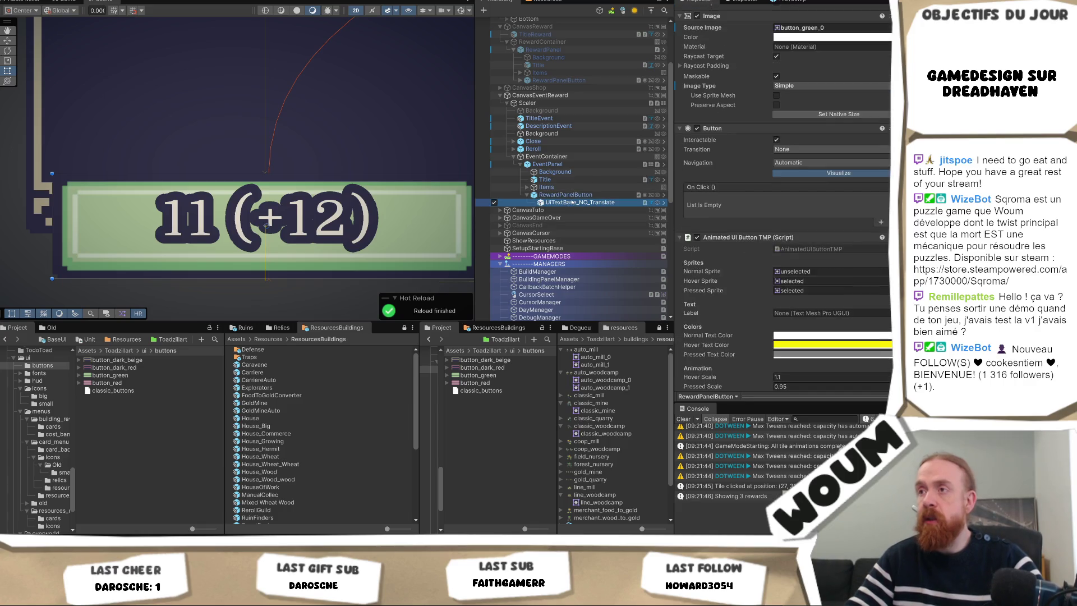
- Set the UITextBase_NO_Translate label's Extra Settings margins to Top 20 and Bottom 20
{"action": "left_click", "coordinate": [581, 202]}
{"action": "scroll", "coordinate": [784, 200], "scroll_direction": "up", "scroll_amount": 3}
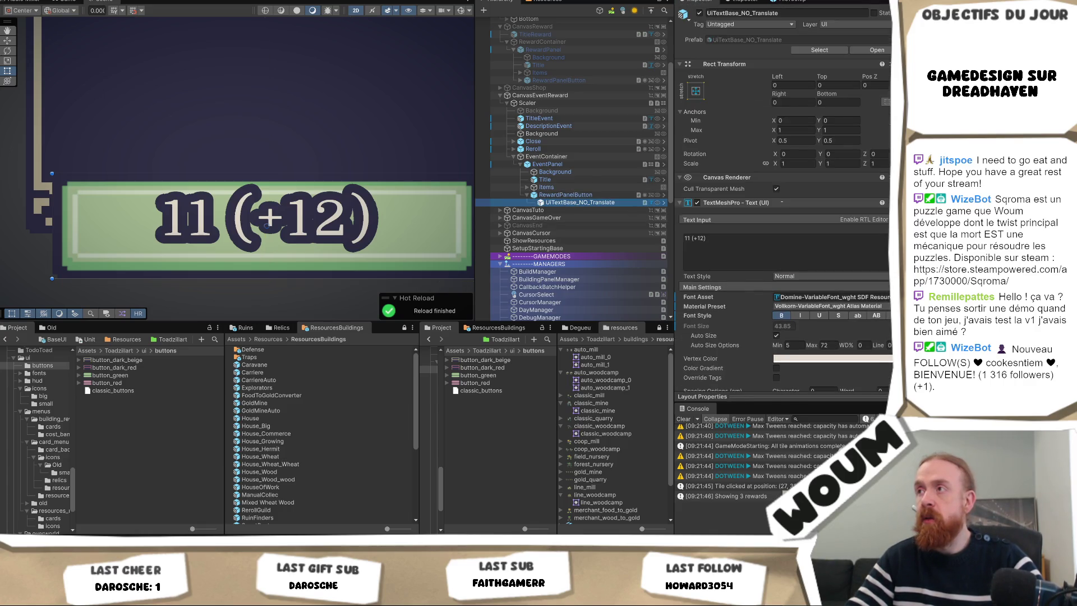
{"action": "scroll", "coordinate": [750, 265], "scroll_direction": "down", "scroll_amount": 9}
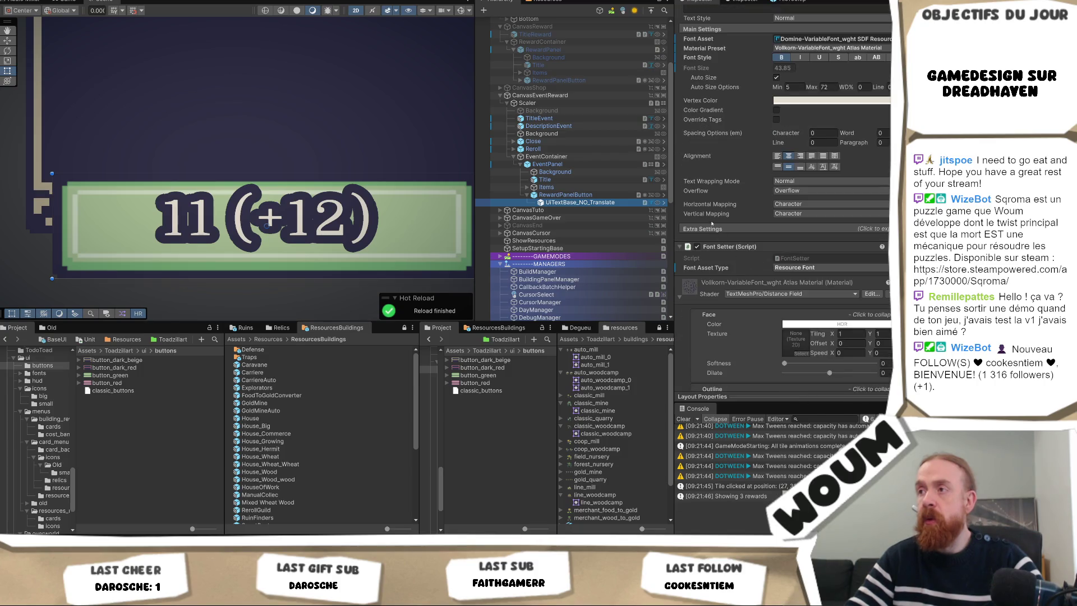
{"action": "left_click", "coordinate": [710, 228]}
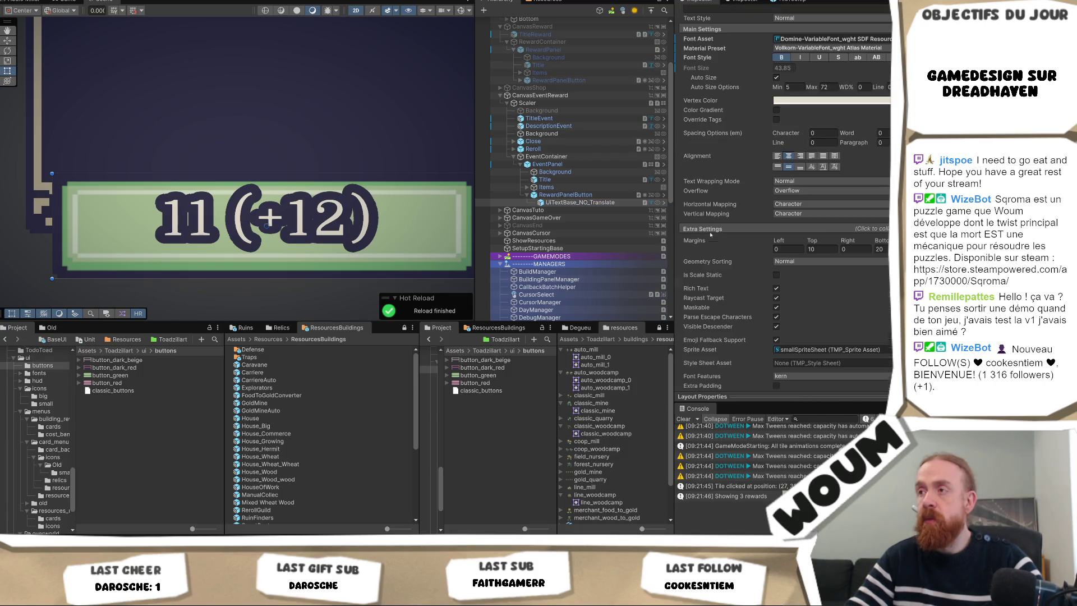
{"action": "left_click", "coordinate": [827, 249]}
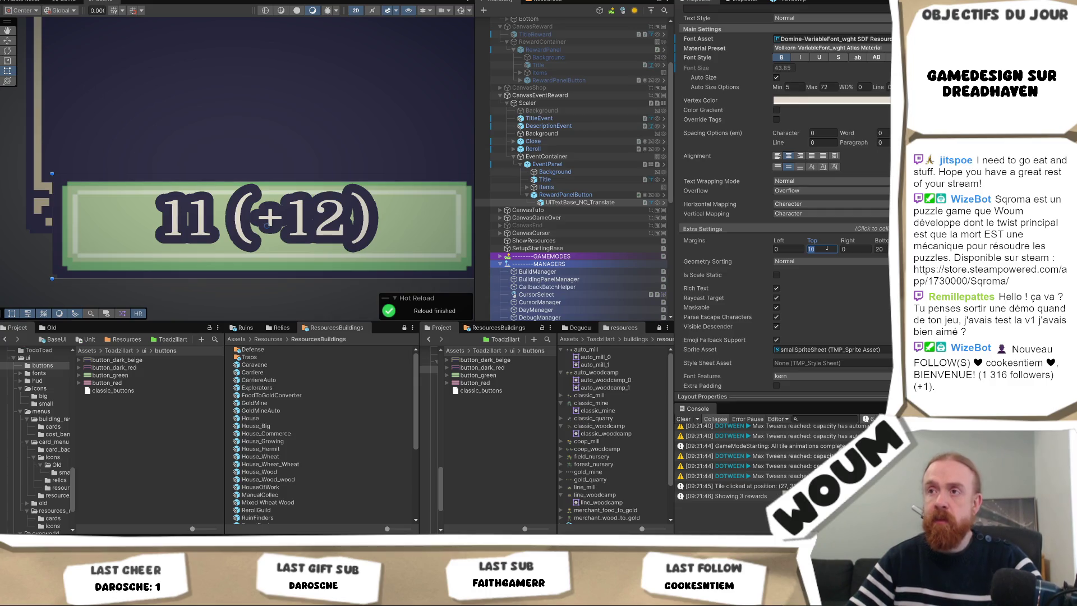
{"action": "type", "text": "0"}
{"action": "key", "text": "Tab"}
{"action": "key", "text": "Tab"}
{"action": "type", "text": "0"}
{"action": "left_click", "coordinate": [826, 248]}
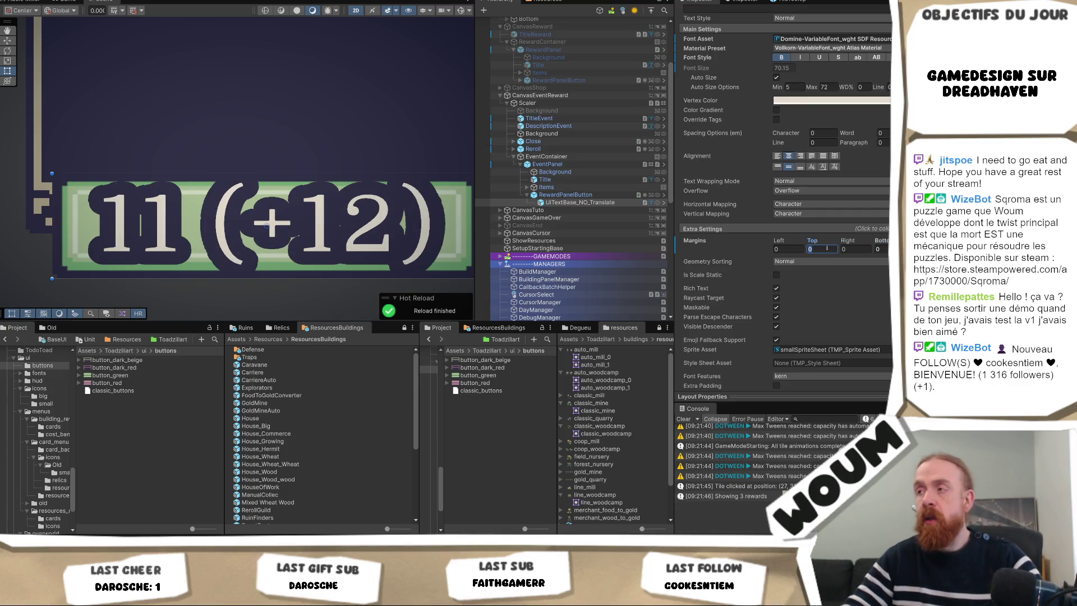
{"action": "type", "text": "20"}
{"action": "key", "text": "Tab"}
{"action": "key", "text": "Tab"}
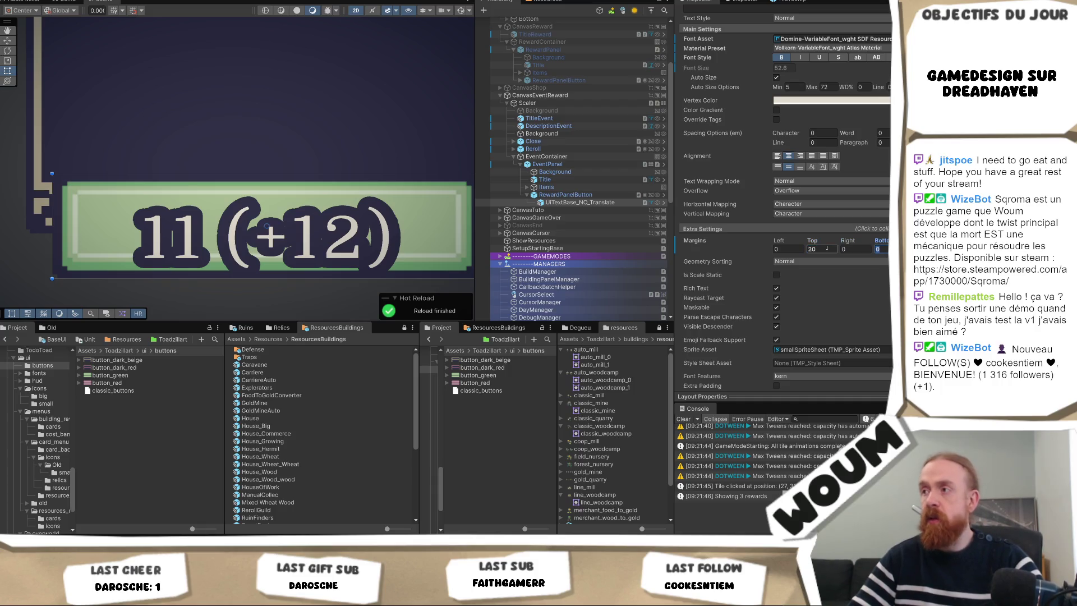
{"action": "type", "text": "20"}
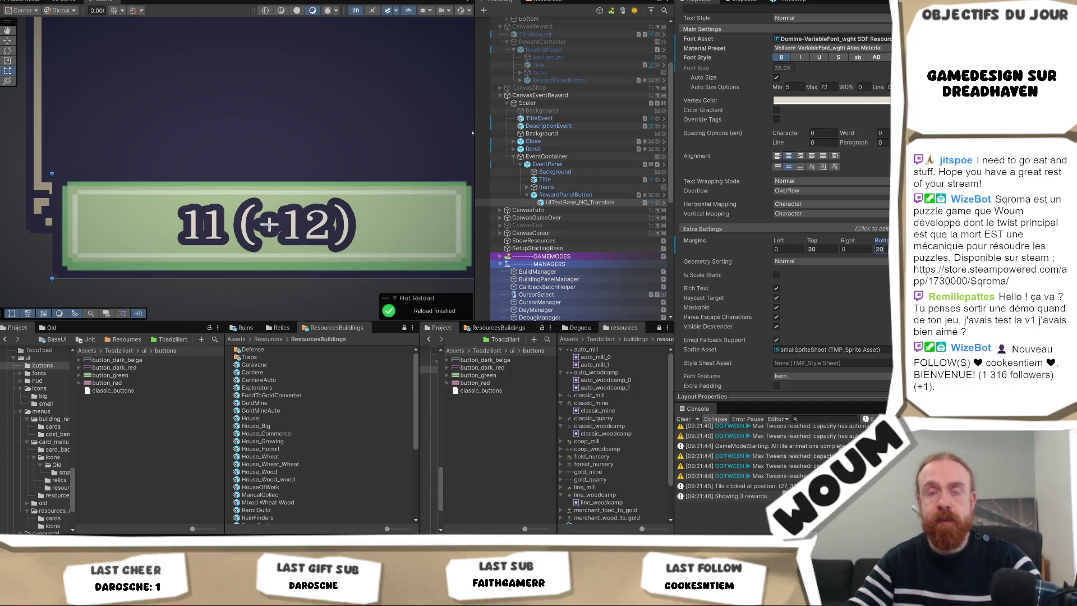
{"action": "left_click", "coordinate": [570, 195]}
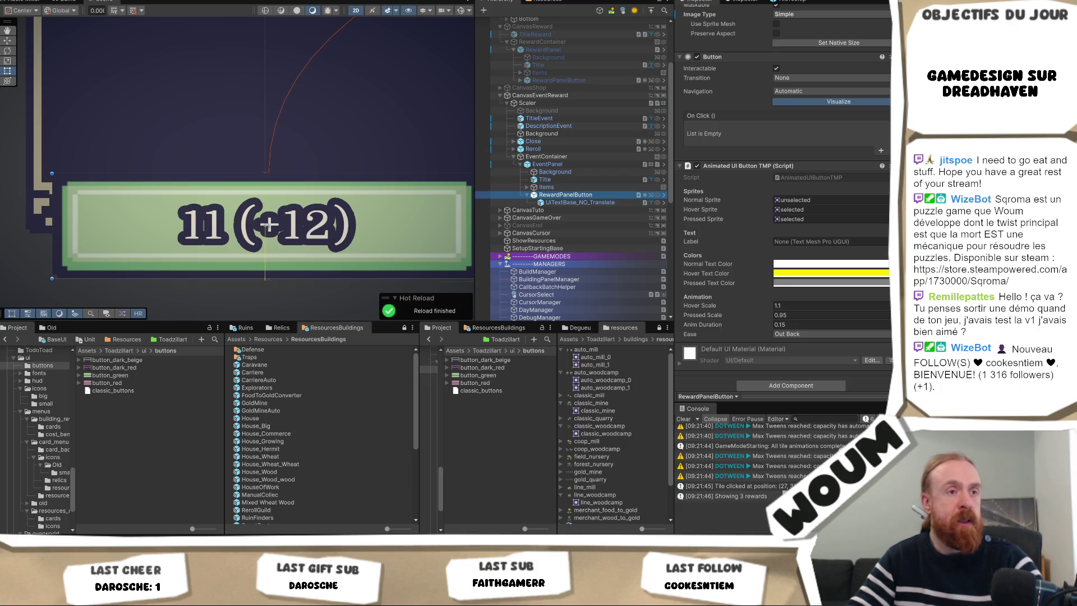
- Zoom out the Scene view and switch to the Game view showing the 3x House event
{"action": "scroll", "coordinate": [394, 246], "scroll_direction": "down", "scroll_amount": 5}
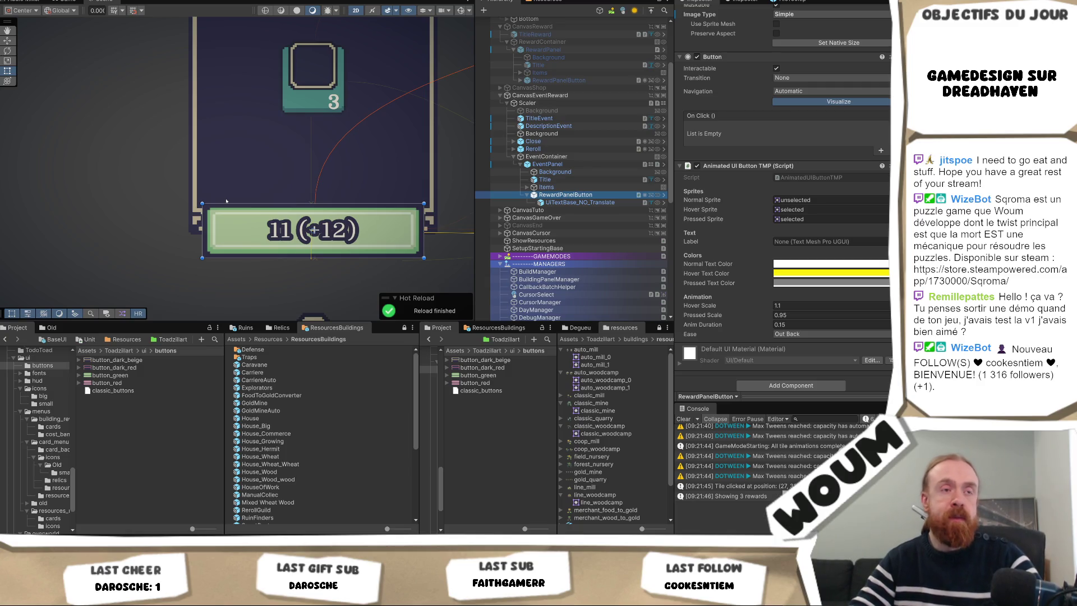
{"action": "scroll", "coordinate": [322, 192], "scroll_direction": "down", "scroll_amount": 10}
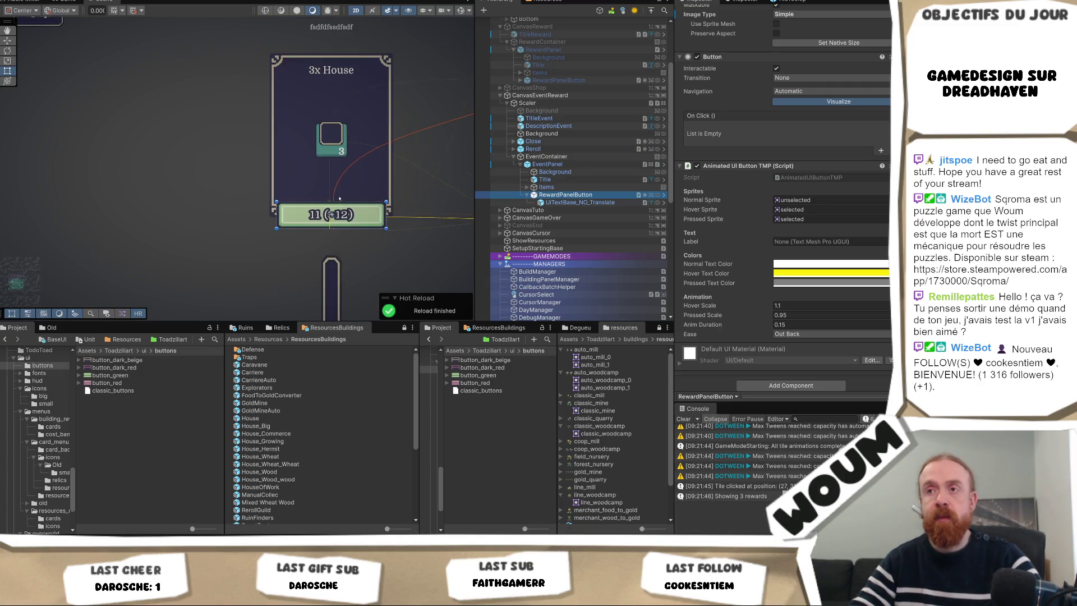
{"action": "left_click", "coordinate": [69, 1]}
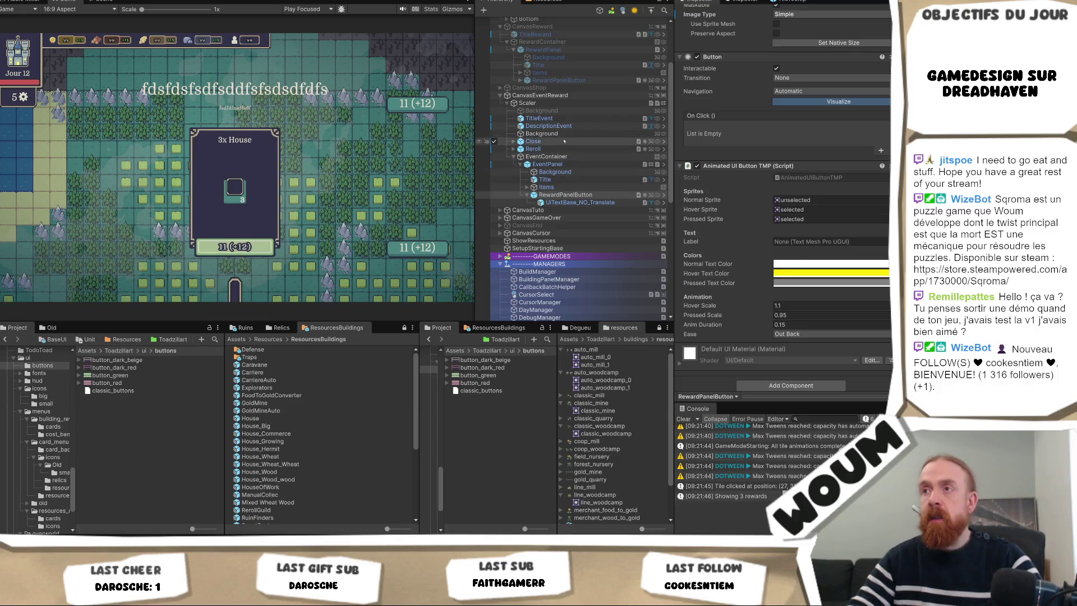
- Raise the event panel's Scaler to about Pos Y 46.68
{"action": "left_click", "coordinate": [554, 157]}
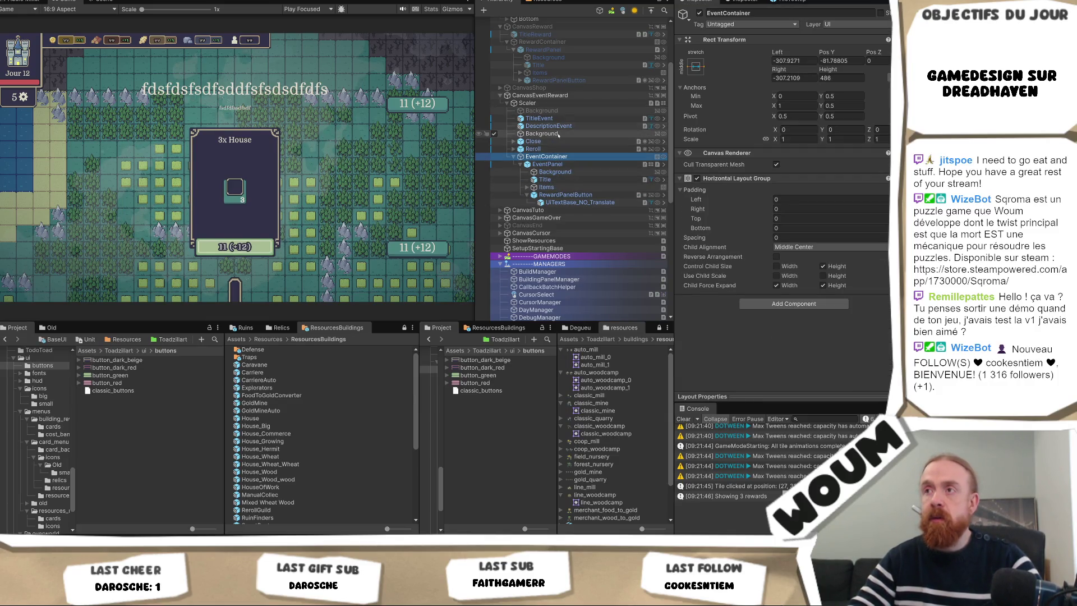
{"action": "left_click", "coordinate": [555, 103]}
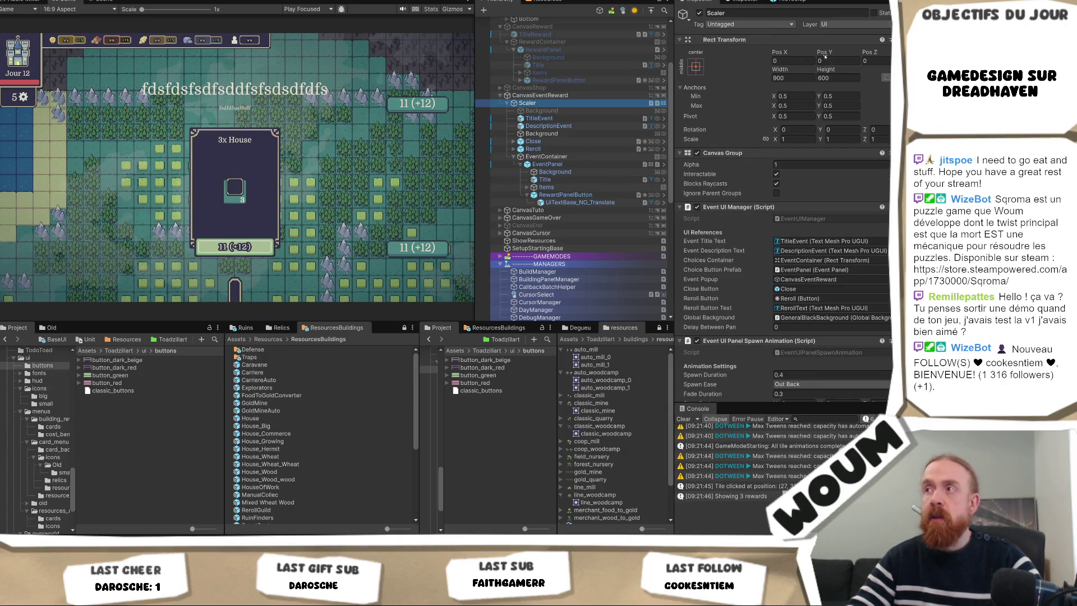
{"action": "mouse_move", "coordinate": [824, 52]}
{"action": "left_mouse_down"}
{"action": "mouse_move", "coordinate": [1037, 59]}
{"action": "mouse_move", "coordinate": [225, 65]}
{"action": "mouse_move", "coordinate": [659, 73]}
{"action": "left_mouse_up"}
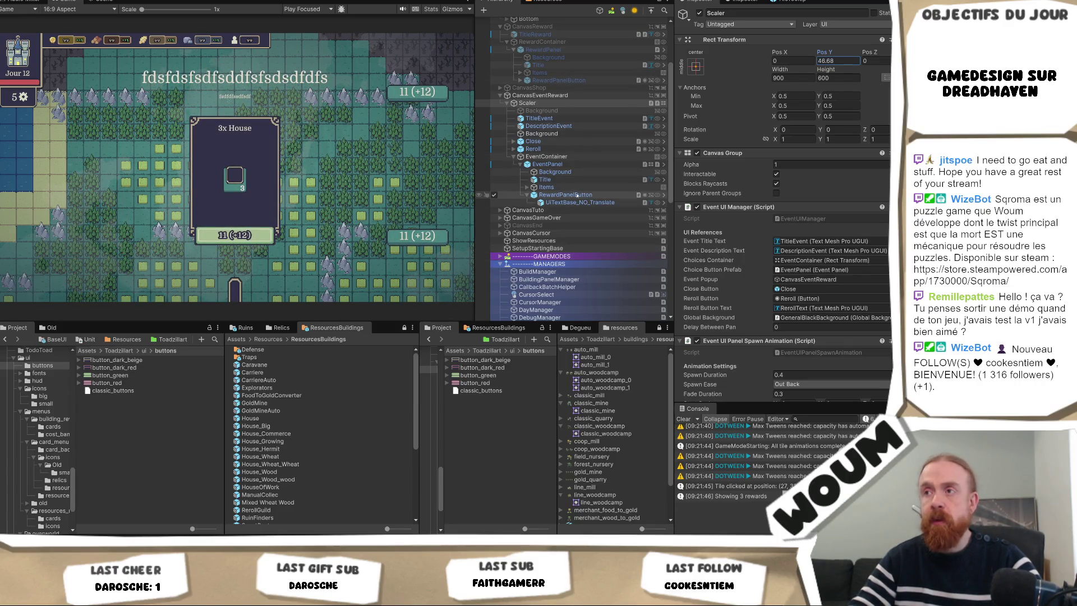
- Select the Reroll and Close buttons together and bring up their anchor presets
{"action": "left_click", "coordinate": [586, 149]}
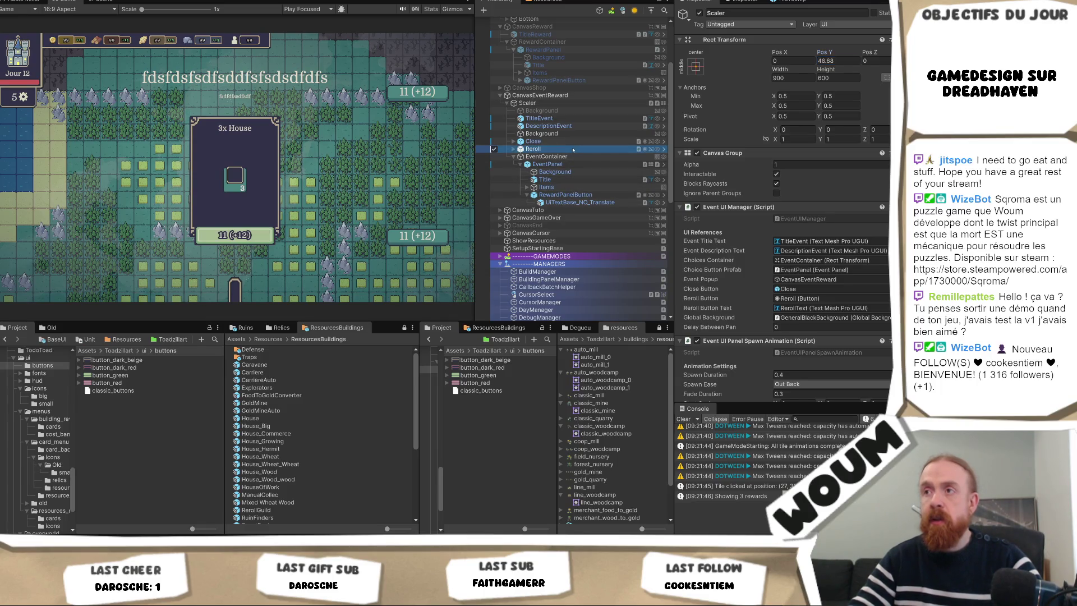
{"action": "left_click", "coordinate": [571, 141], "text": "ctrl"}
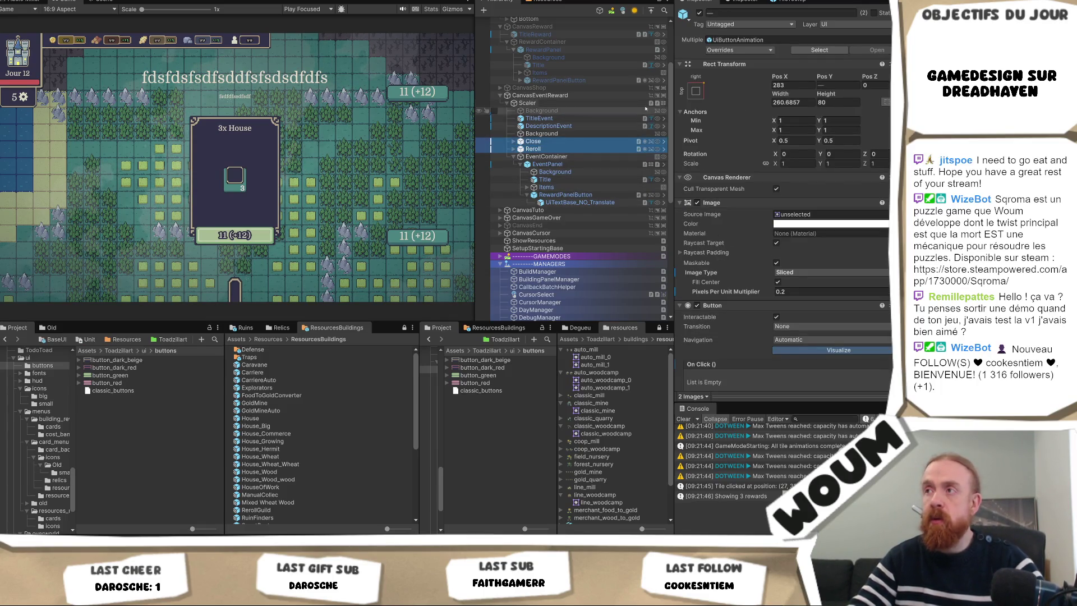
{"action": "left_click", "coordinate": [695, 91]}
- Anchor both buttons bottom-center and move them down to Pos Y -132.1
{"action": "left_click", "coordinate": [749, 208], "text": "alt"}
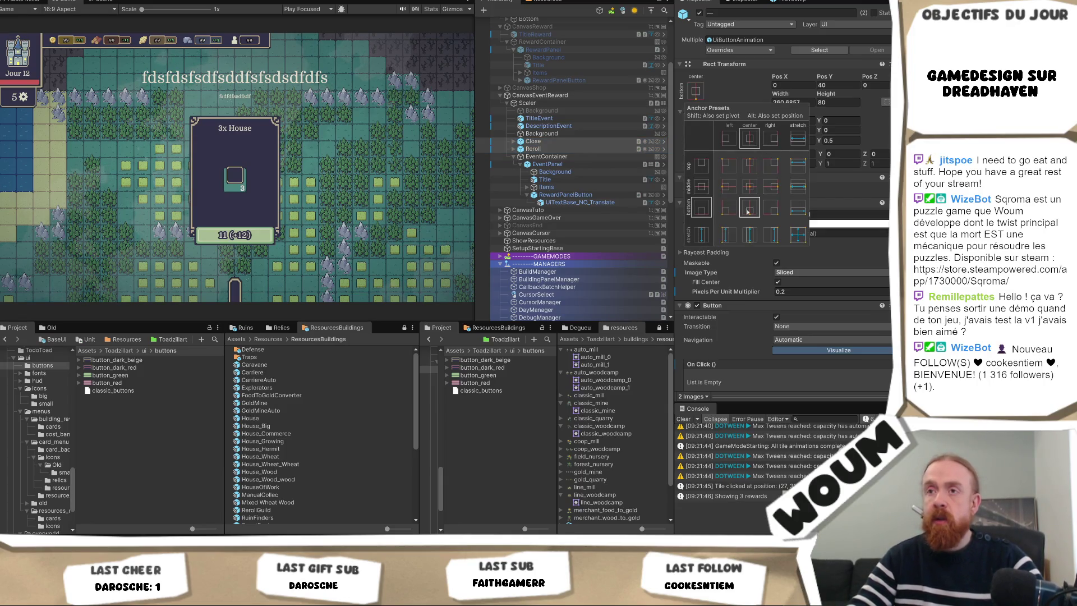
{"action": "key", "text": "alt"}
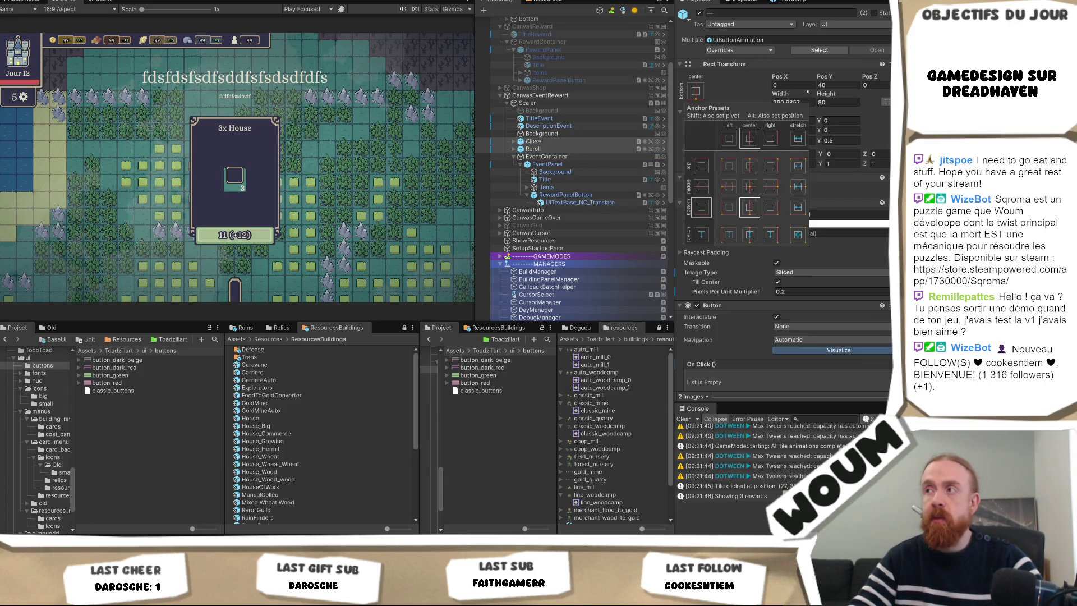
{"action": "left_click", "coordinate": [822, 80]}
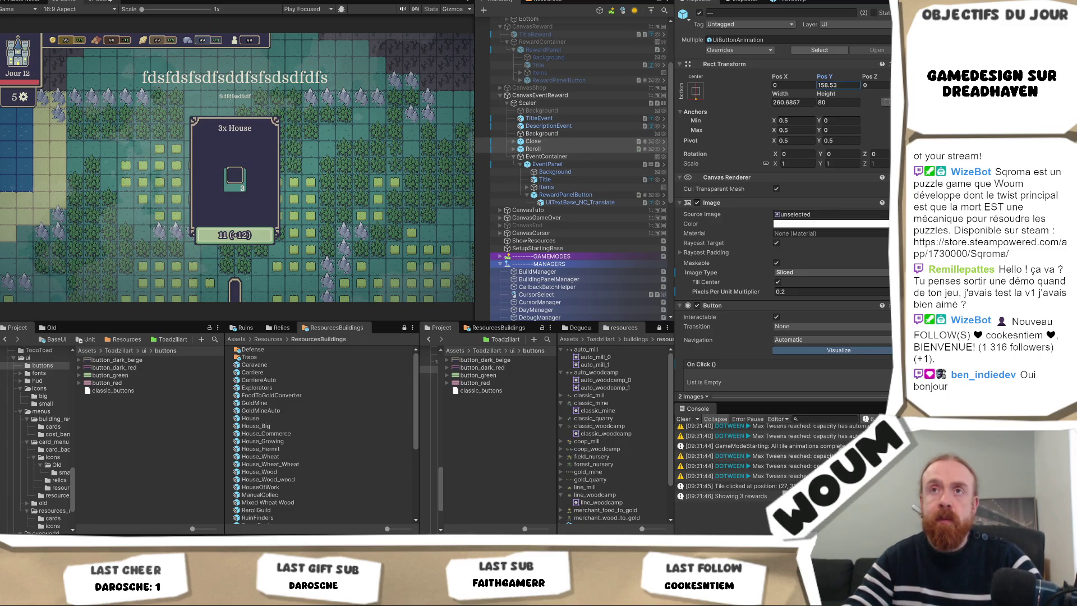
{"action": "key", "text": "ctrl+1"}
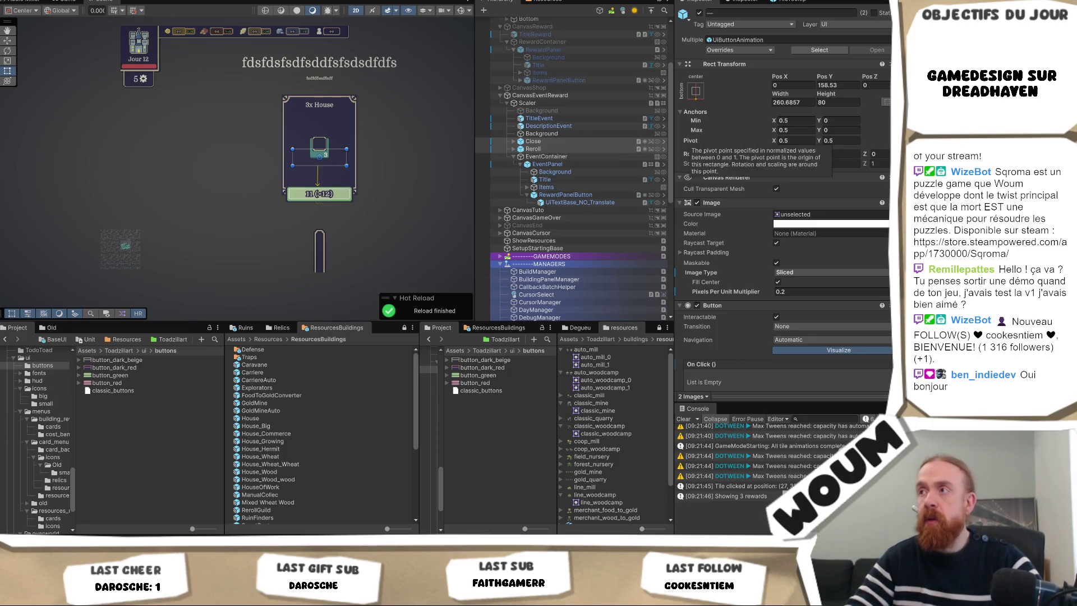
{"action": "left_click_drag", "start_coordinate": [830, 76], "coordinate": [88, 135]}
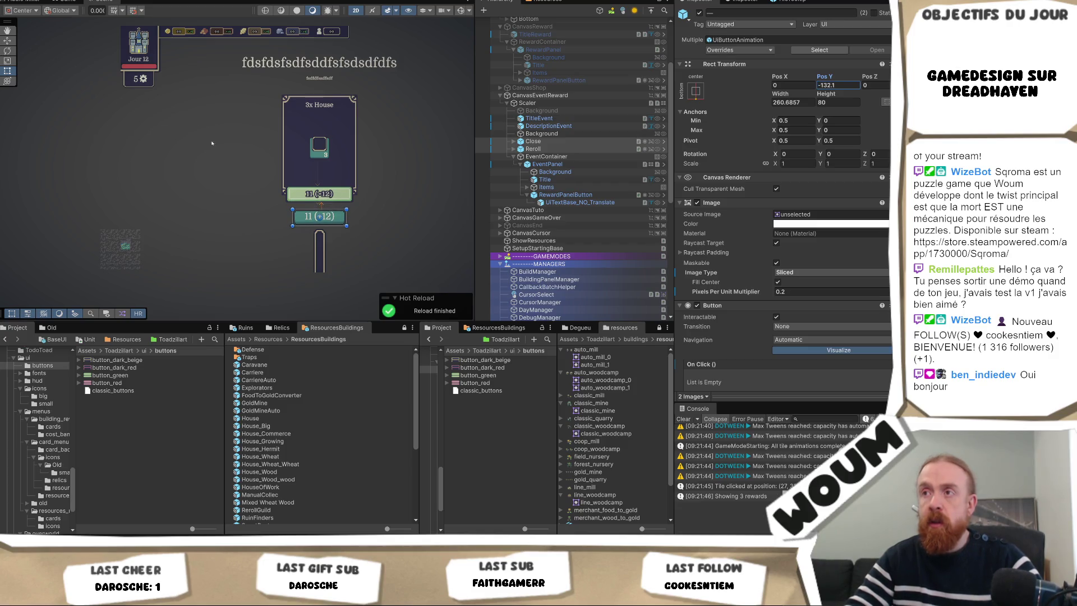
- Set Close to Pos X -200 and Reroll to Pos X 200, then check the Game view
{"action": "left_click", "coordinate": [535, 142]}
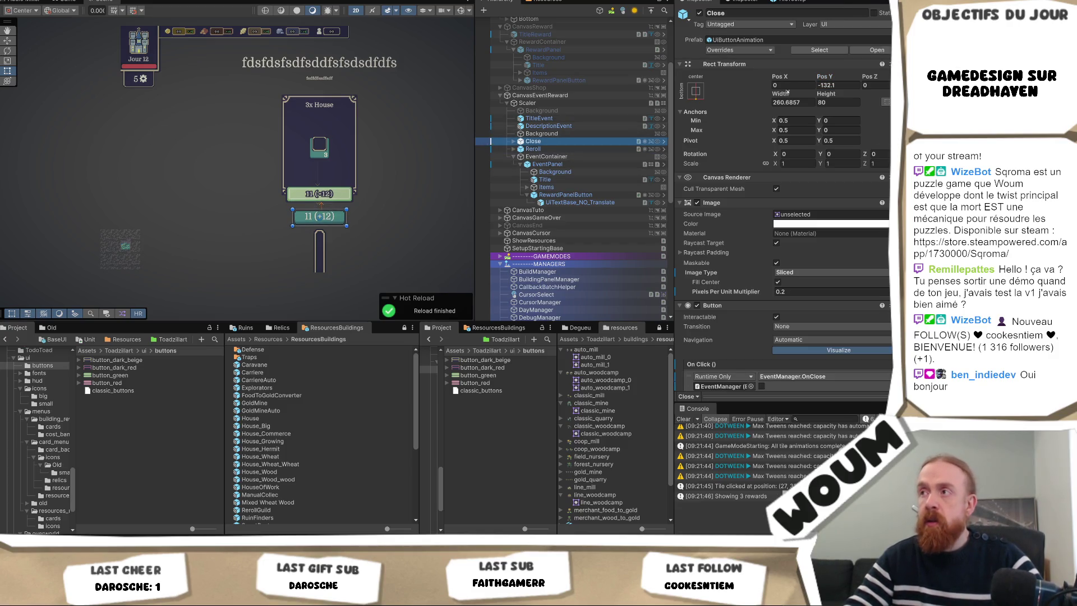
{"action": "left_click", "coordinate": [791, 84]}
{"action": "type", "text": "10"}
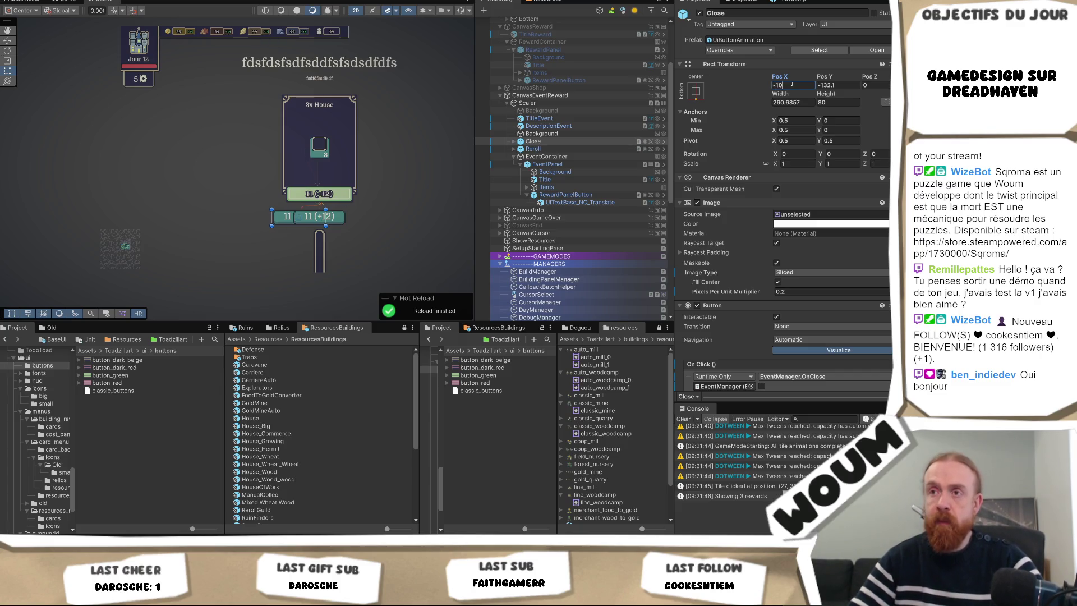
{"action": "key", "text": "BackSpace"}
{"action": "key", "text": "BackSpace"}
{"action": "type", "text": "200"}
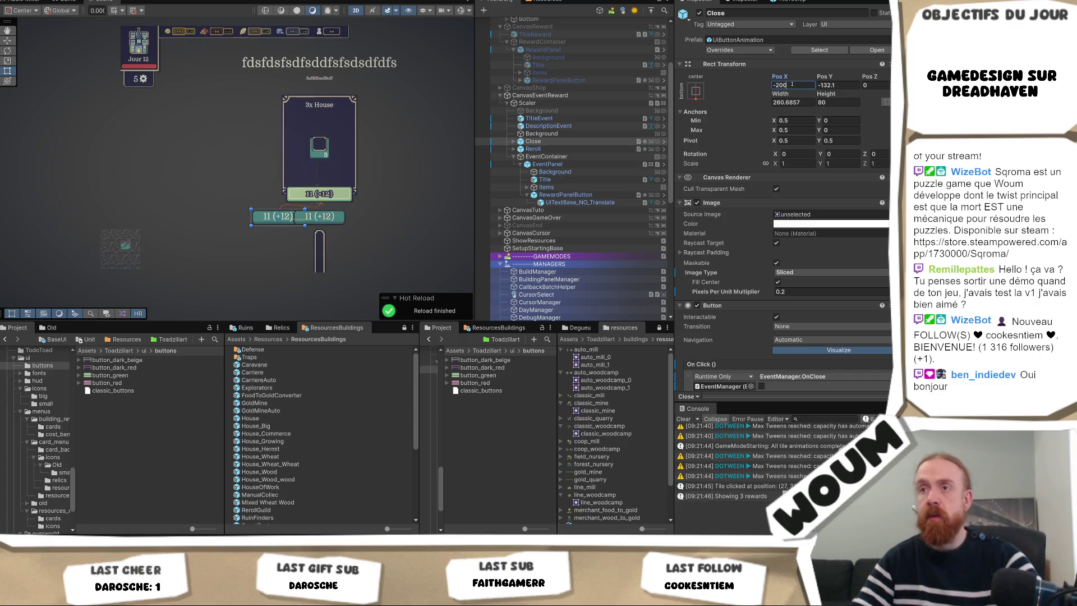
{"action": "left_click", "coordinate": [532, 149]}
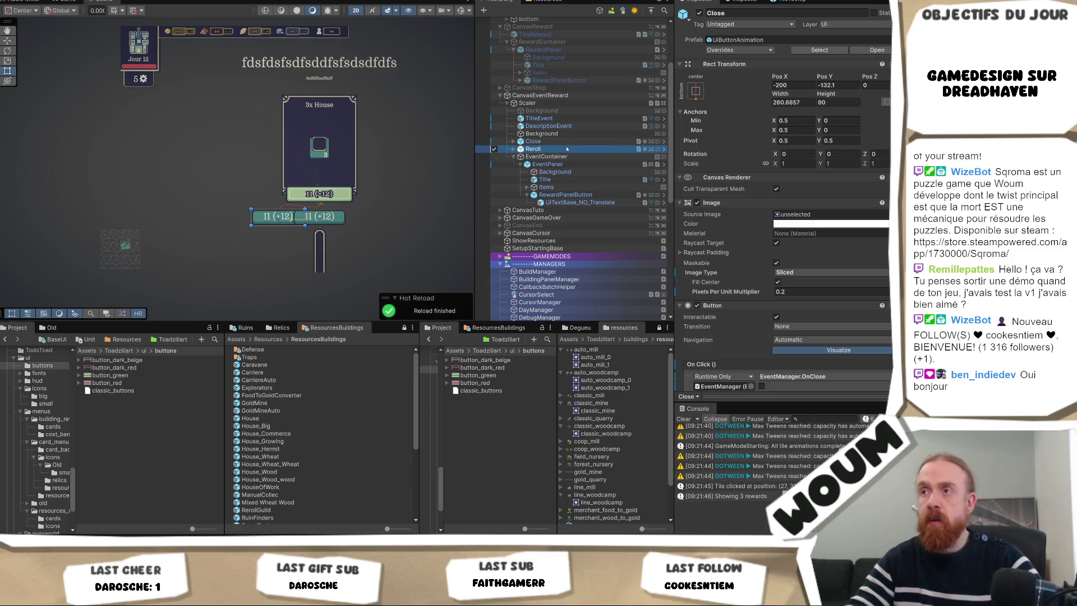
{"action": "left_click", "coordinate": [784, 85]}
{"action": "type", "text": "200"}
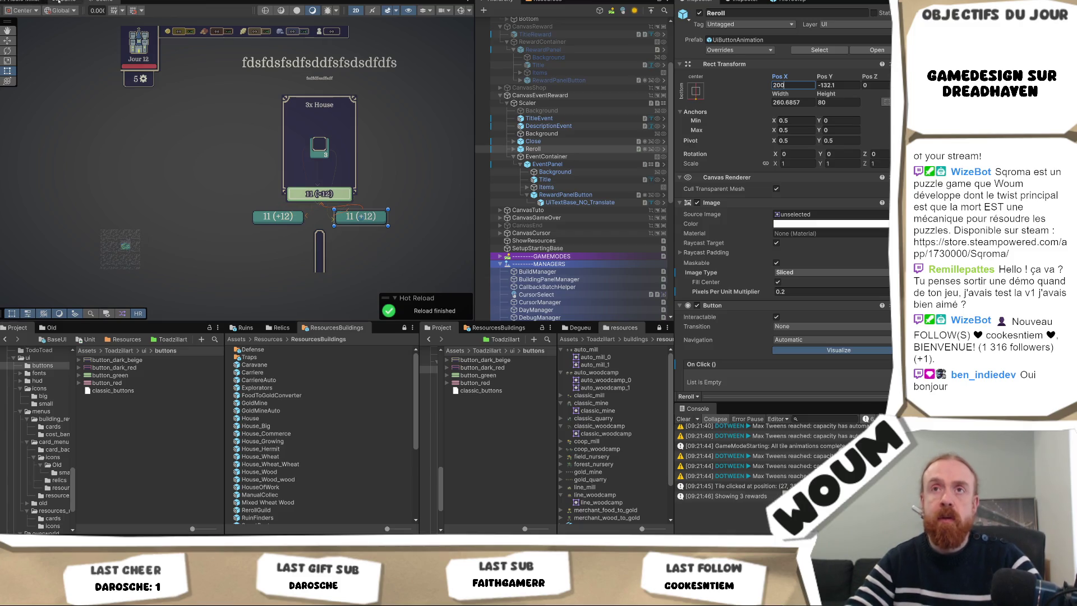
{"action": "left_click", "coordinate": [87, 2]}
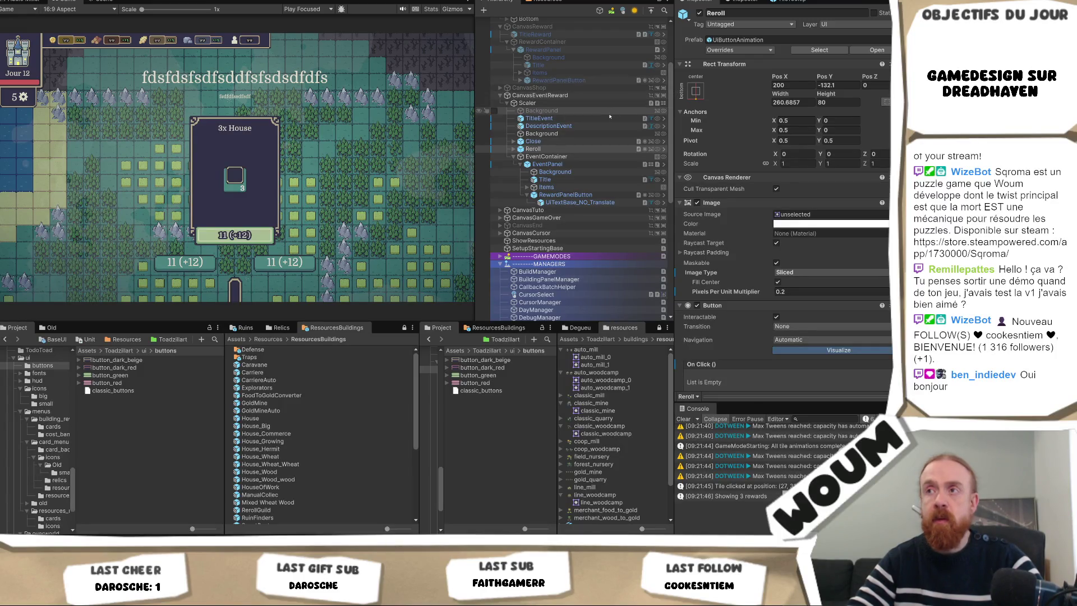
- Group the Close and Reroll buttons under a new empty parent GameObject
{"action": "left_click", "coordinate": [532, 141], "text": "ctrl"}
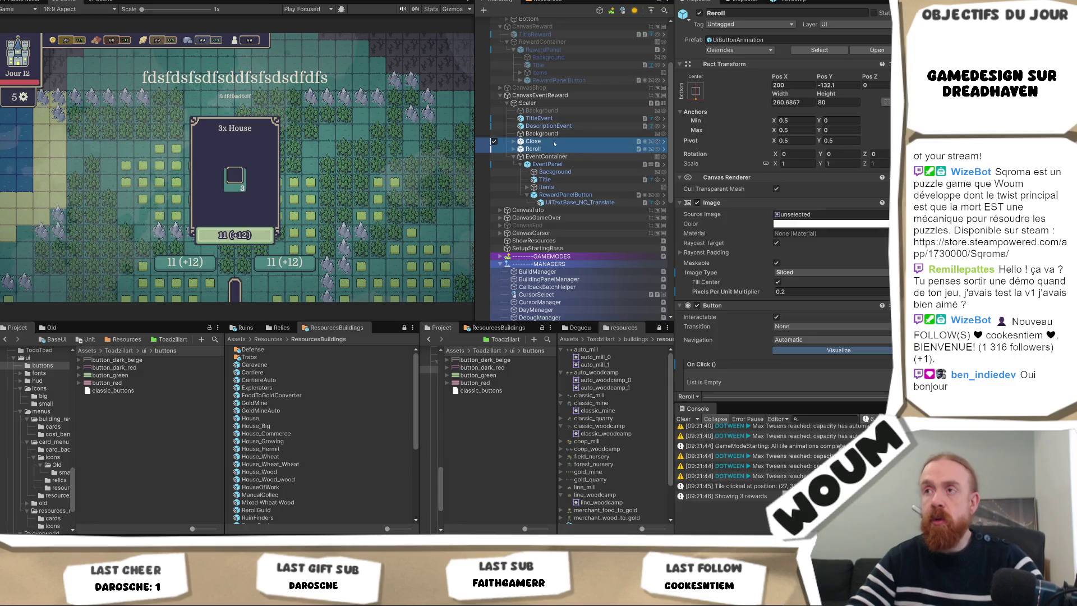
{"action": "right_click", "coordinate": [553, 141]}
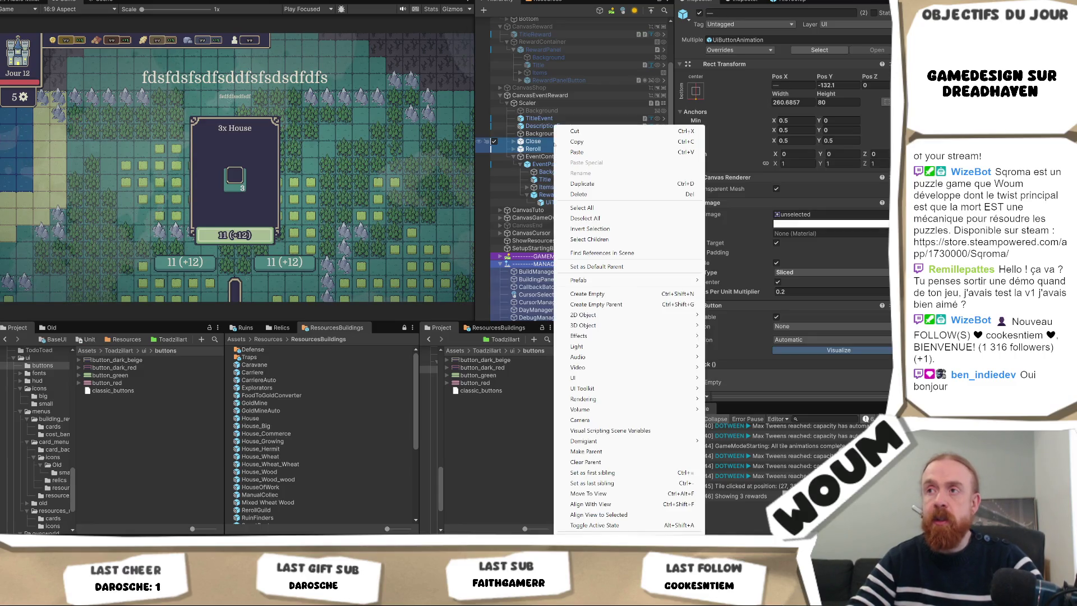
{"action": "left_click", "coordinate": [616, 304]}
{"action": "left_click", "coordinate": [560, 149]}
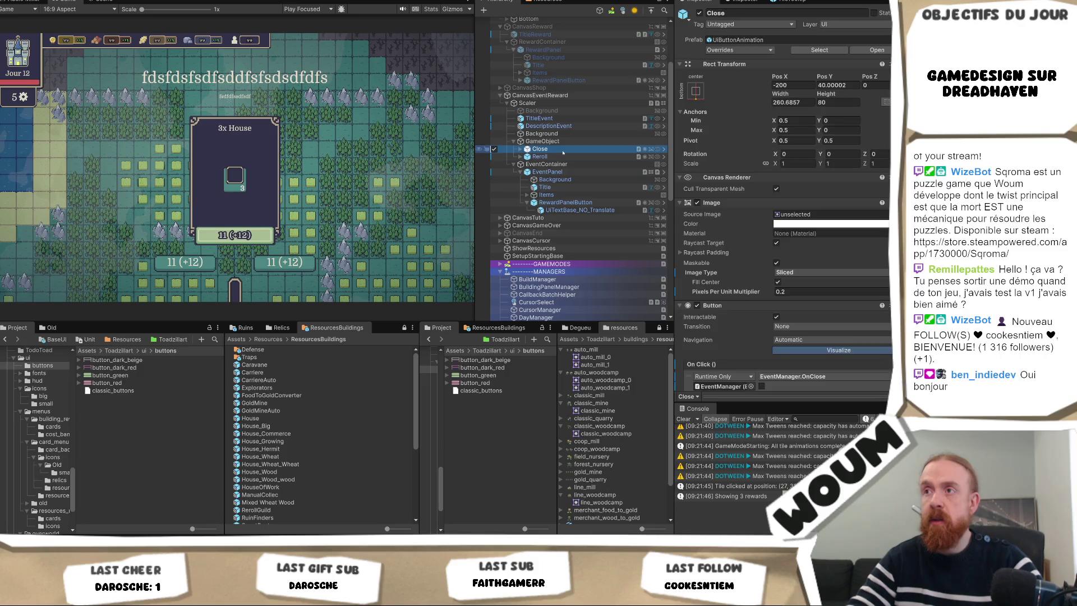
{"action": "left_click", "coordinate": [562, 156], "text": "ctrl"}
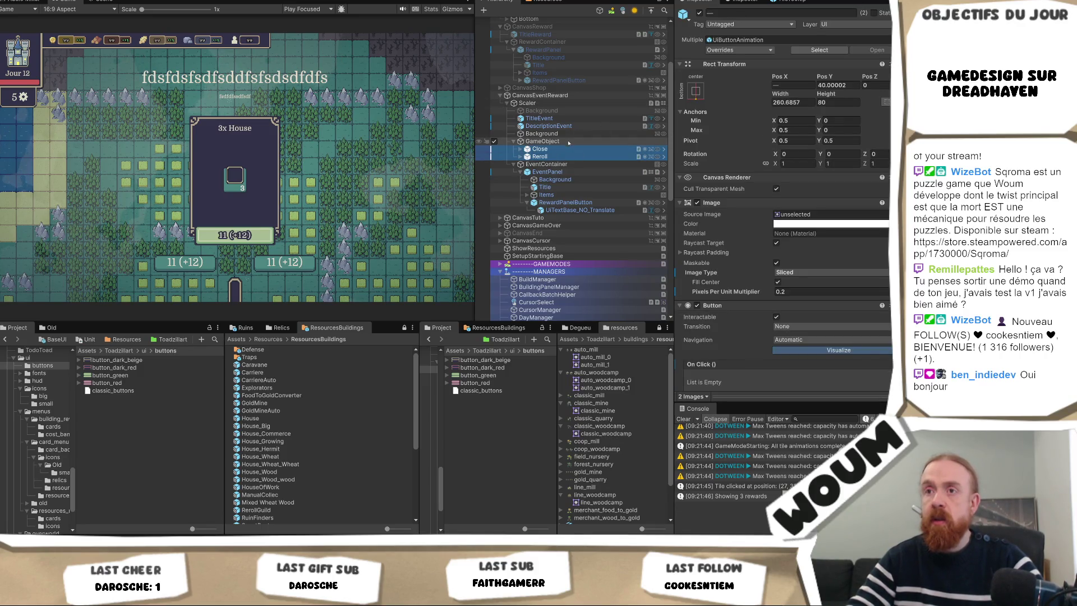
{"action": "left_click", "coordinate": [566, 142]}
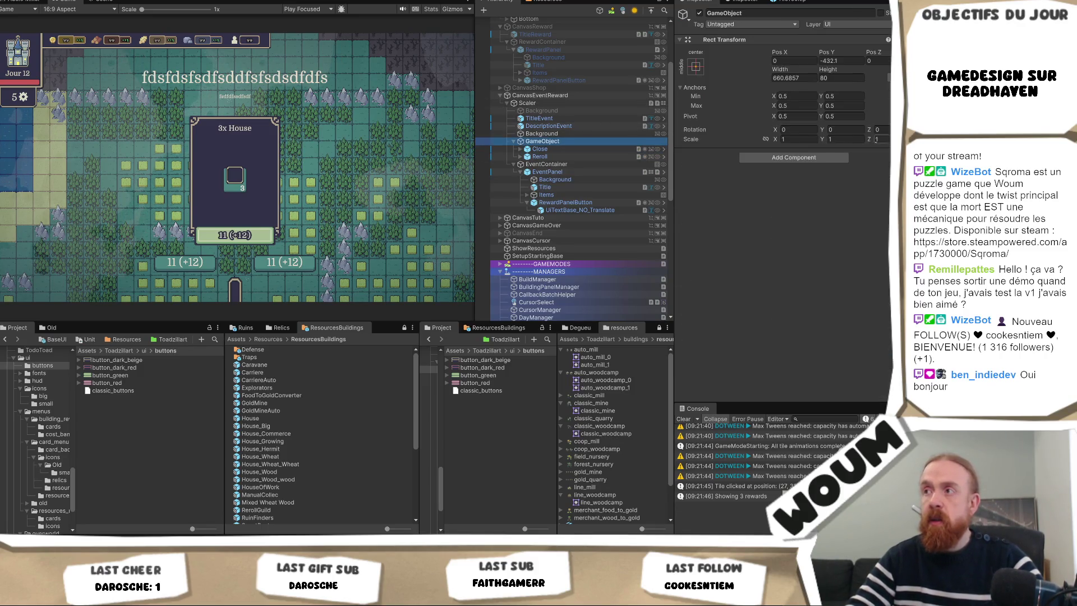
- Give the parent a Horizontal Layout Group with Child Alignment Middle Center, replacing a mistaken Vertical one
{"action": "left_click", "coordinate": [796, 157]}
{"action": "type", "text": "verti"}
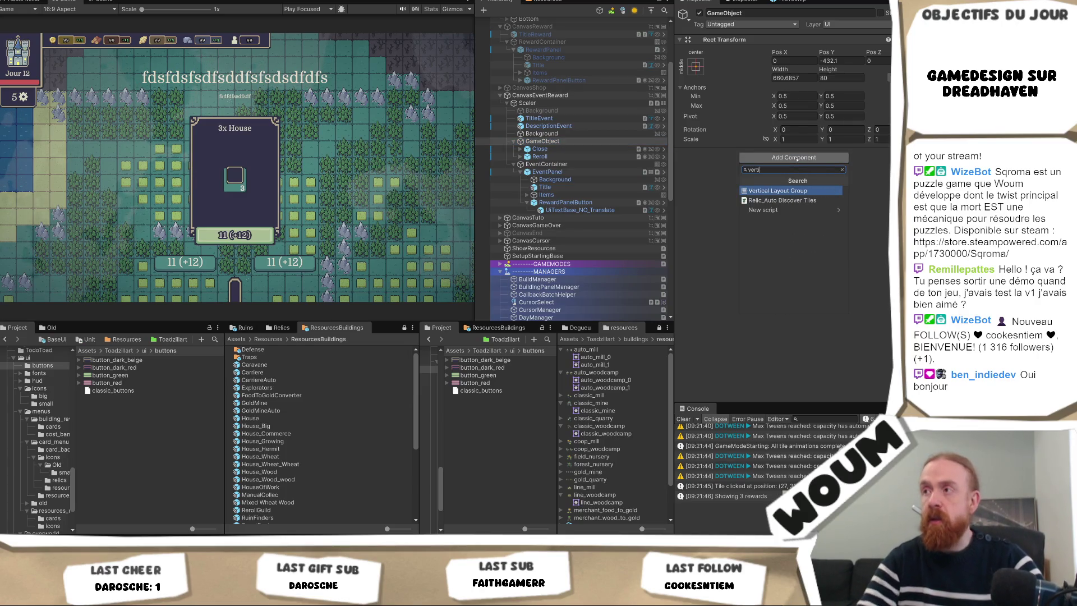
{"action": "key", "text": "Return"}
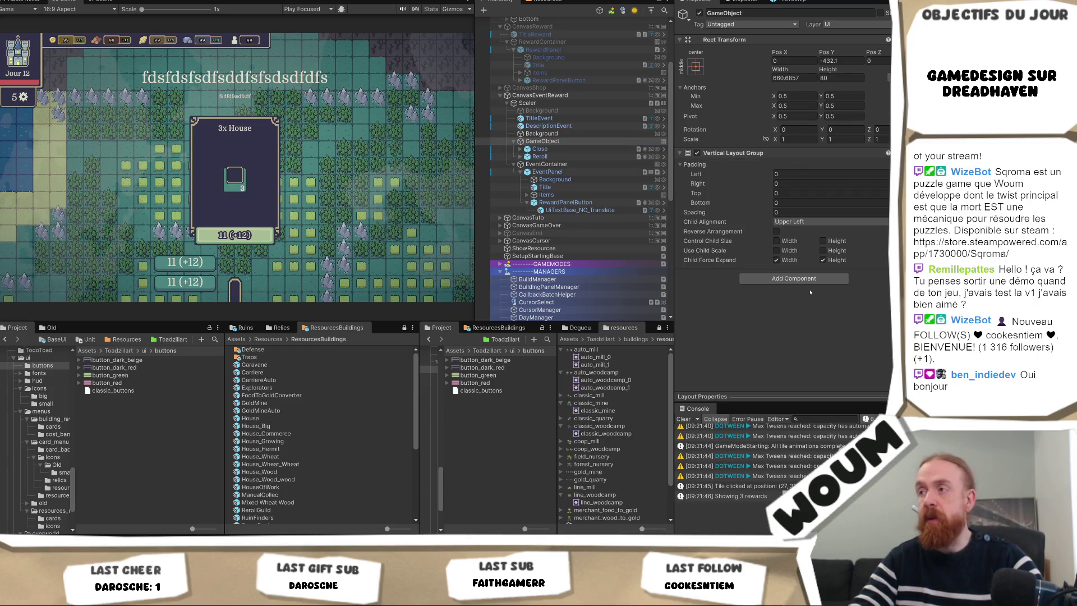
{"action": "key", "text": "ctrl+z"}
{"action": "left_click", "coordinate": [803, 158]}
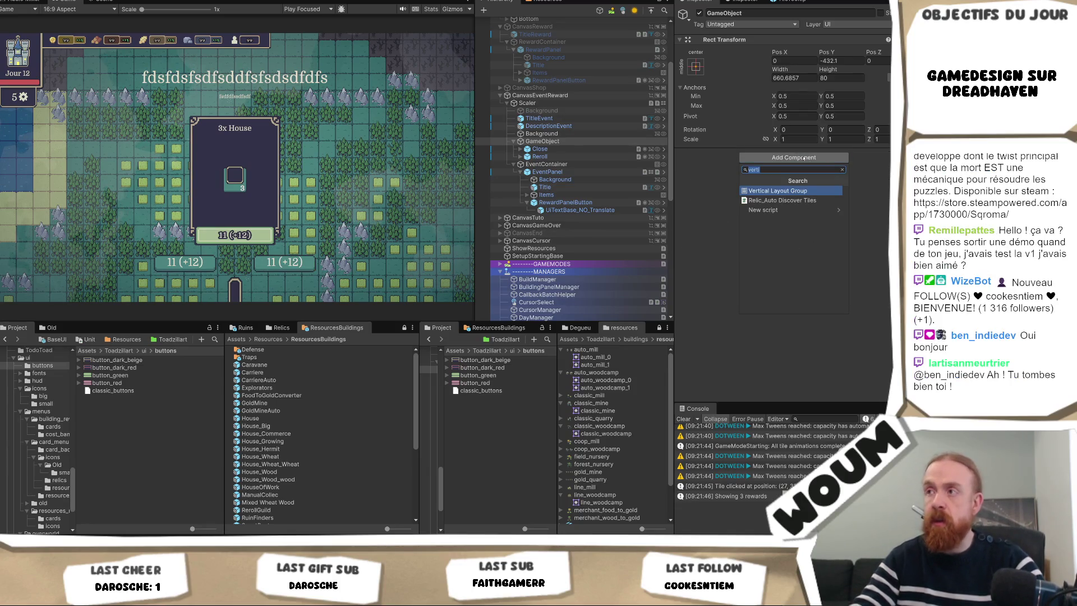
{"action": "type", "text": "hori"}
{"action": "key", "text": "Return"}
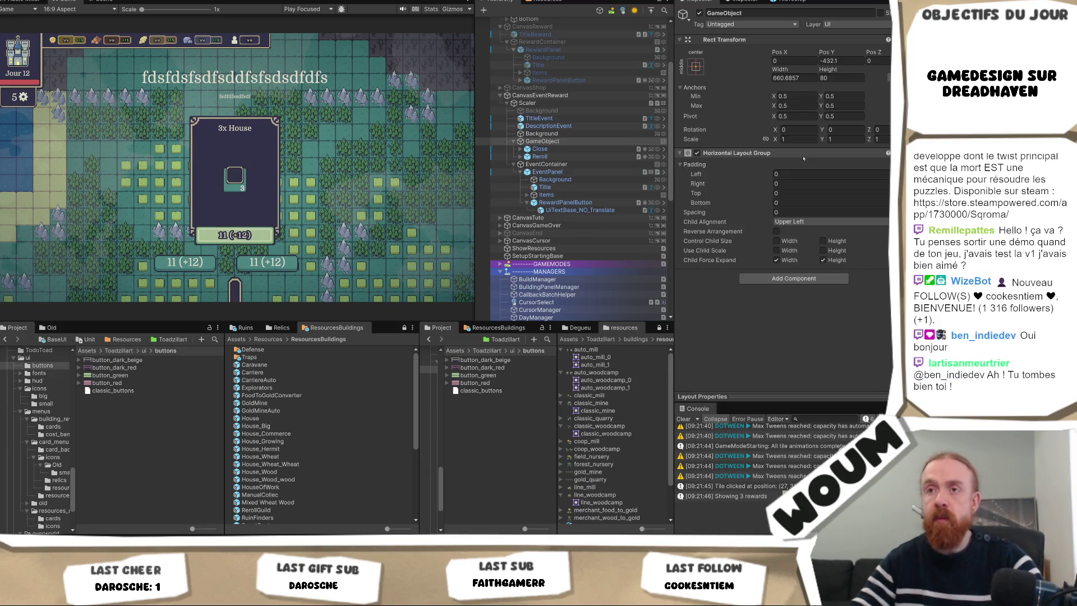
{"action": "left_click", "coordinate": [794, 221]}
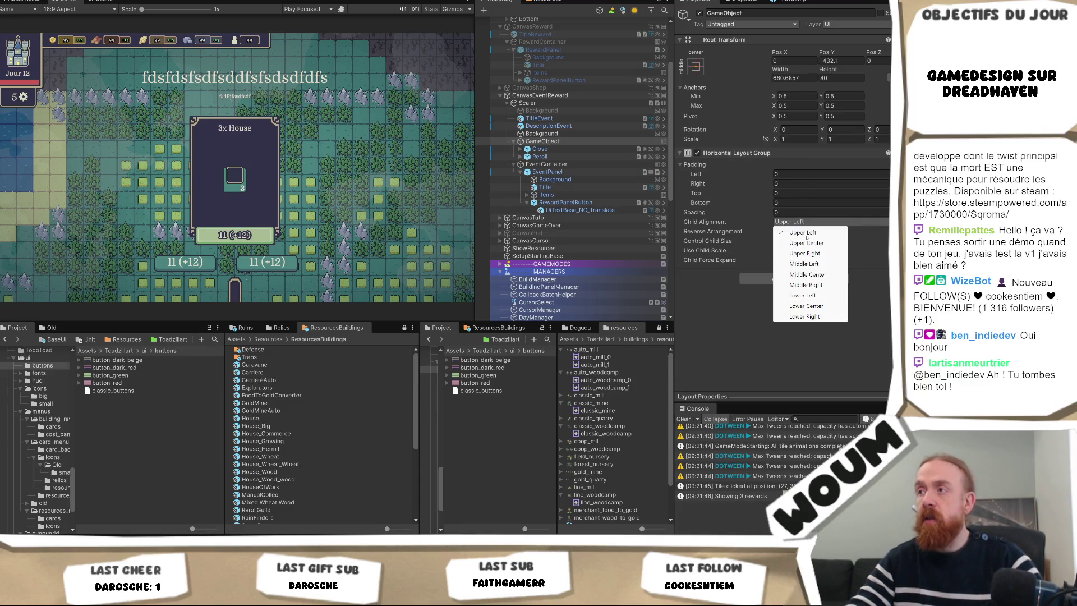
{"action": "left_click", "coordinate": [818, 274]}
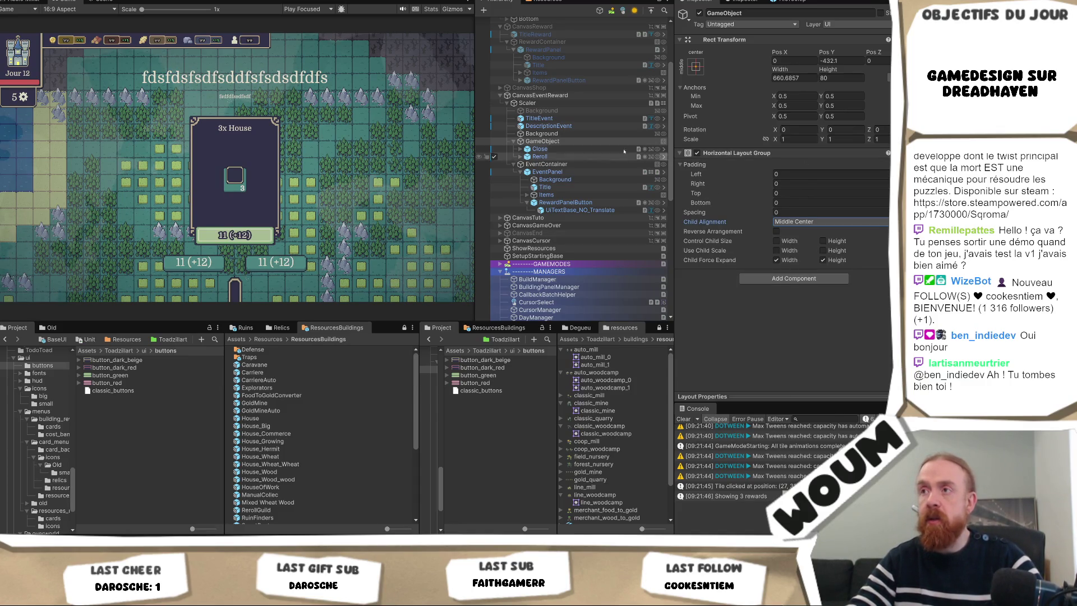
{"action": "left_click", "coordinate": [552, 157]}
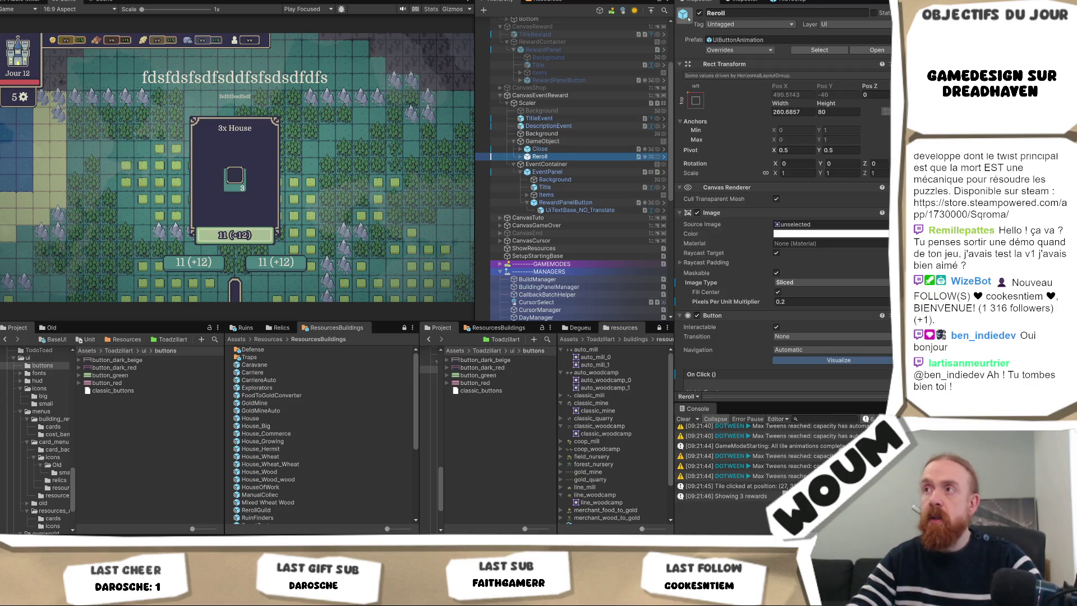
{"action": "left_click", "coordinate": [550, 150]}
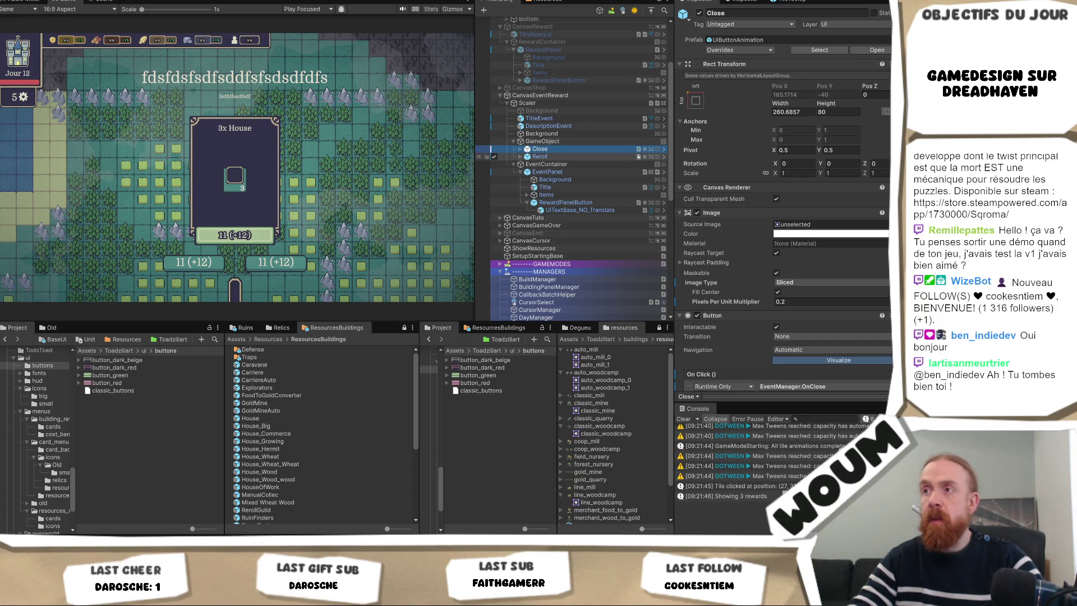
{"action": "scroll", "coordinate": [820, 211], "scroll_direction": "down", "scroll_amount": 10}
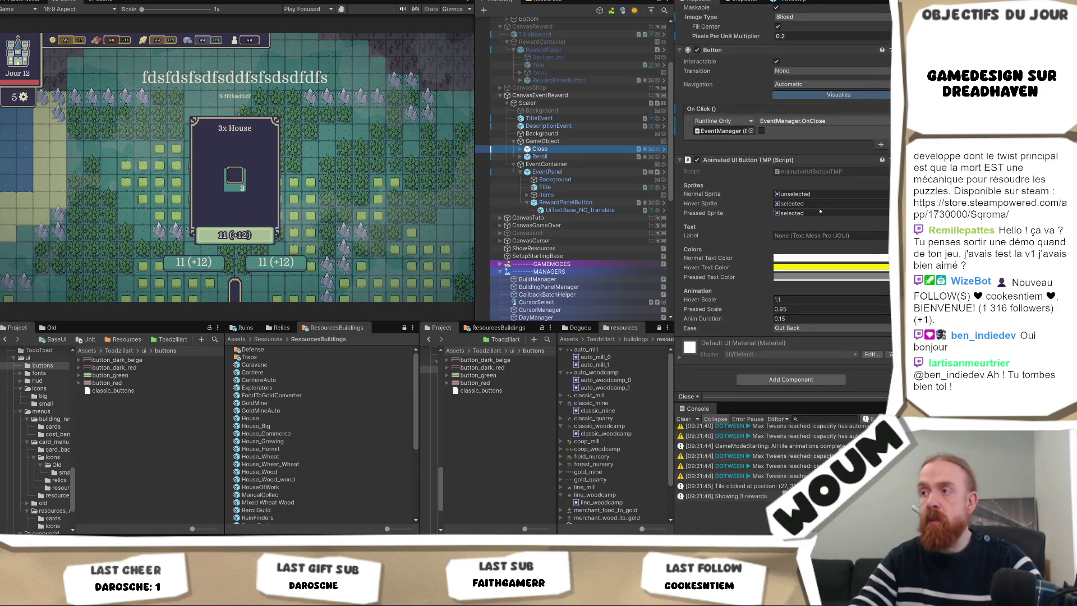
{"action": "scroll", "coordinate": [820, 211], "scroll_direction": "up", "scroll_amount": 10}
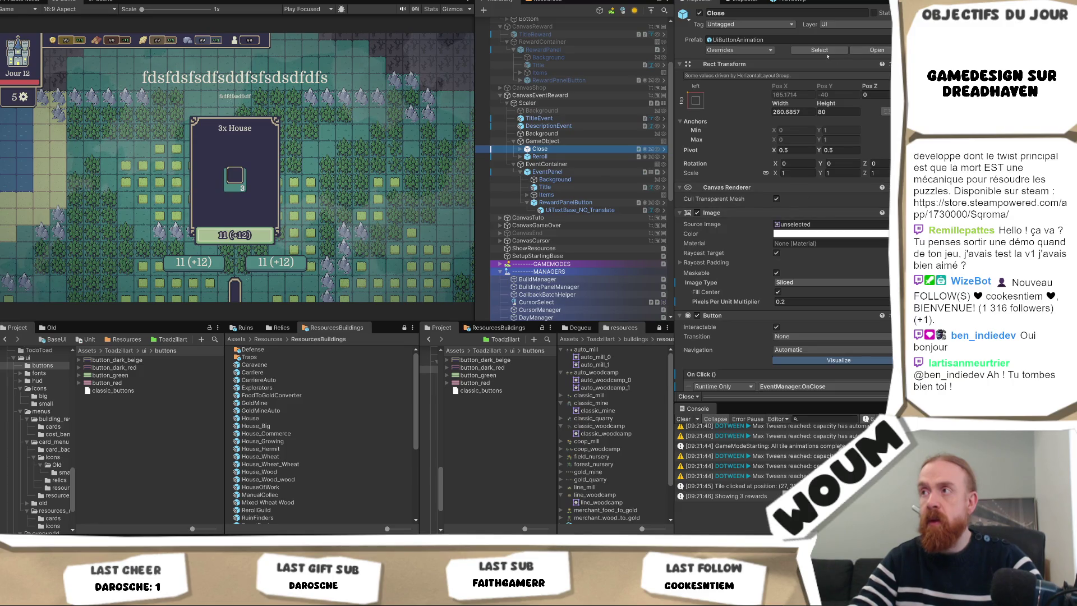
{"action": "left_click", "coordinate": [821, 50]}
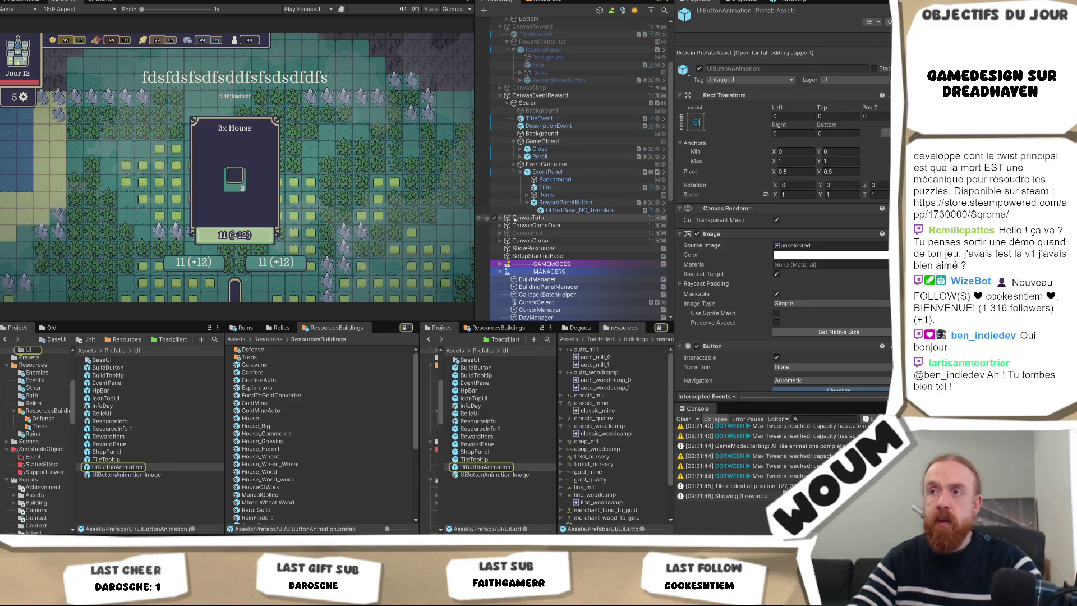
{"action": "left_click", "coordinate": [558, 150]}
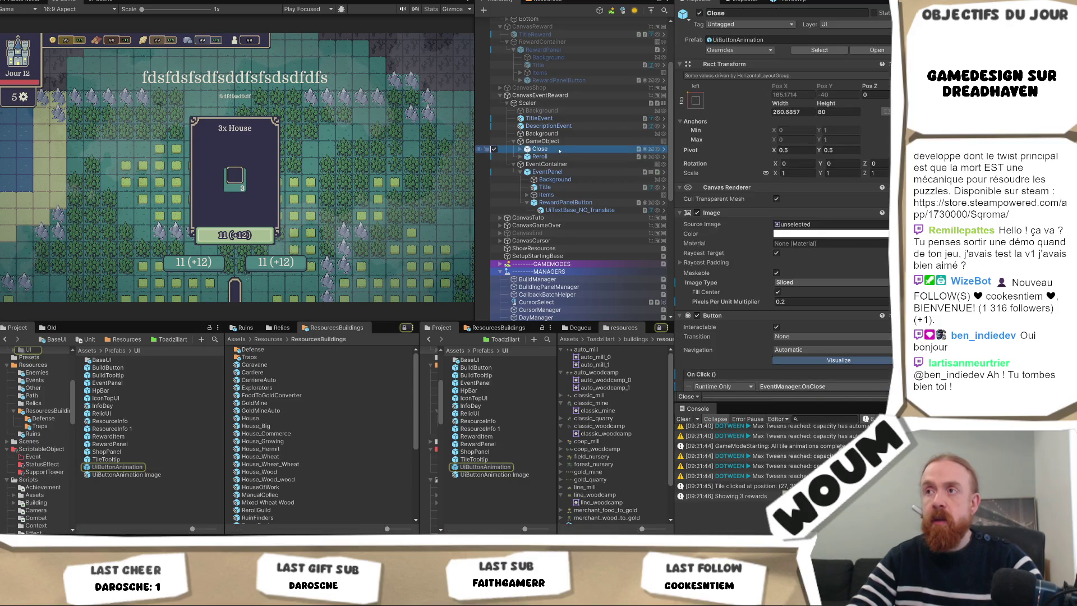
{"action": "scroll", "coordinate": [814, 241], "scroll_direction": "down", "scroll_amount": 5}
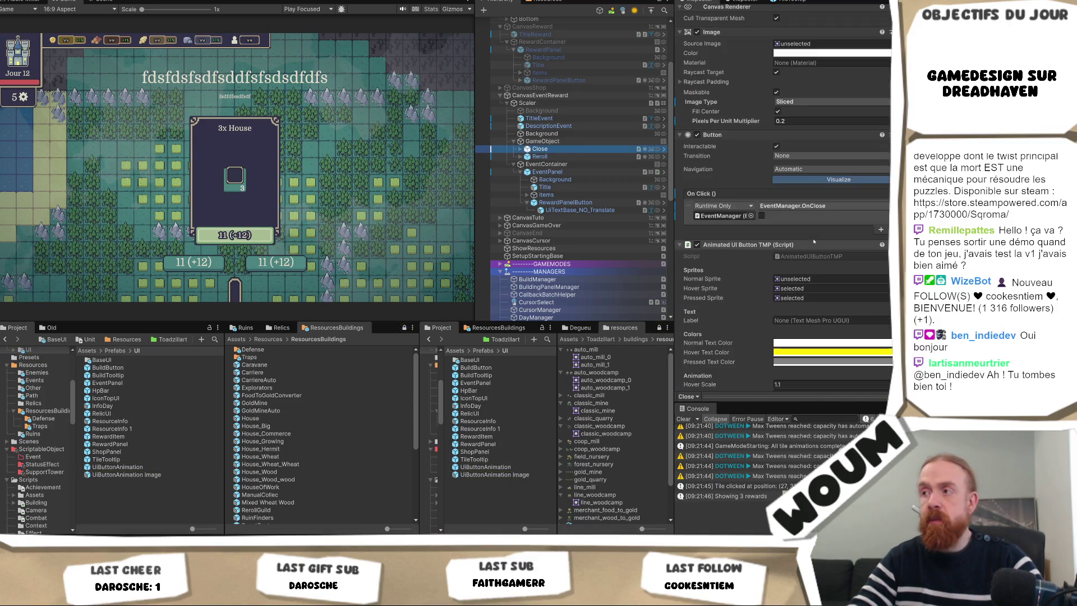
{"action": "scroll", "coordinate": [825, 247], "scroll_direction": "down", "scroll_amount": 3}
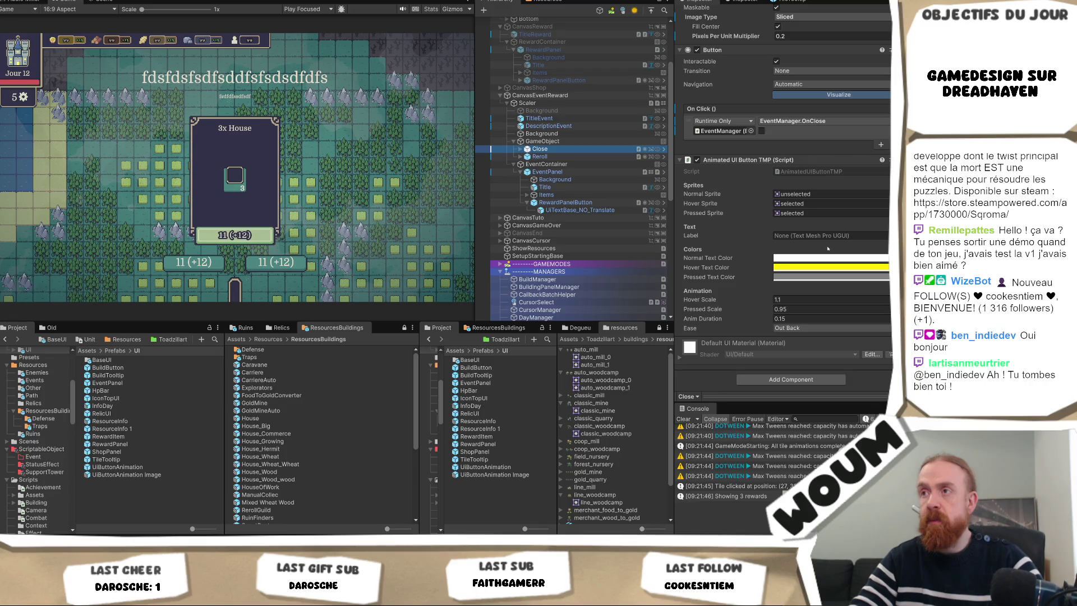
{"action": "scroll", "coordinate": [820, 251], "scroll_direction": "up", "scroll_amount": 7}
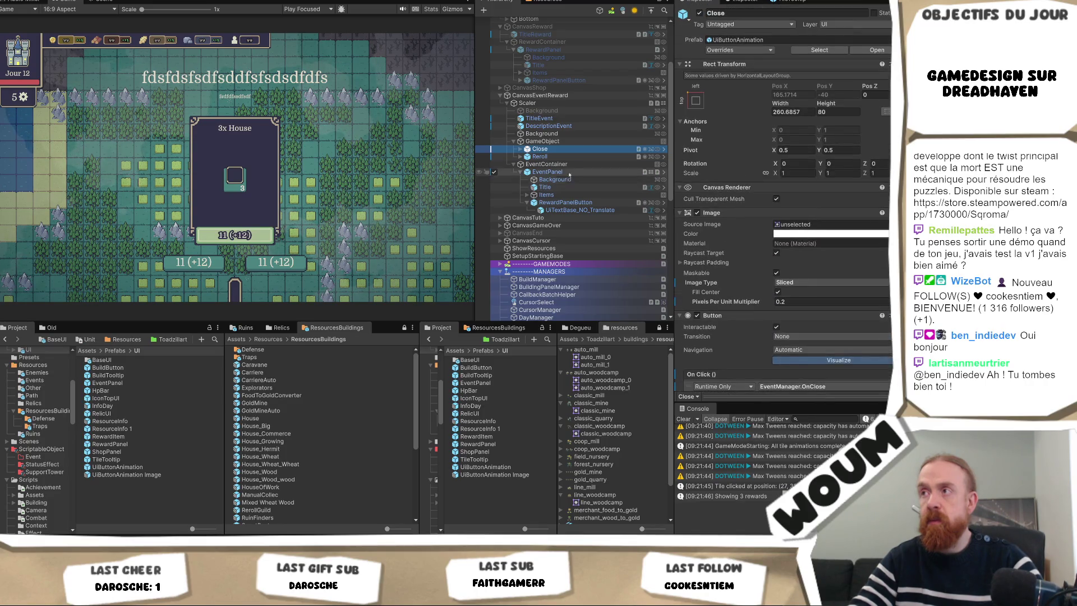
{"action": "scroll", "coordinate": [847, 248], "scroll_direction": "down", "scroll_amount": 5}
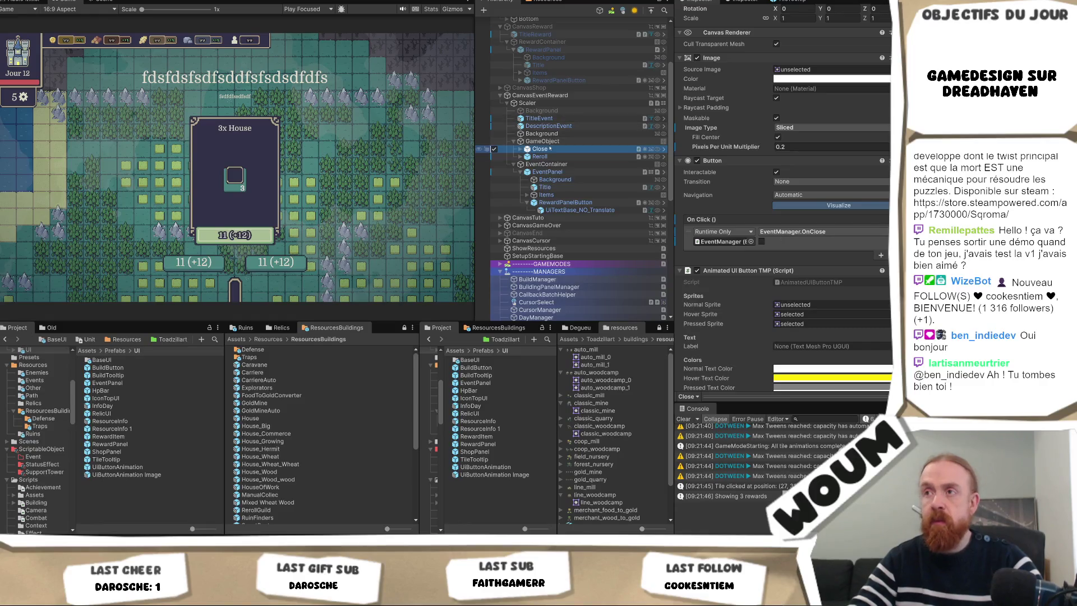
- Save Close into Prefabs/UI as a Prefab Variant and rename it UIRewardOtherButton
{"action": "left_click_drag", "start_coordinate": [114, 492], "coordinate": [114, 490]}
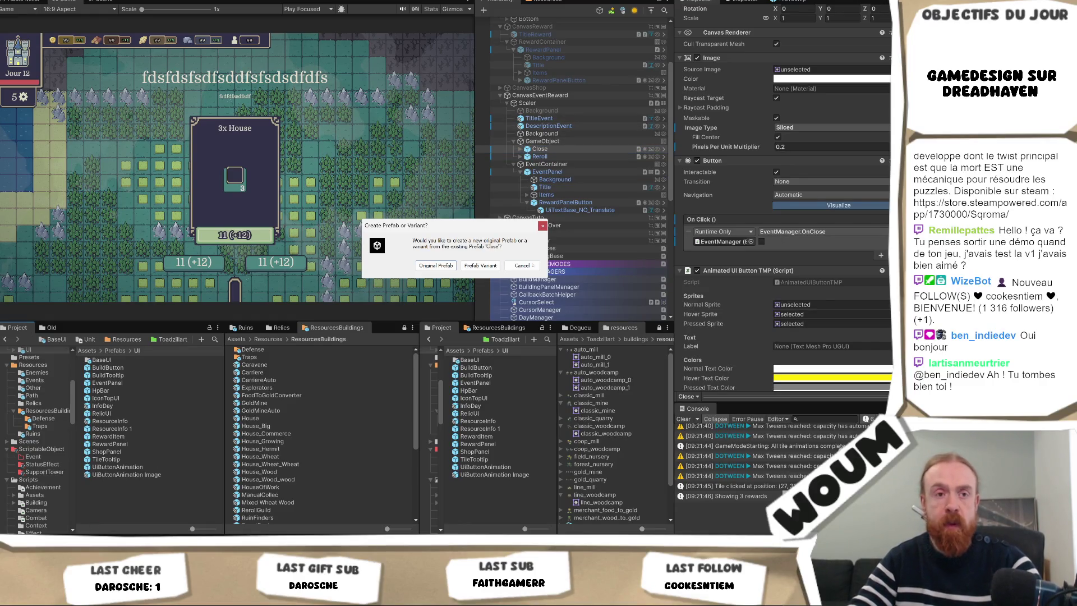
{"action": "left_click", "coordinate": [480, 265]}
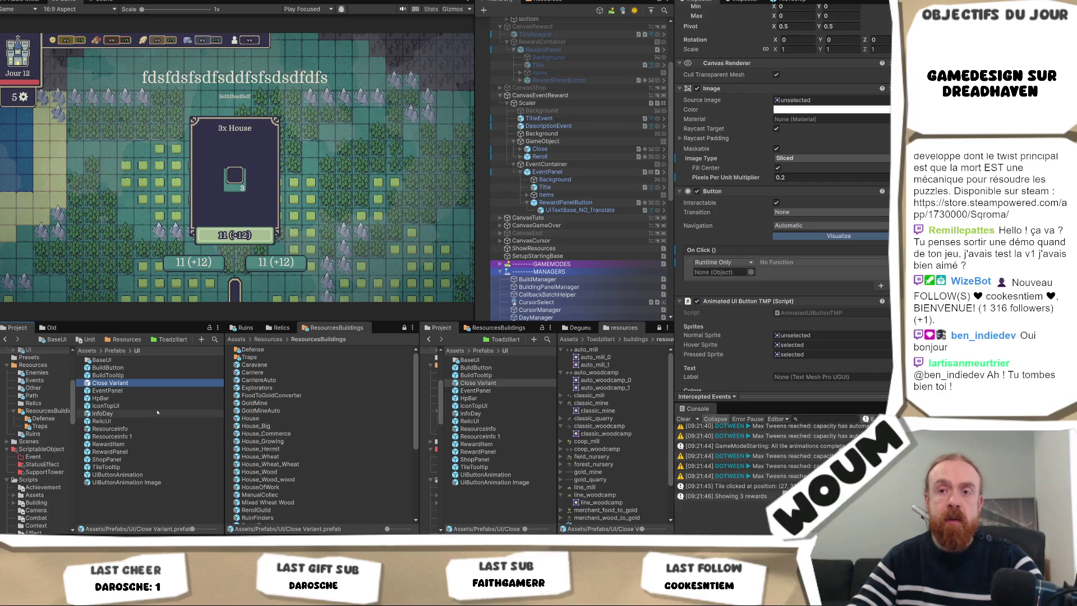
{"action": "left_click", "coordinate": [133, 381]}
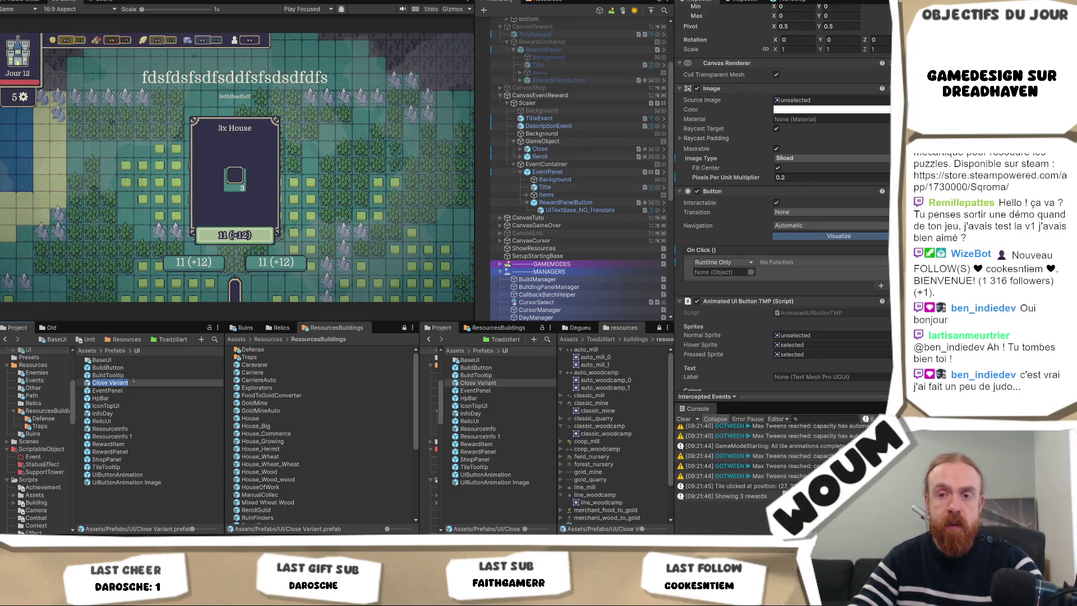
{"action": "type", "text": "UI"}
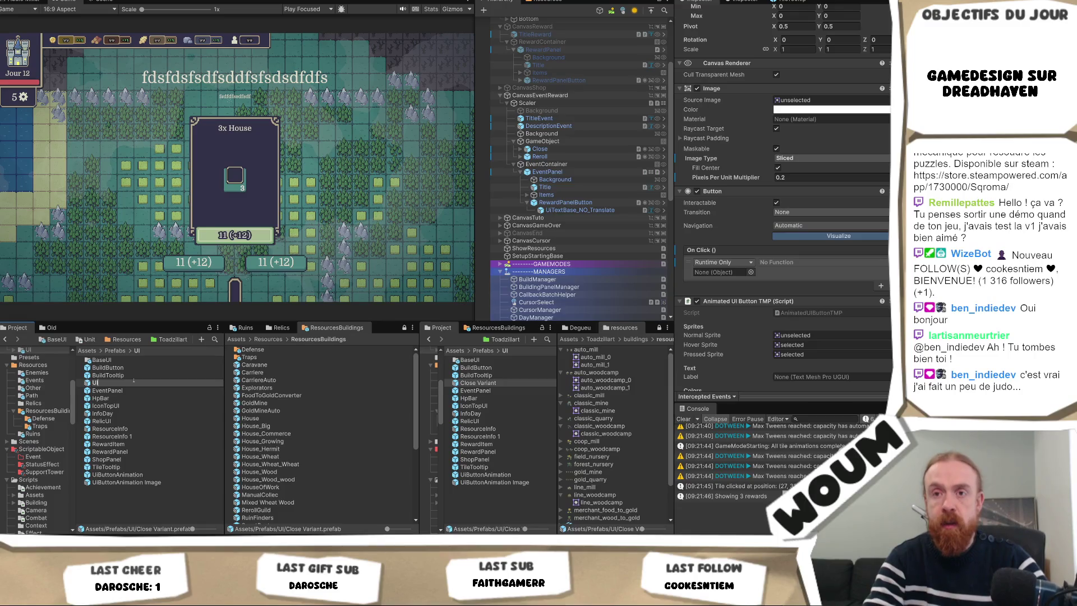
{"action": "type", "text": "RewardOtherButton"}
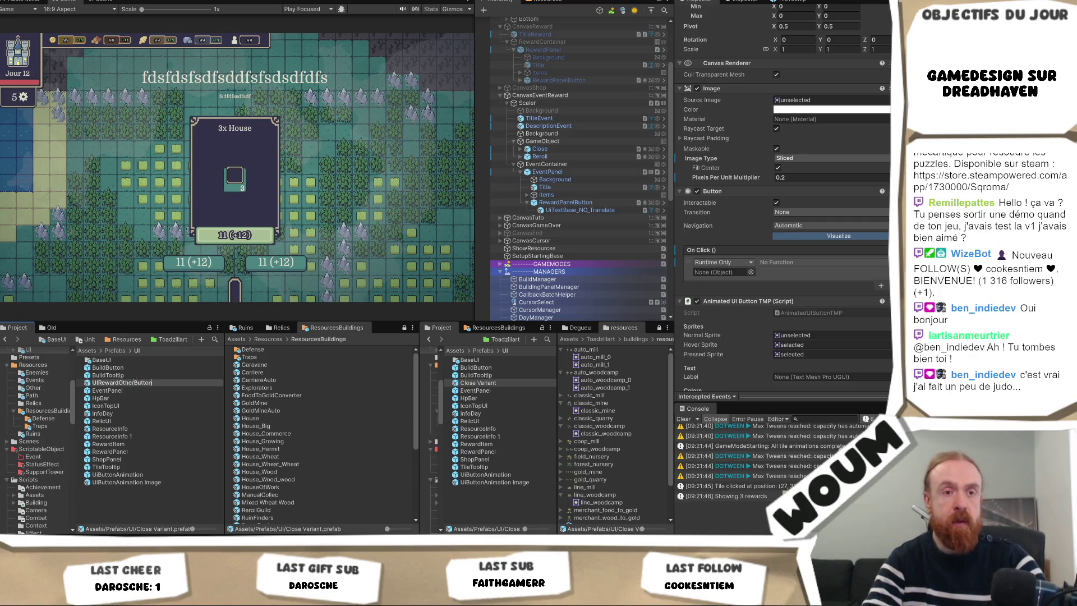
{"action": "key", "text": "Return"}
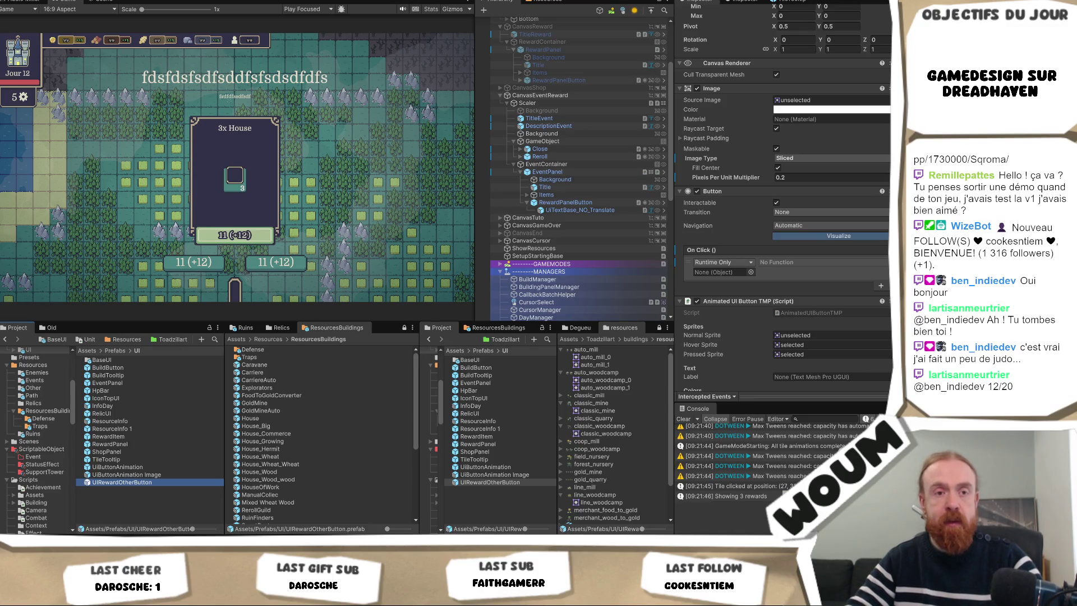
{"action": "left_click", "coordinate": [191, 477]}
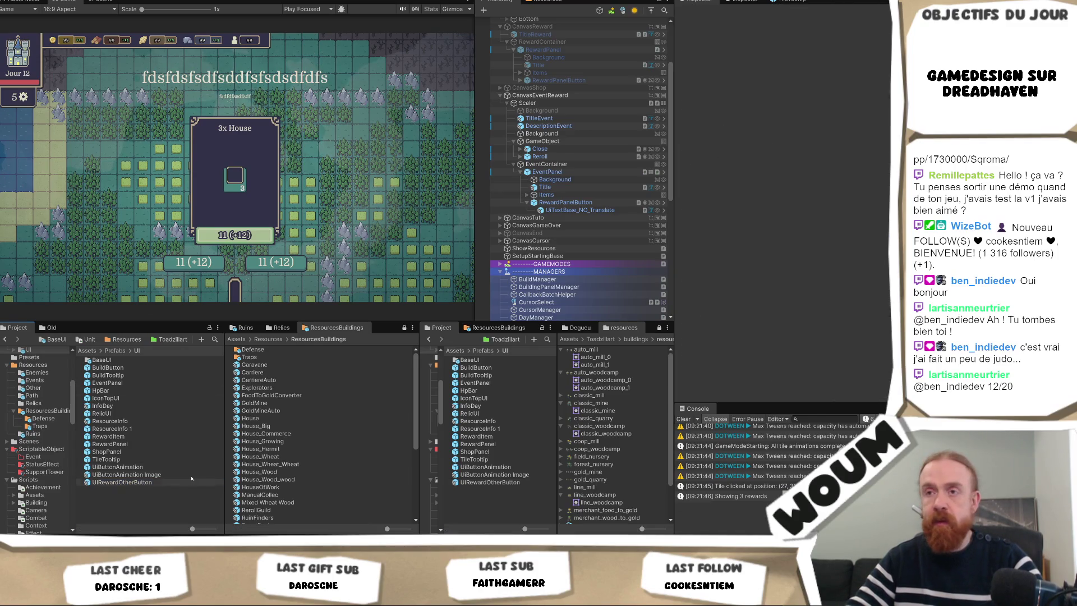
{"action": "left_click", "coordinate": [134, 483]}
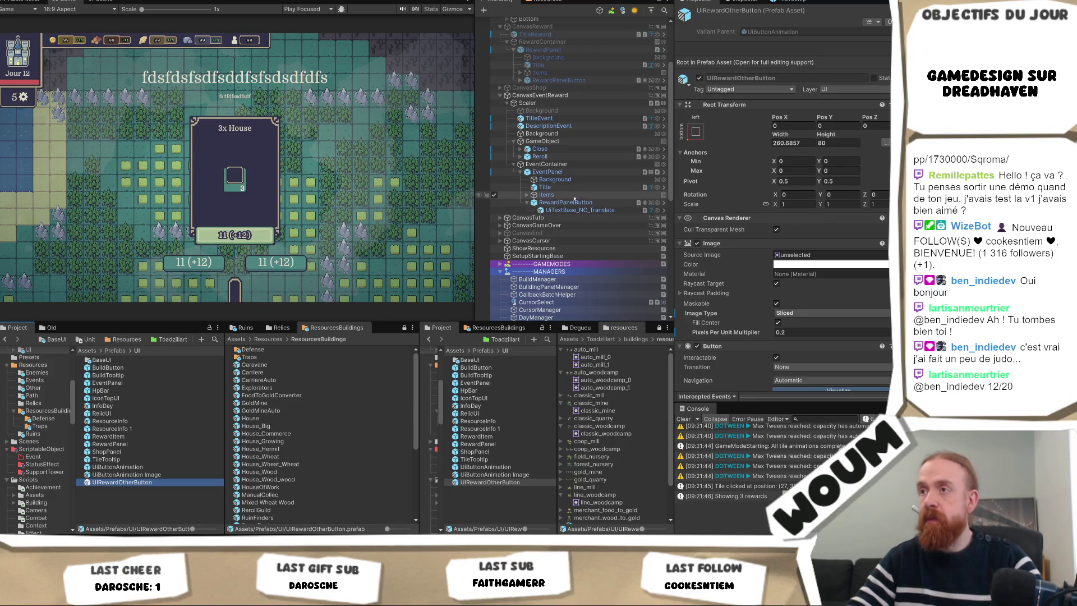
{"action": "left_click", "coordinate": [543, 141]}
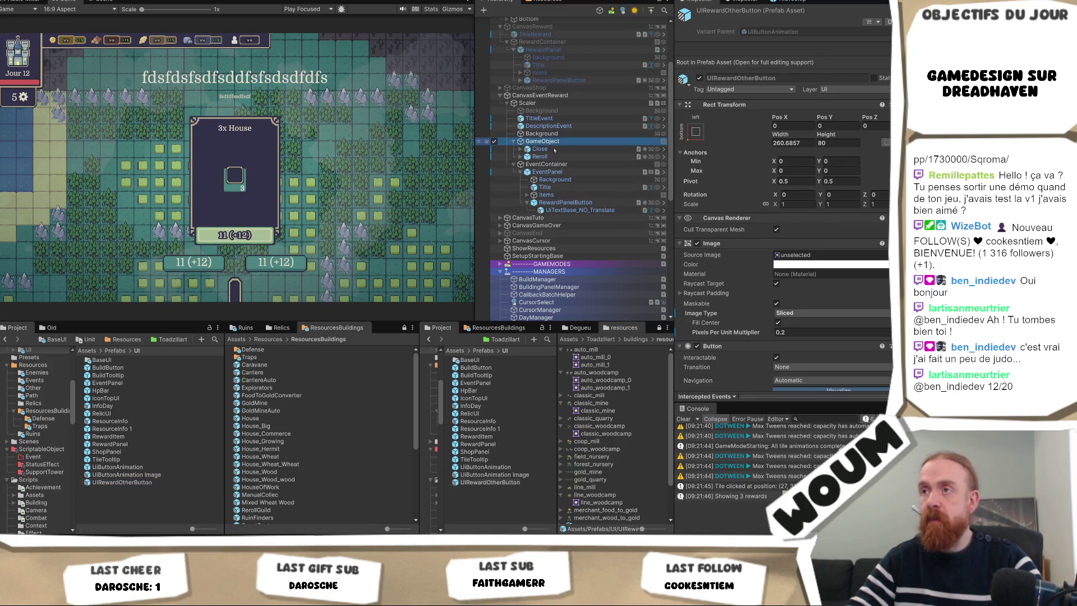
{"action": "left_click", "coordinate": [121, 483]}
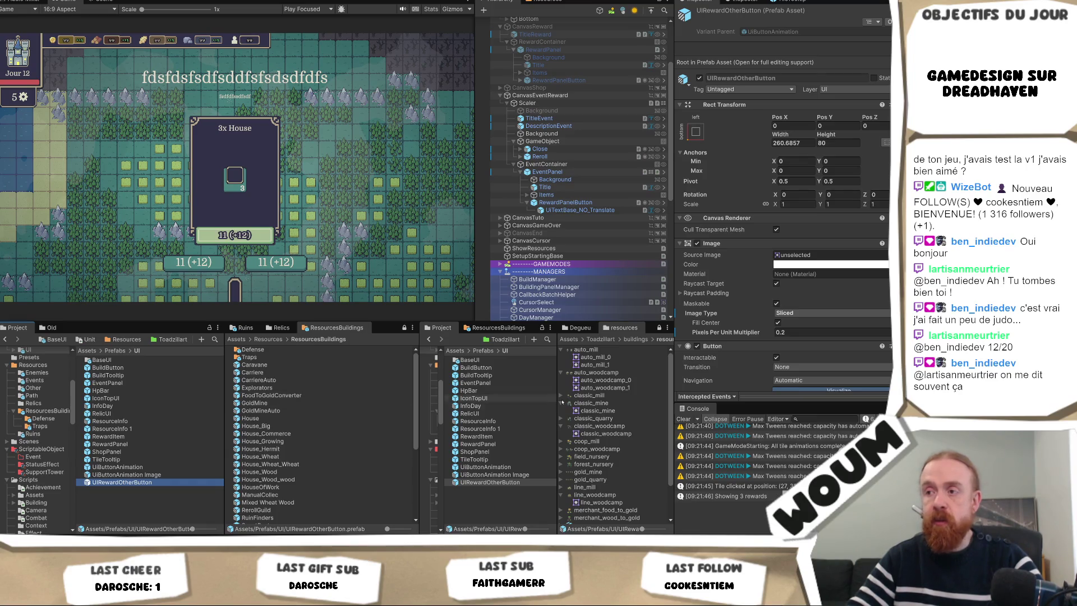
{"action": "left_click", "coordinate": [566, 203]}
- Locate the reward button's sprite in the project and select the Close button
{"action": "left_click", "coordinate": [571, 210]}
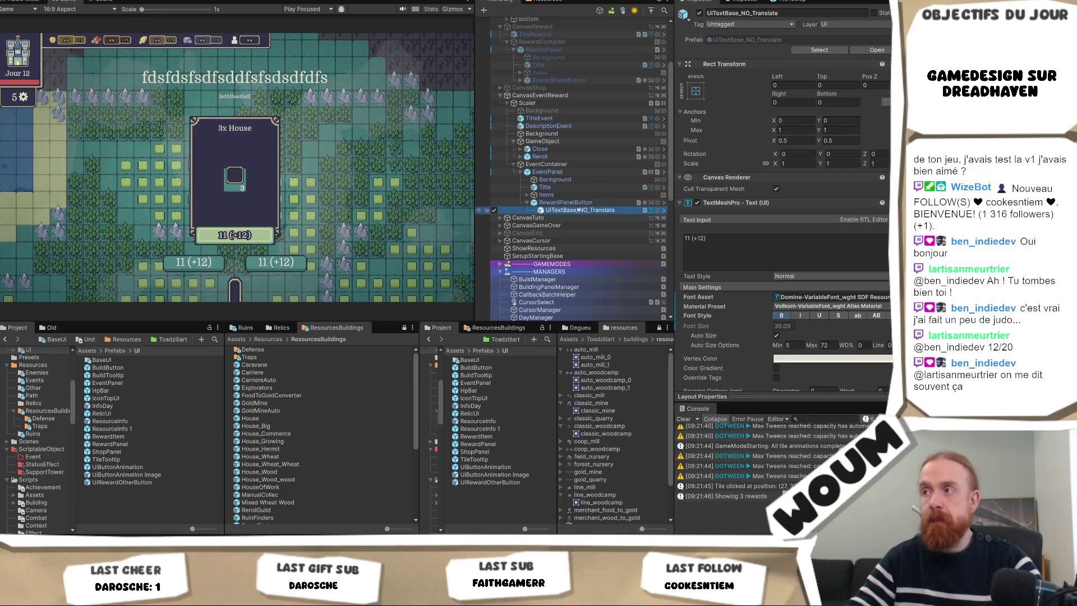
{"action": "left_click", "coordinate": [567, 202]}
{"action": "left_click", "coordinate": [854, 214]}
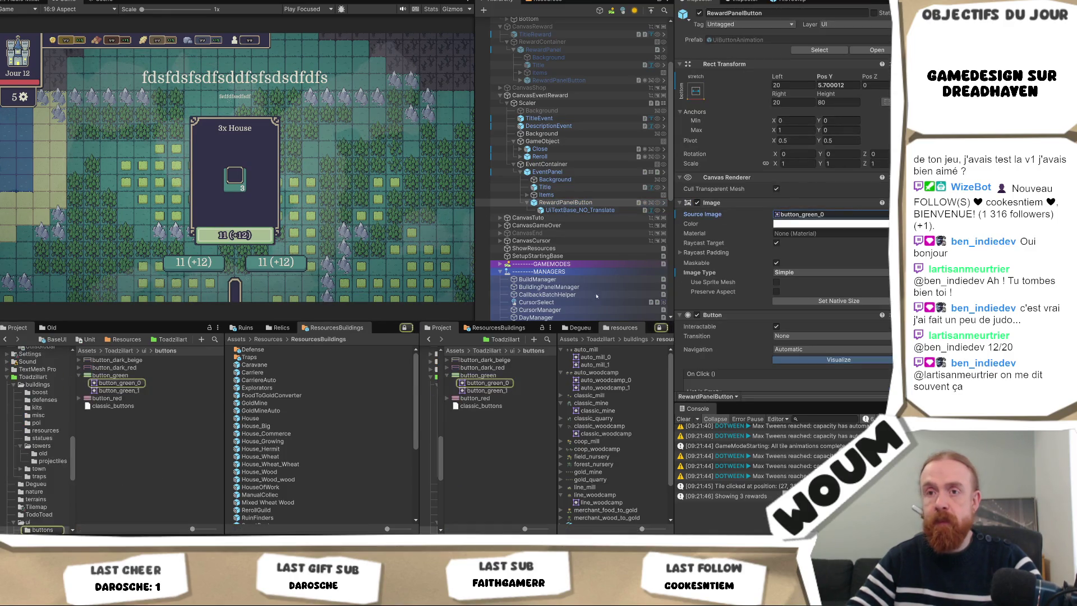
{"action": "left_click", "coordinate": [565, 149]}
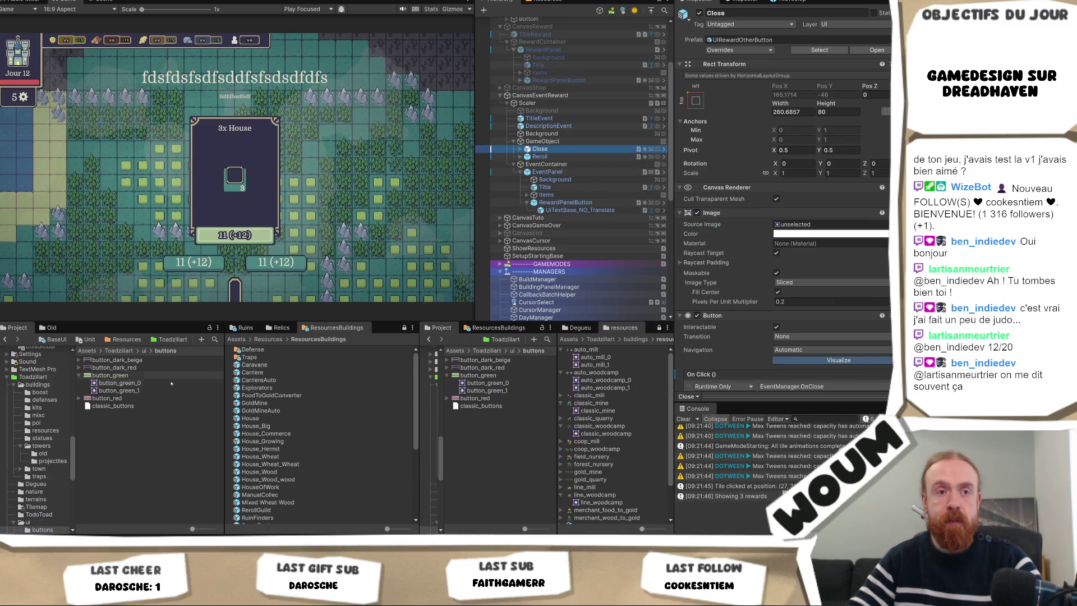
{"action": "scroll", "coordinate": [822, 248], "scroll_direction": "down", "scroll_amount": 3}
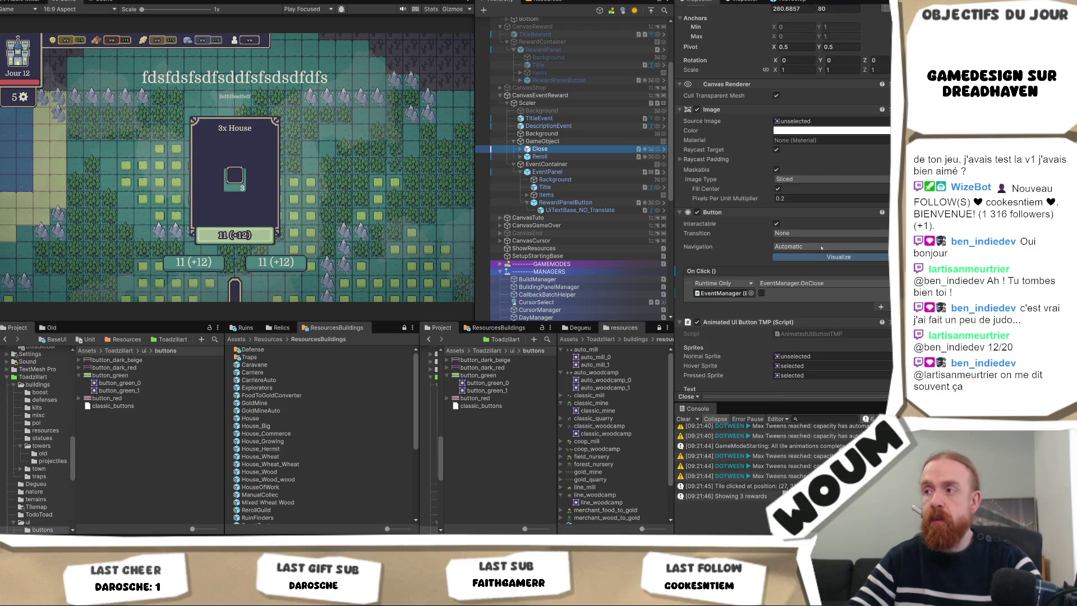
{"action": "scroll", "coordinate": [821, 248], "scroll_direction": "down", "scroll_amount": 2}
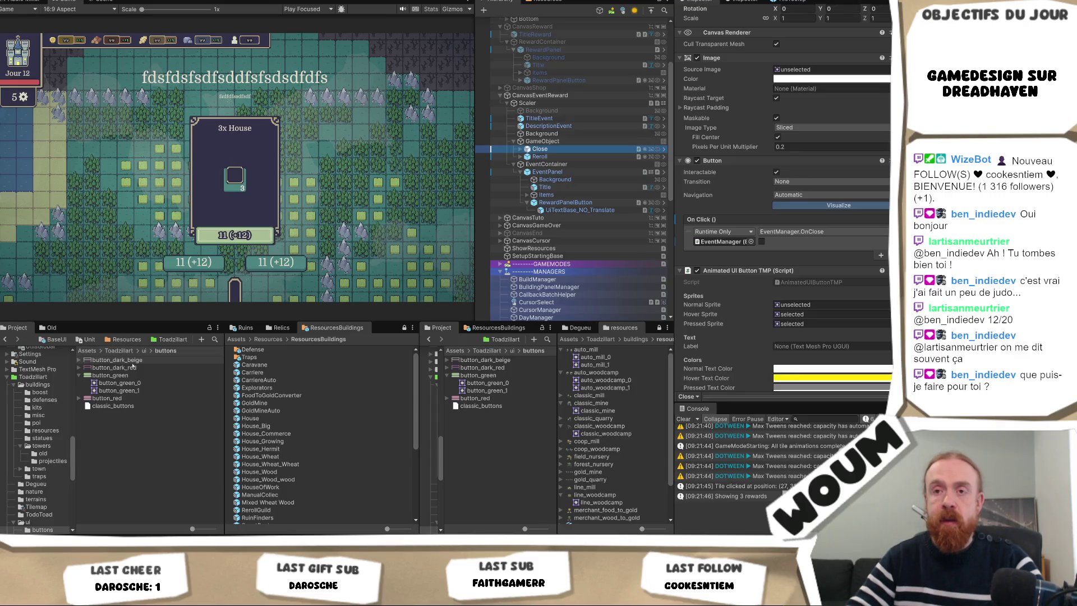
- Set the Close button's hover, pressed and normal sprites to button_dark_beige_0
{"action": "left_click_drag", "start_coordinate": [133, 362], "coordinate": [833, 316]}
{"action": "left_click", "coordinate": [833, 316]}
{"action": "key", "text": "ctrl+c"}
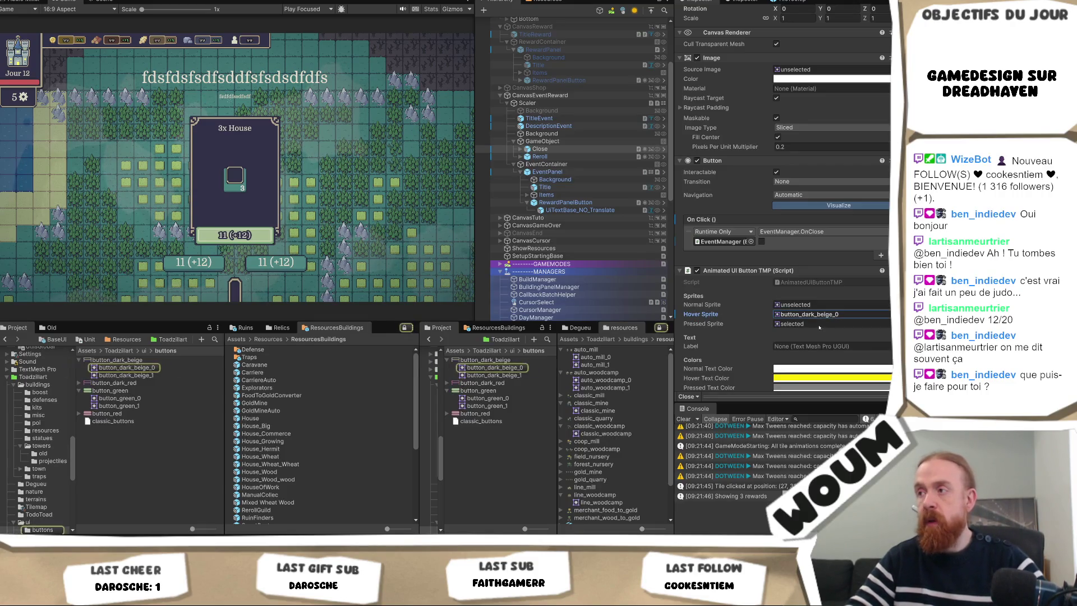
{"action": "left_click", "coordinate": [824, 324]}
{"action": "key", "text": "ctrl+v"}
{"action": "left_click", "coordinate": [818, 306]}
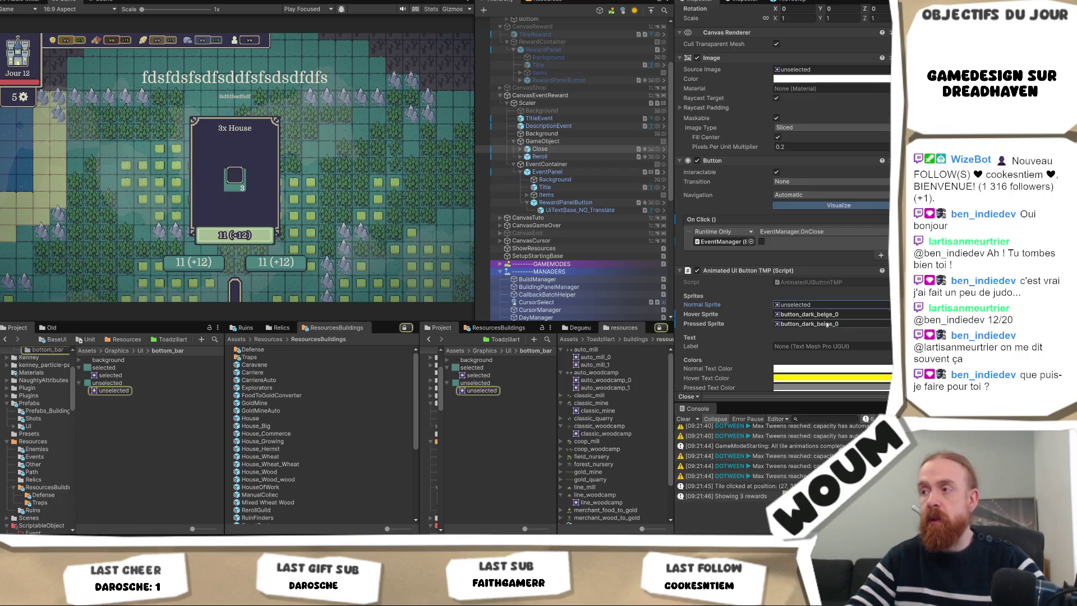
{"action": "key", "text": "ctrl+v"}
- Set the Close button's Source Image to button_dark_beige_0 and open its prefab
{"action": "scroll", "coordinate": [805, 138], "scroll_direction": "up", "scroll_amount": 3}
{"action": "left_click", "coordinate": [813, 147]}
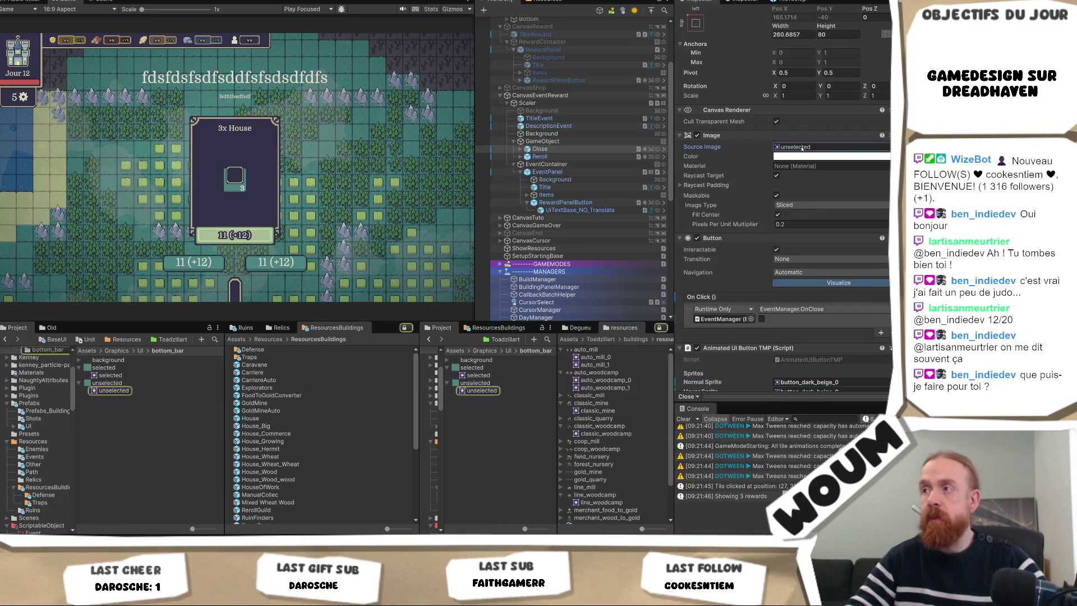
{"action": "key", "text": "ctrl+v"}
{"action": "scroll", "coordinate": [820, 241], "scroll_direction": "down", "scroll_amount": 2}
{"action": "scroll", "coordinate": [820, 241], "scroll_direction": "down", "scroll_amount": 5}
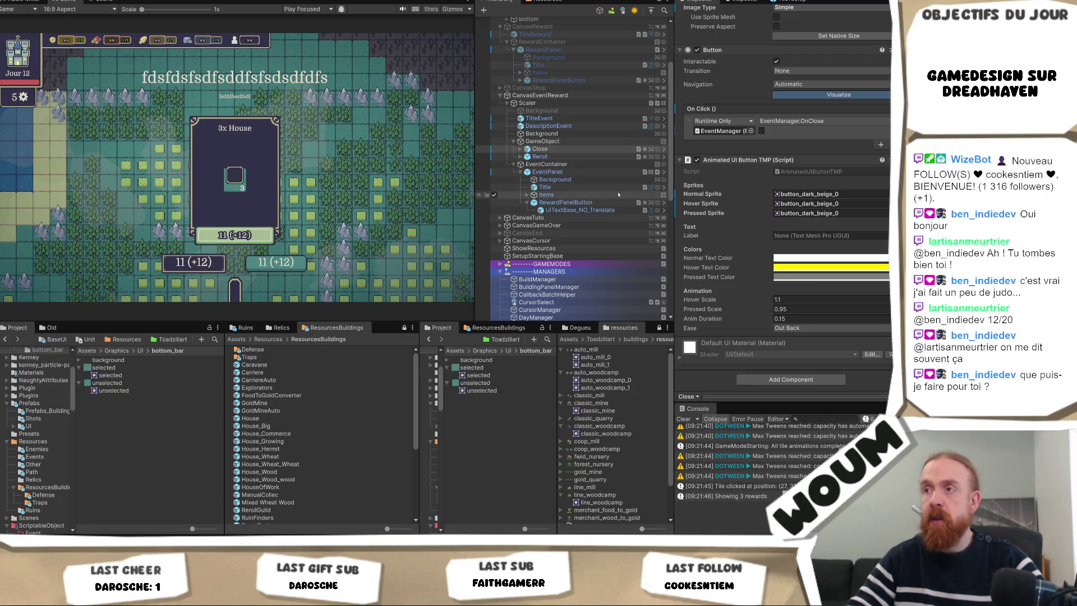
{"action": "left_click", "coordinate": [566, 149]}
{"action": "scroll", "coordinate": [802, 67], "scroll_direction": "up", "scroll_amount": 1}
{"action": "left_click", "coordinate": [877, 50]}
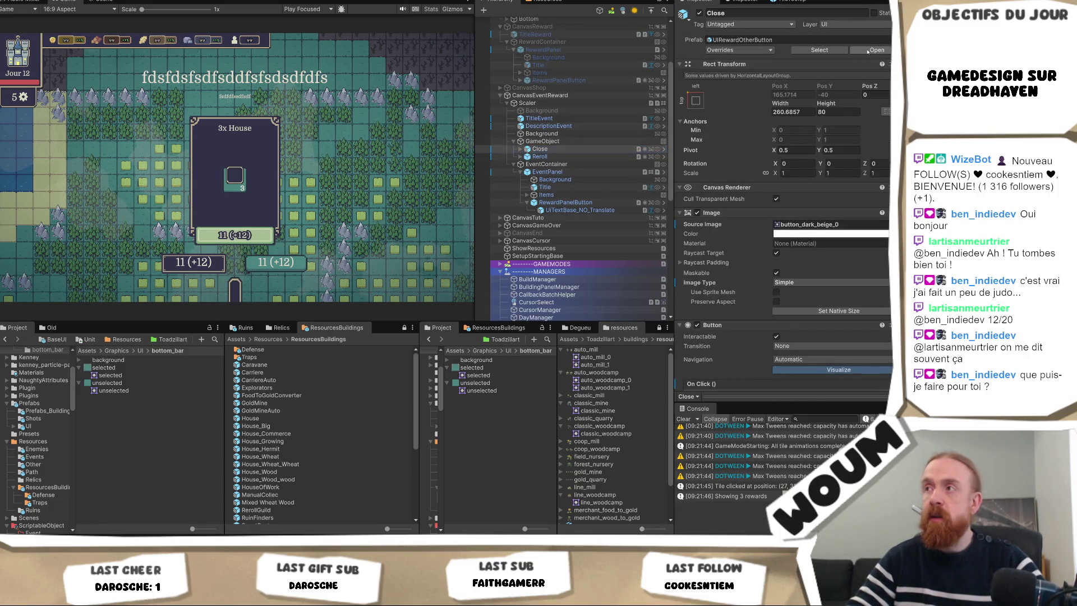
- Select the prefab's TextButton and revert its Extra Settings margins to the defaults
{"action": "left_click", "coordinate": [540, 48]}
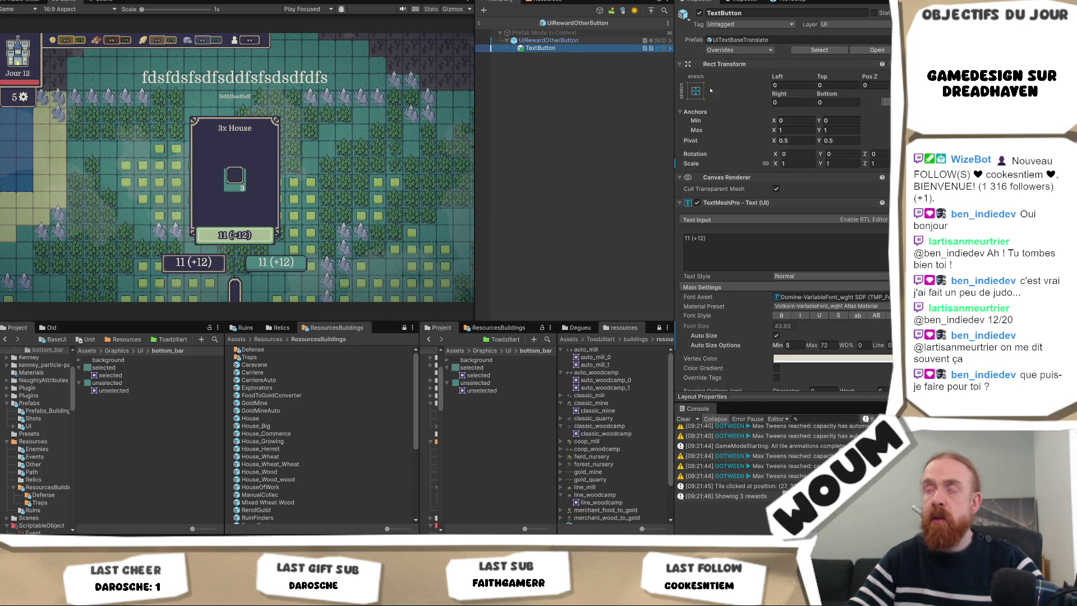
{"action": "scroll", "coordinate": [816, 249], "scroll_direction": "down", "scroll_amount": 1}
{"action": "scroll", "coordinate": [784, 308], "scroll_direction": "down", "scroll_amount": 3}
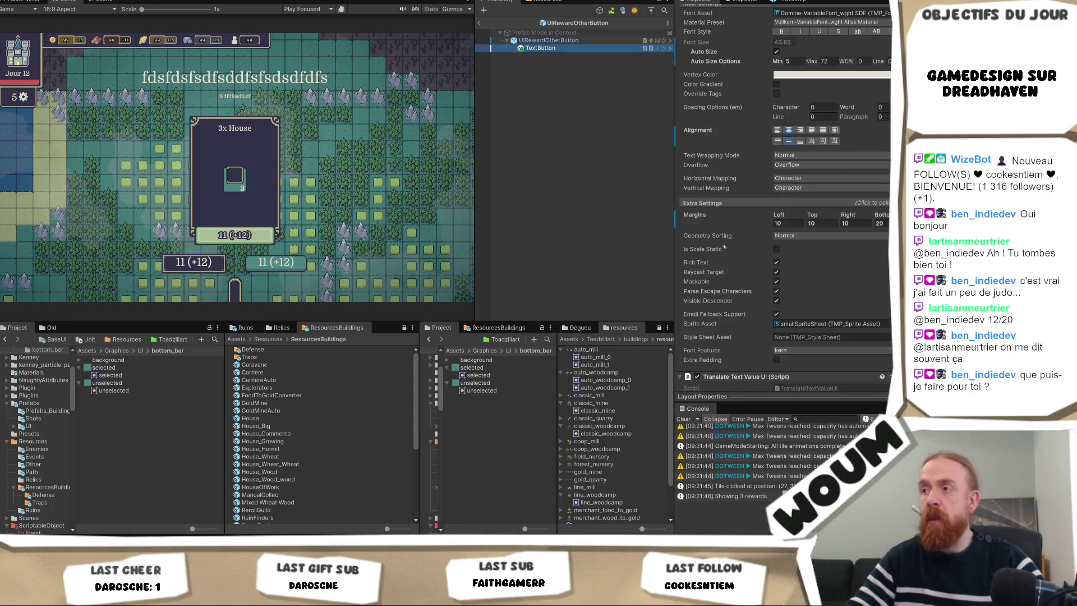
{"action": "left_click", "coordinate": [721, 204]}
{"action": "left_click", "coordinate": [723, 204]}
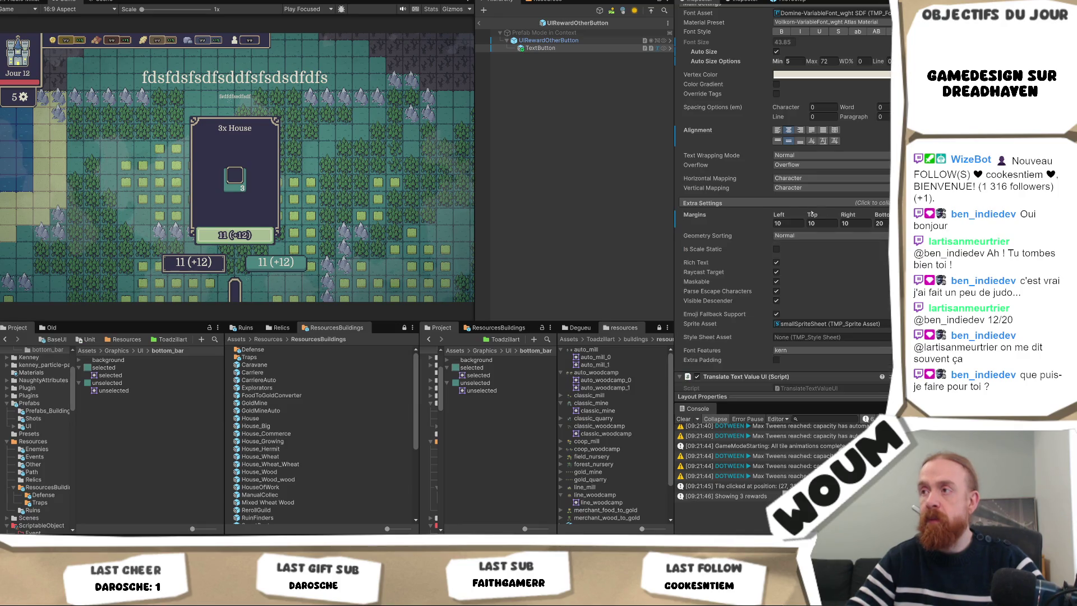
{"action": "right_click", "coordinate": [692, 218]}
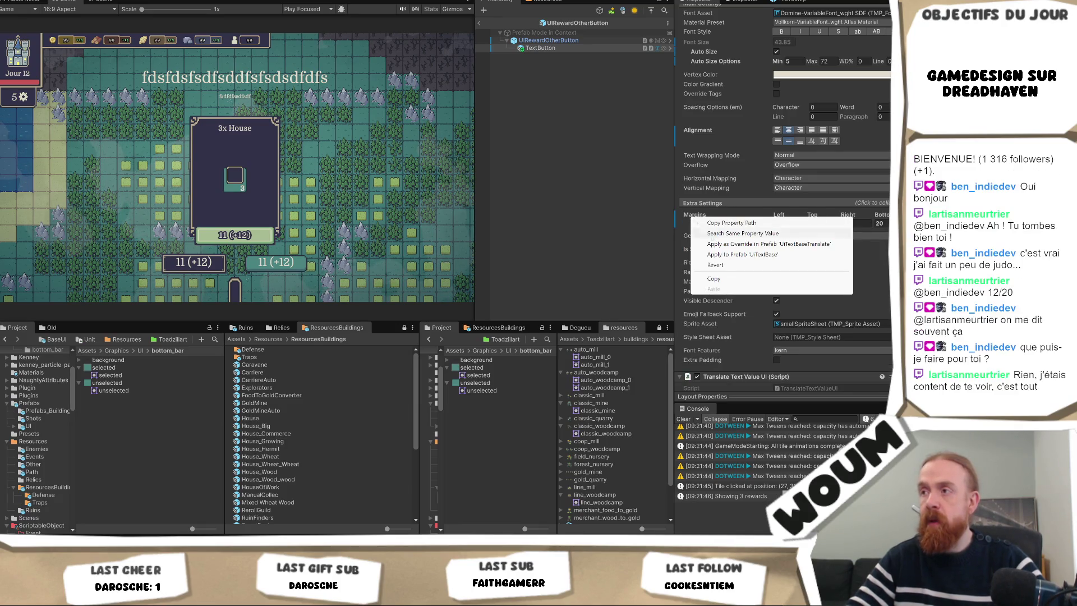
{"action": "left_click", "coordinate": [725, 264]}
- Enter 10 for the left, top, right and bottom text margins
{"action": "left_click", "coordinate": [789, 224]}
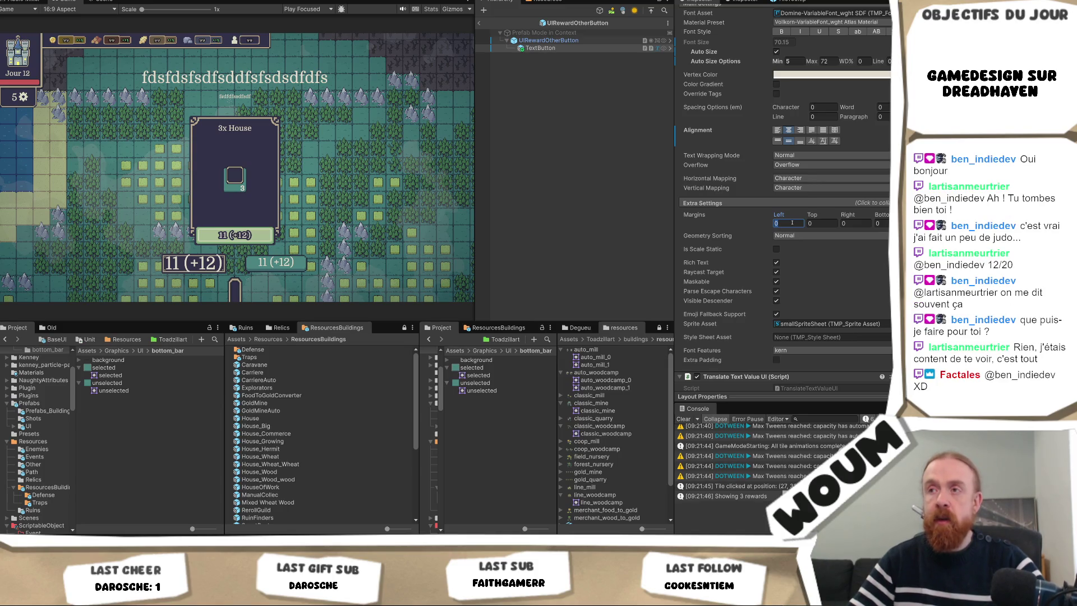
{"action": "type", "text": "10"}
{"action": "key", "text": "Tab"}
{"action": "type", "text": "10"}
{"action": "key", "text": "Tab"}
{"action": "type", "text": "10"}
{"action": "key", "text": "Tab"}
{"action": "type", "text": "10"}
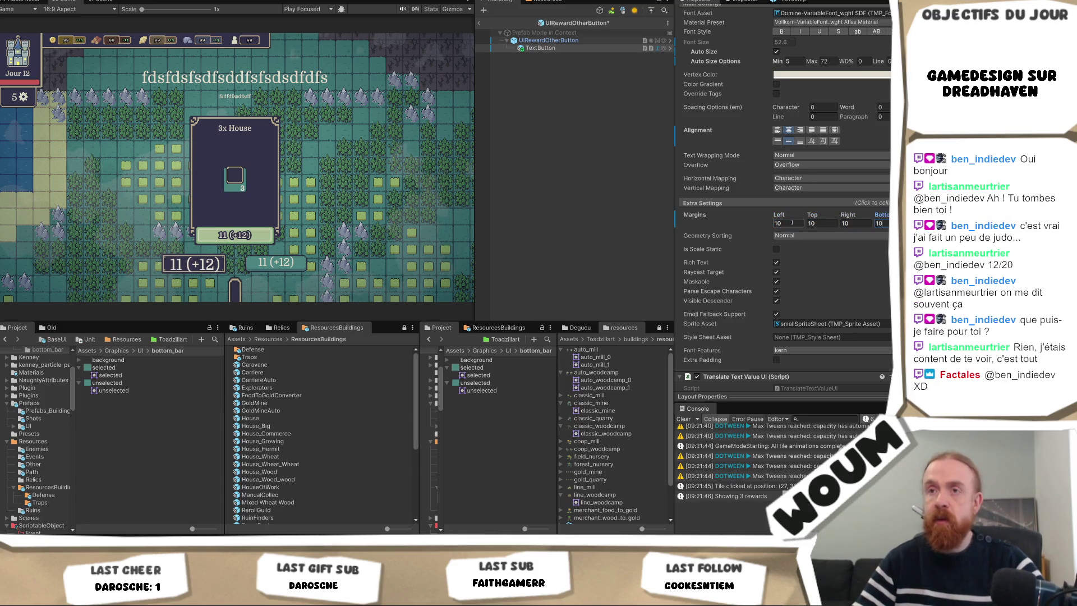
{"action": "left_click", "coordinate": [795, 225]}
{"action": "key", "text": "Tab"}
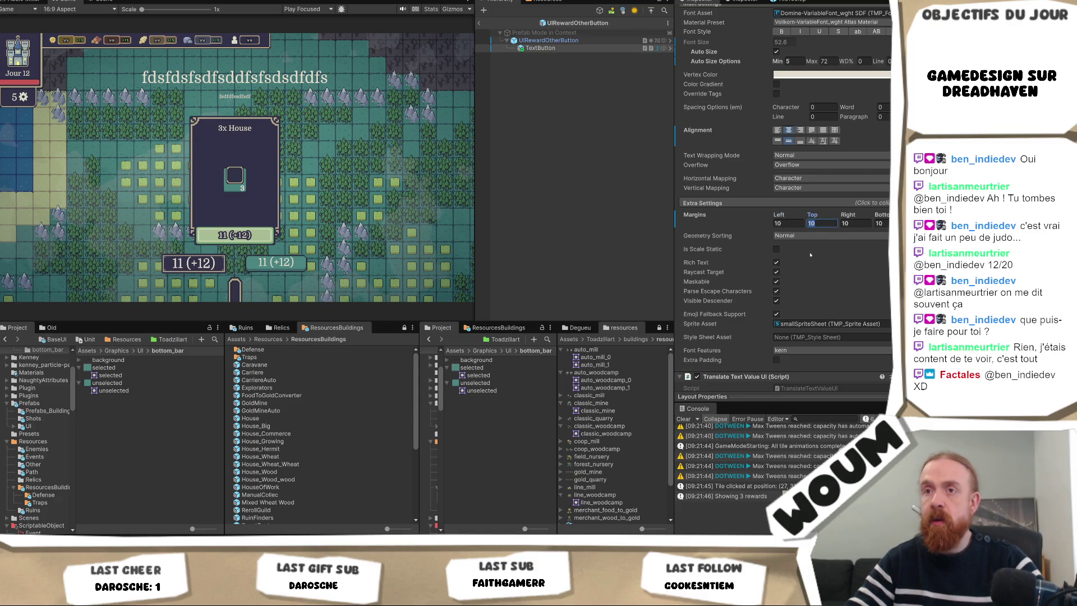
- Change all four text margins to 20
{"action": "left_click", "coordinate": [791, 224]}
{"action": "type", "text": "20"}
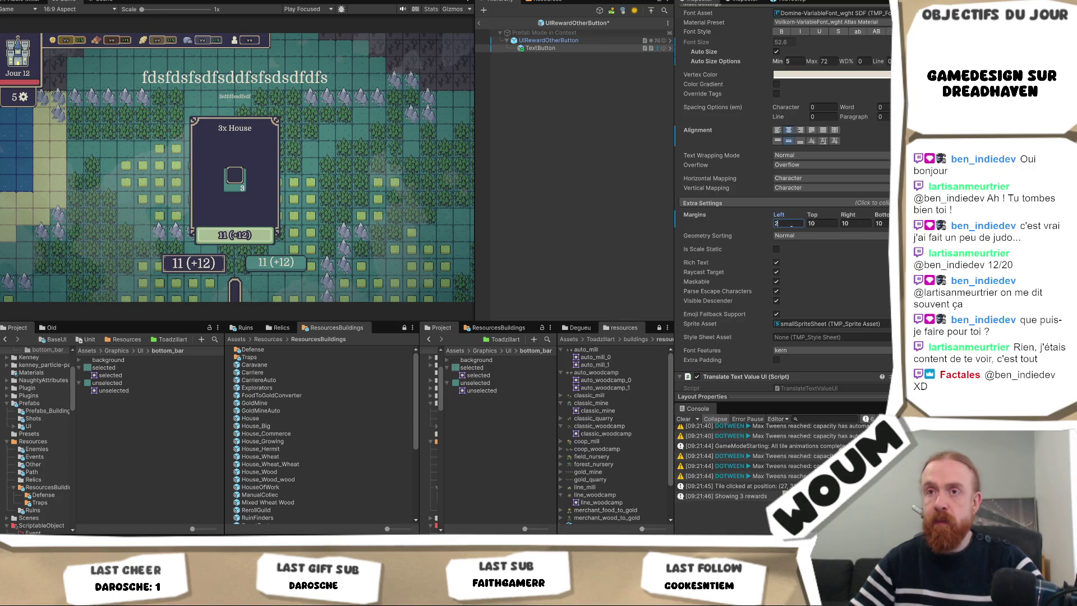
{"action": "key", "text": "Tab"}
{"action": "type", "text": "20"}
{"action": "key", "text": "Tab"}
{"action": "type", "text": "20"}
{"action": "key", "text": "Tab"}
{"action": "type", "text": "20"}
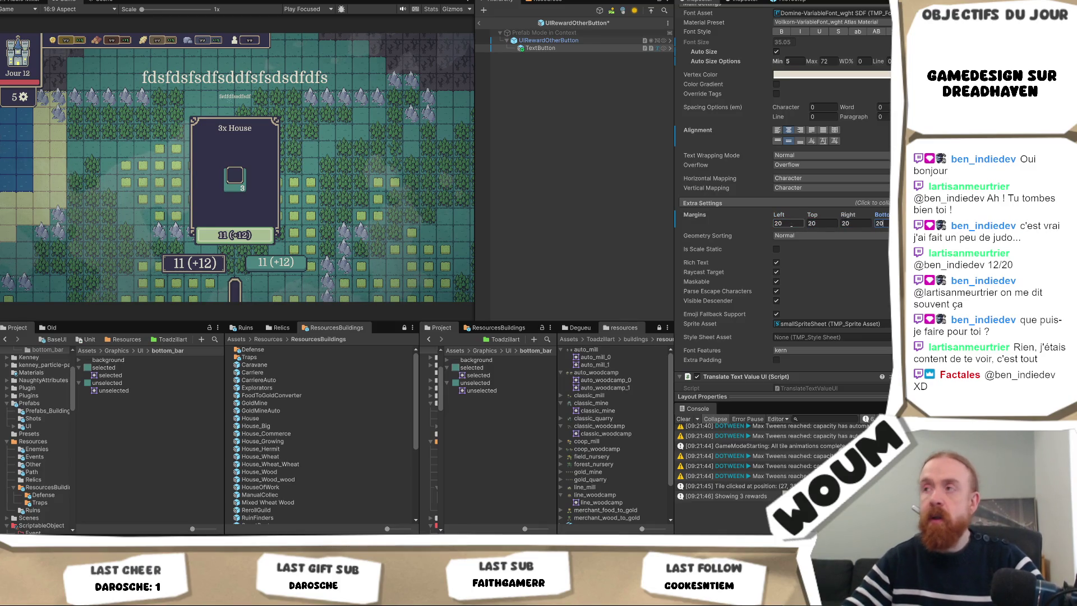
{"action": "left_click", "coordinate": [791, 224]}
- Review the prefab's settings, checking the root button object before returning to TextButton
{"action": "scroll", "coordinate": [824, 188], "scroll_direction": "up", "scroll_amount": 3}
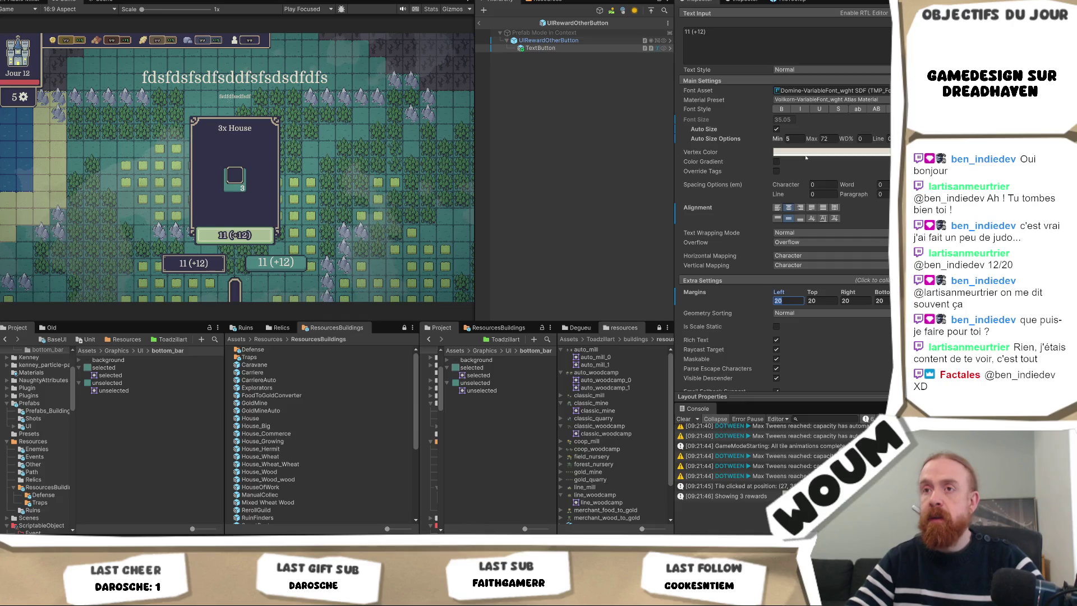
{"action": "scroll", "coordinate": [805, 158], "scroll_direction": "up", "scroll_amount": 5}
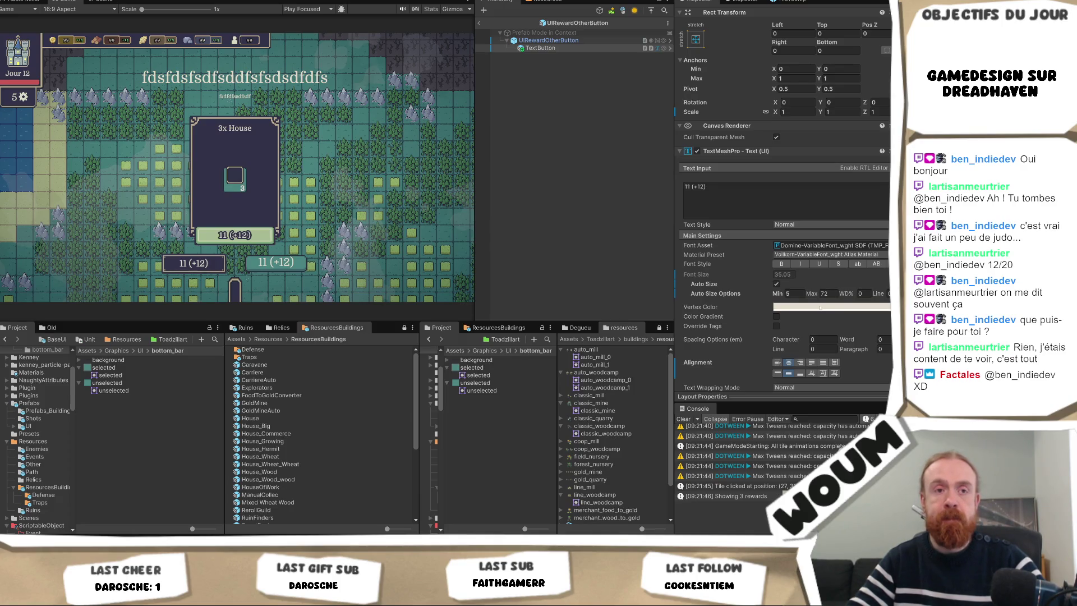
{"action": "scroll", "coordinate": [820, 308], "scroll_direction": "down", "scroll_amount": 3}
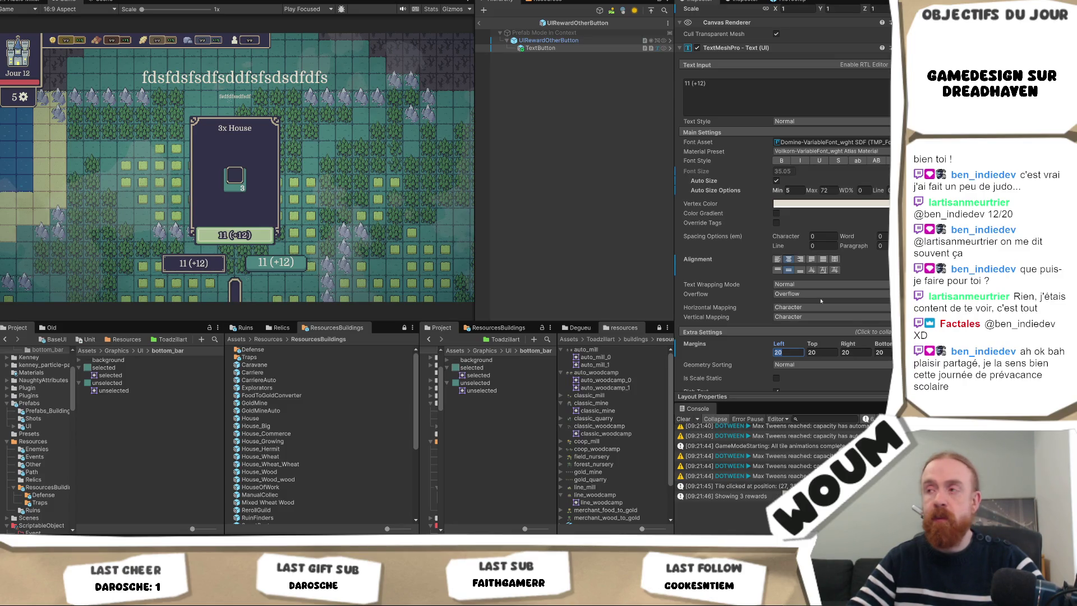
{"action": "scroll", "coordinate": [820, 302], "scroll_direction": "down", "scroll_amount": 7}
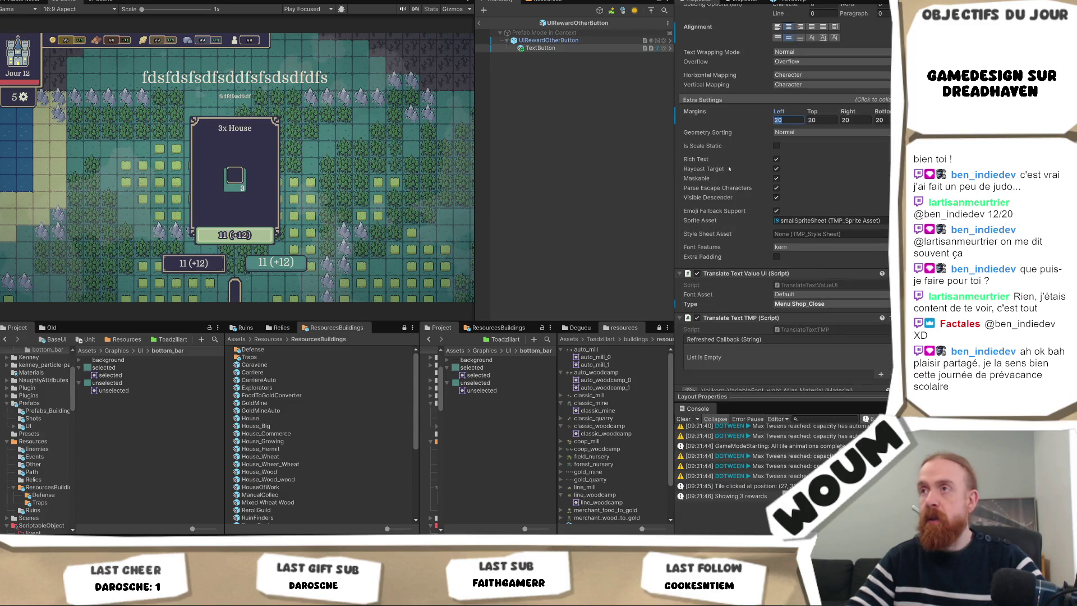
{"action": "scroll", "coordinate": [729, 168], "scroll_direction": "up", "scroll_amount": 10}
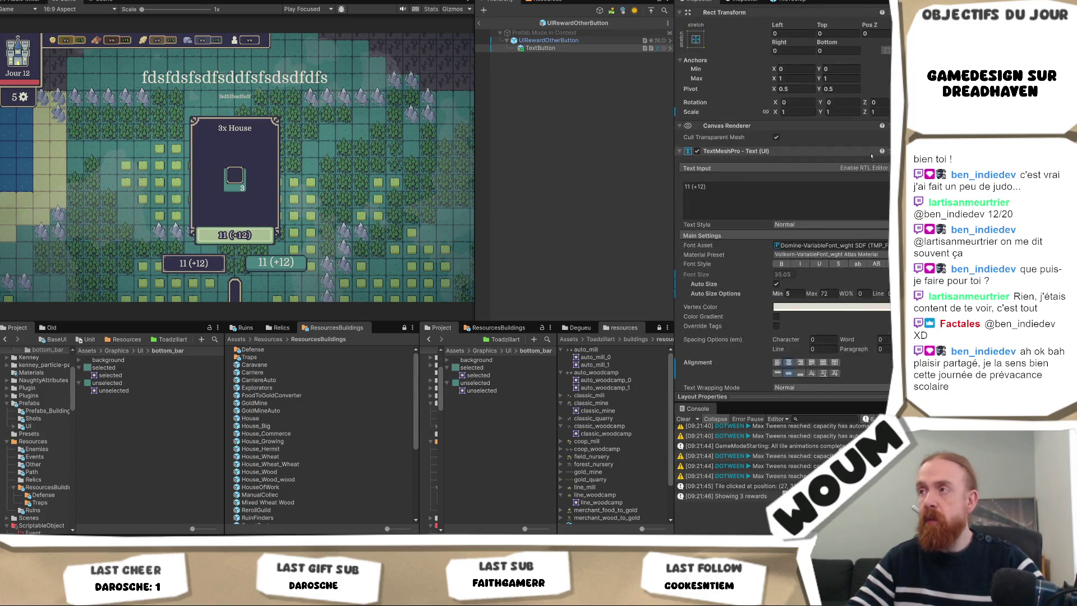
{"action": "scroll", "coordinate": [871, 156], "scroll_direction": "up", "scroll_amount": 2}
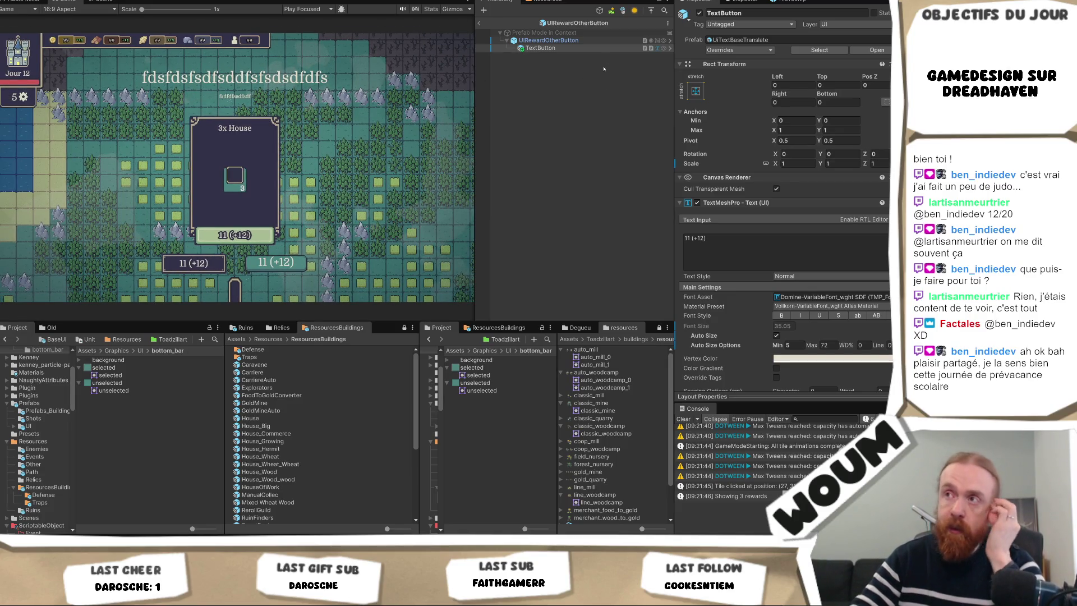
{"action": "left_click", "coordinate": [571, 41]}
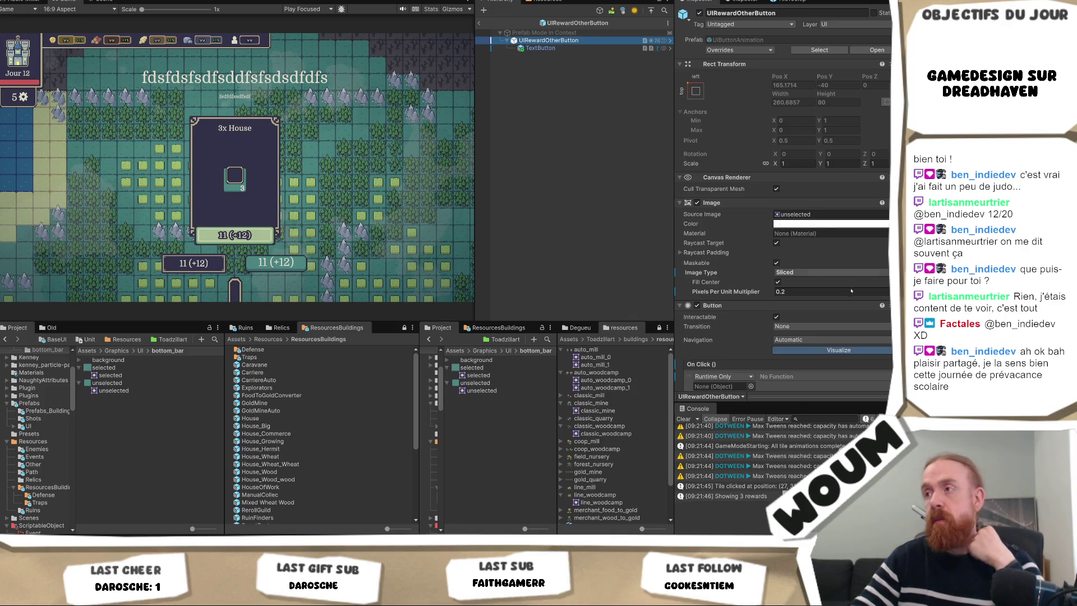
{"action": "left_click", "coordinate": [540, 48]}
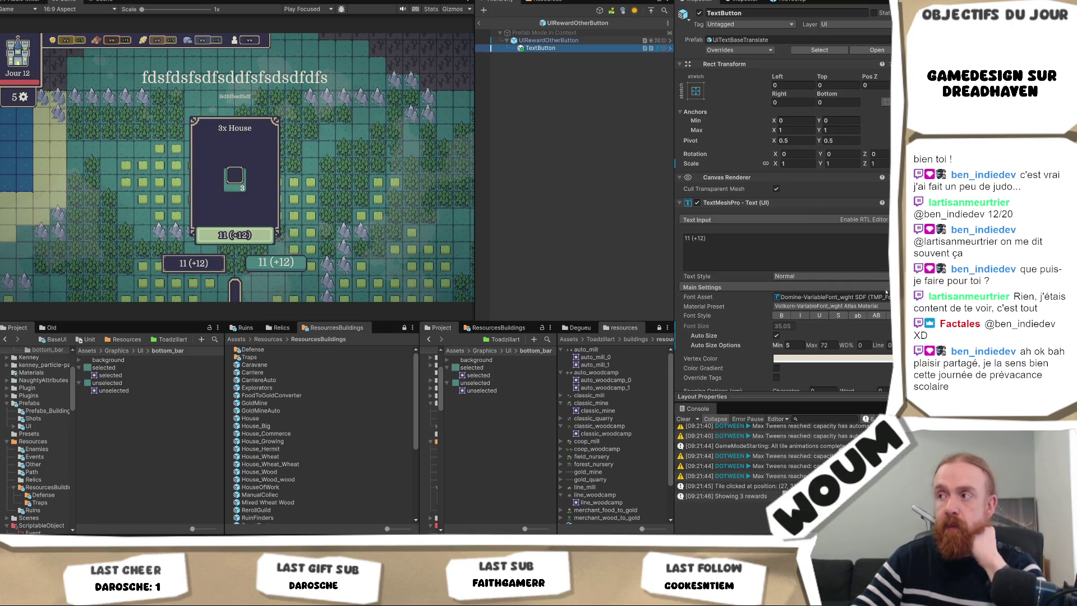
- Assign the Domine-VariableFont_wght SDF Resource font to the TextButton label
{"action": "left_click", "coordinate": [872, 297]}
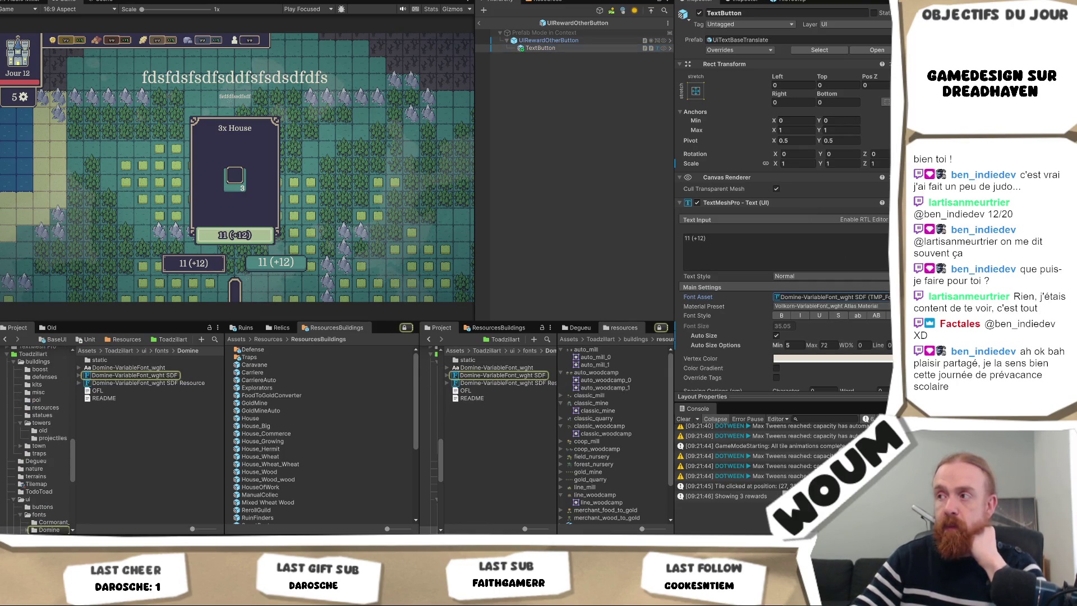
{"action": "left_click", "coordinate": [889, 297]}
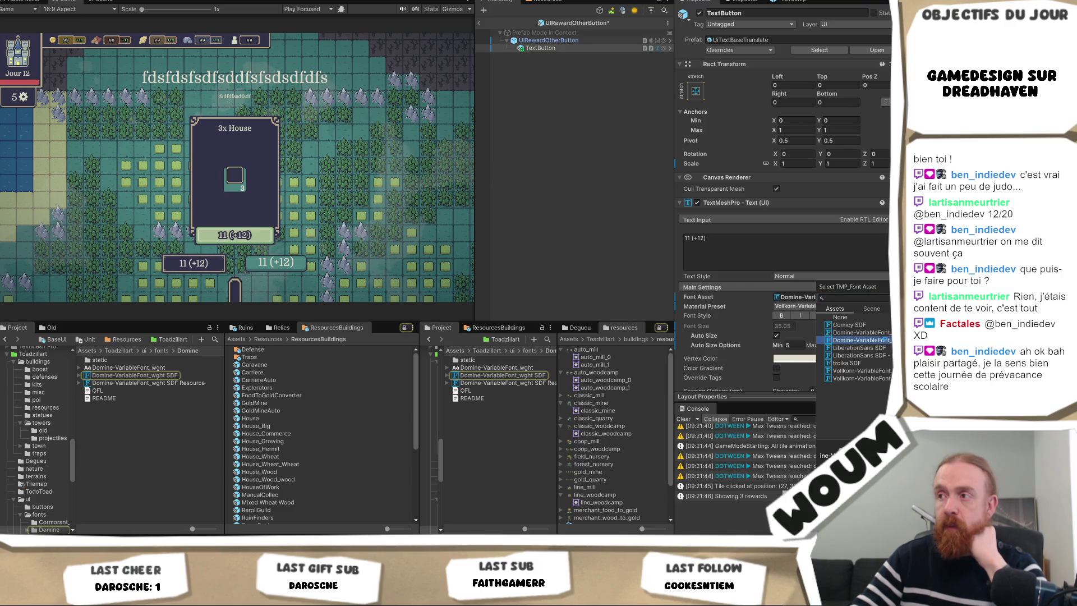
{"action": "double_click", "coordinate": [885, 340]}
{"action": "scroll", "coordinate": [813, 328], "scroll_direction": "down", "scroll_amount": 5}
{"action": "scroll", "coordinate": [813, 328], "scroll_direction": "down", "scroll_amount": 10}
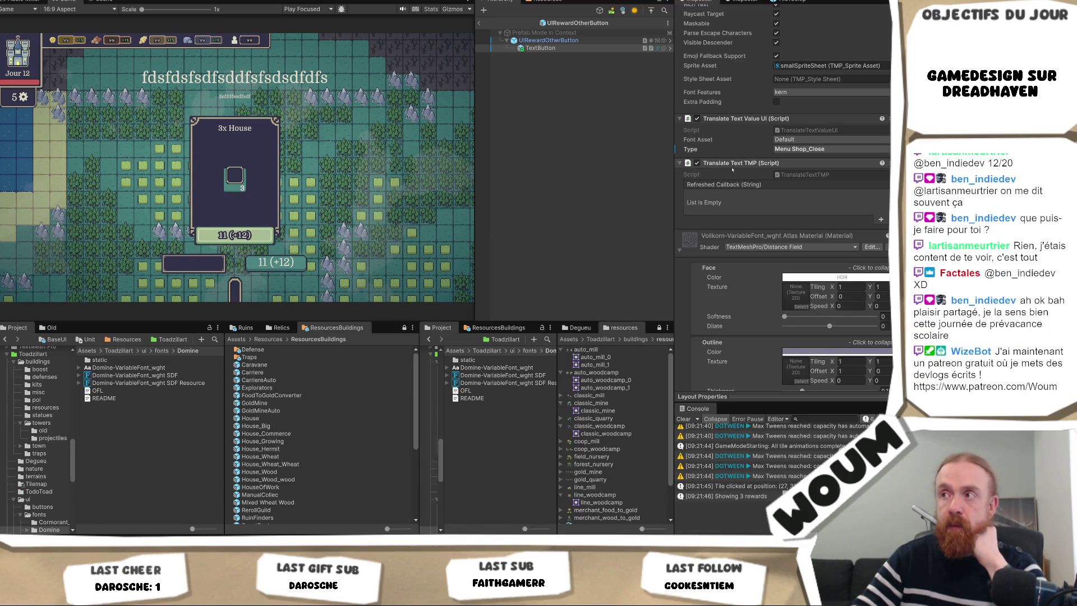
{"action": "scroll", "coordinate": [707, 160], "scroll_direction": "up", "scroll_amount": 4}
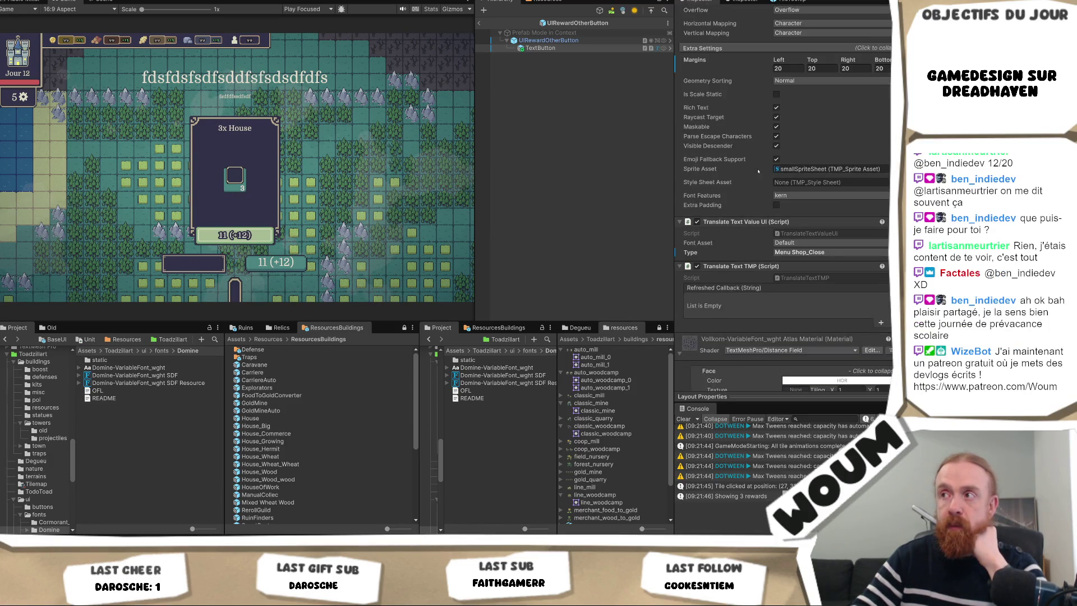
- Switch the label's font asset type to Resource Font and make it bold
{"action": "left_click", "coordinate": [801, 243]}
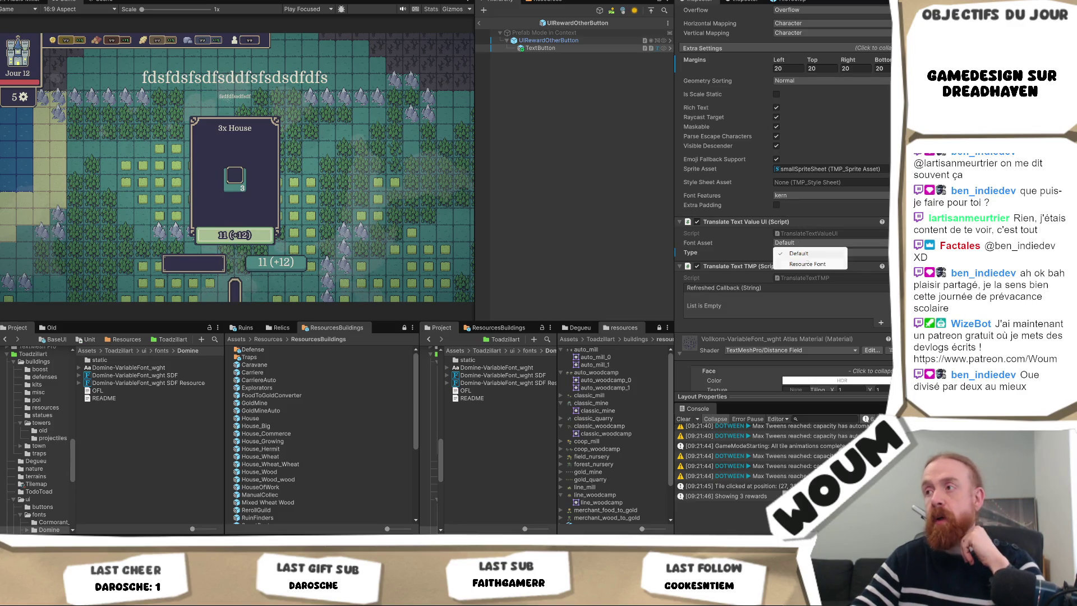
{"action": "left_click", "coordinate": [802, 259]}
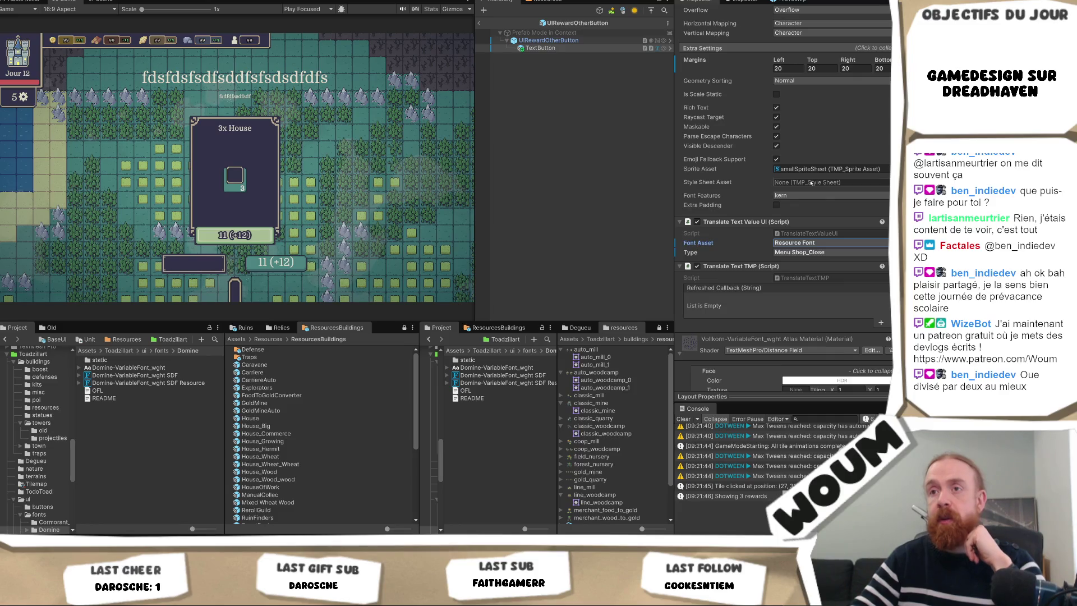
{"action": "scroll", "coordinate": [813, 167], "scroll_direction": "up", "scroll_amount": 12}
{"action": "scroll", "coordinate": [813, 167], "scroll_direction": "up", "scroll_amount": 1}
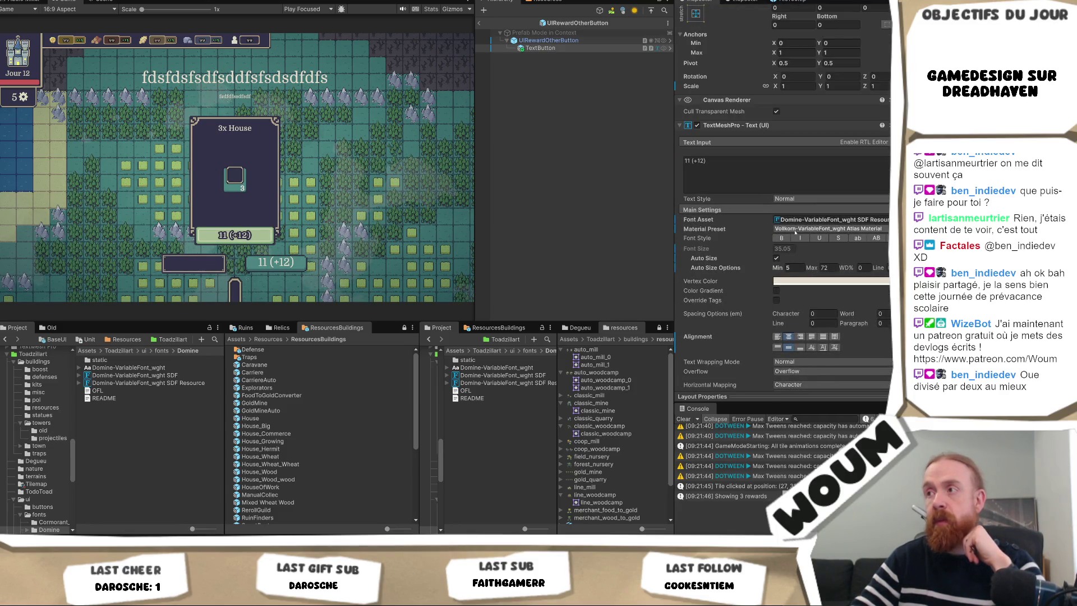
{"action": "left_click", "coordinate": [782, 237]}
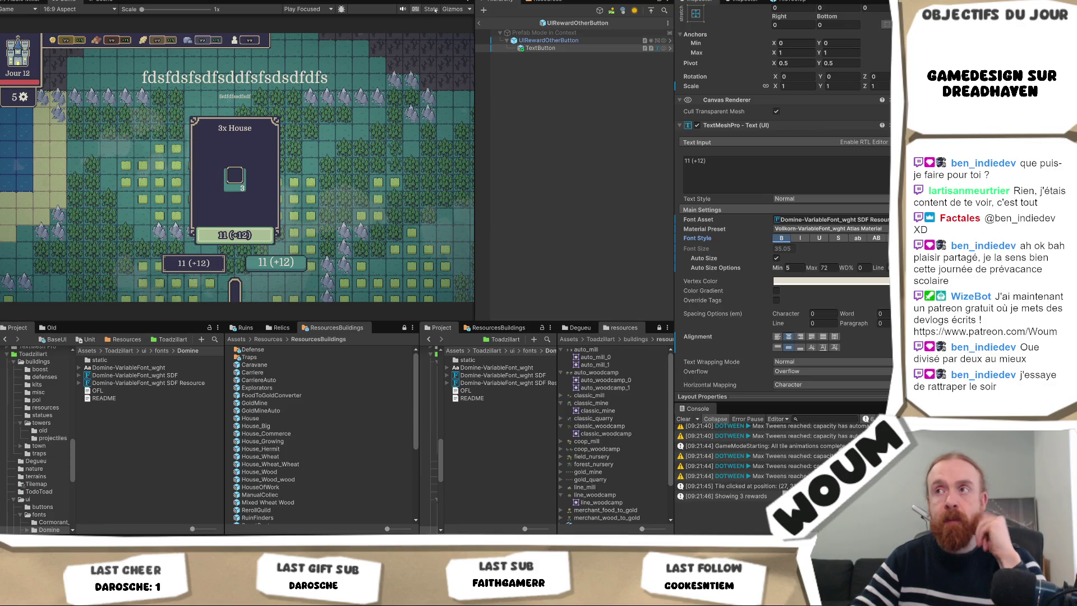
- Exit prefab mode and compare the Close and Reroll button settings
{"action": "left_click", "coordinate": [480, 25]}
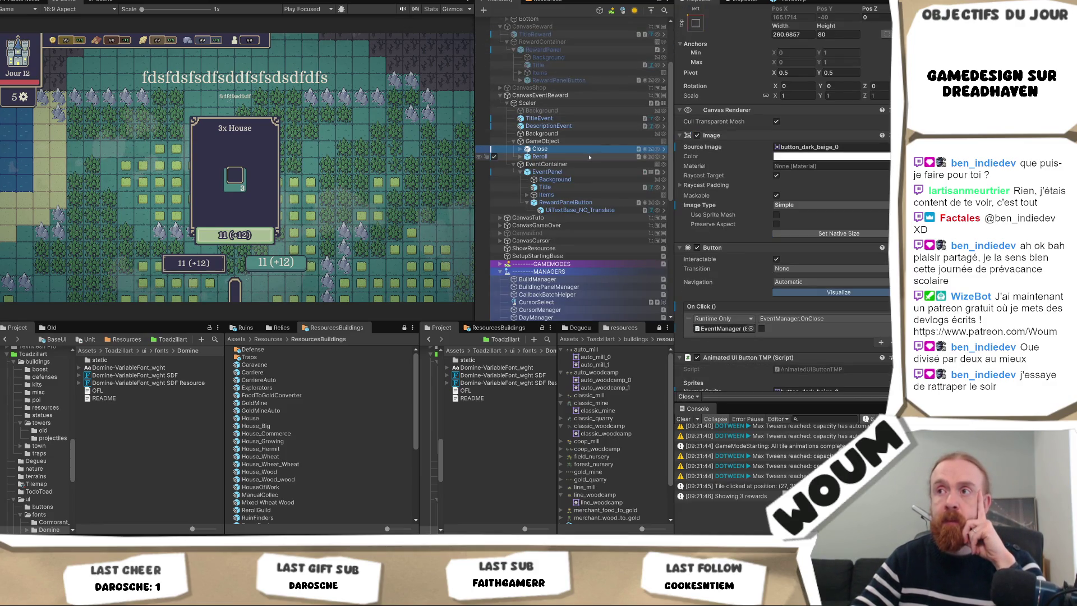
{"action": "left_click", "coordinate": [556, 156]}
{"action": "left_click", "coordinate": [564, 149]}
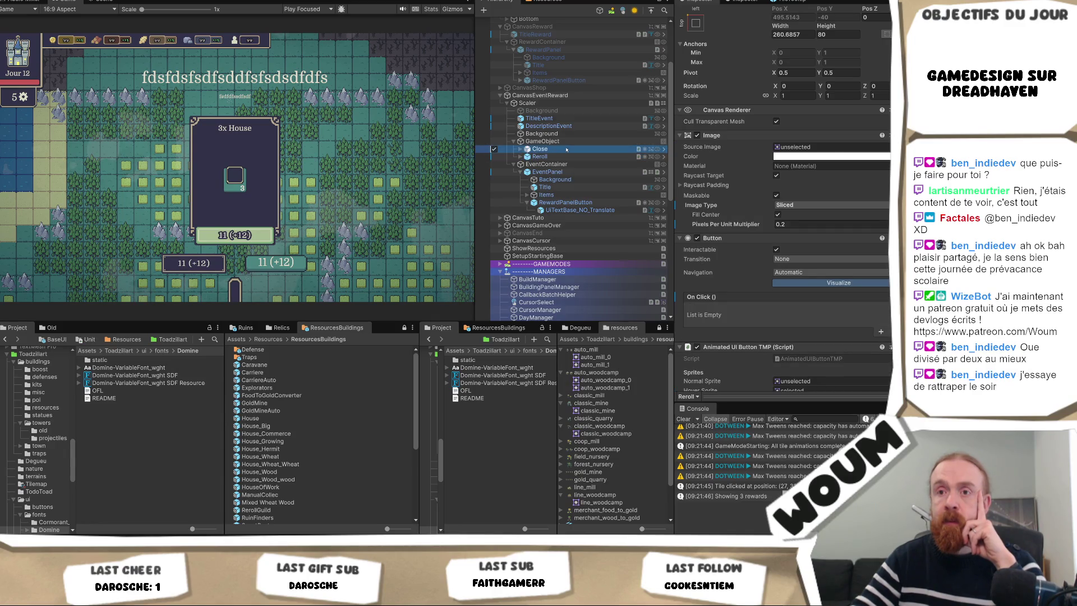
{"action": "scroll", "coordinate": [879, 149], "scroll_direction": "up", "scroll_amount": 3}
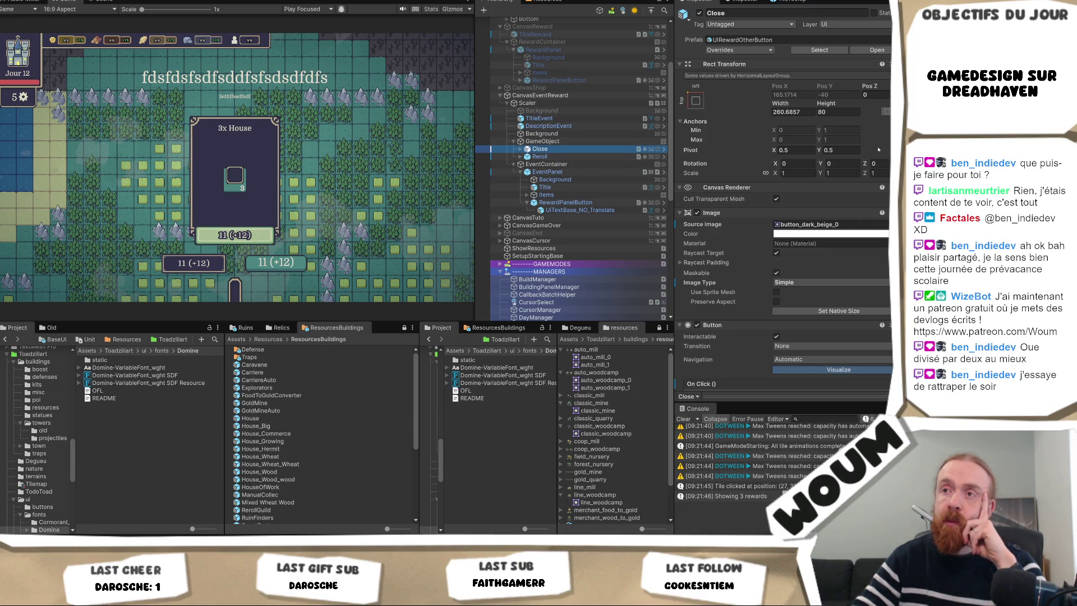
- Drag Close below Reroll in the Hierarchy and ping its prefab asset
{"action": "left_click", "coordinate": [552, 158]}
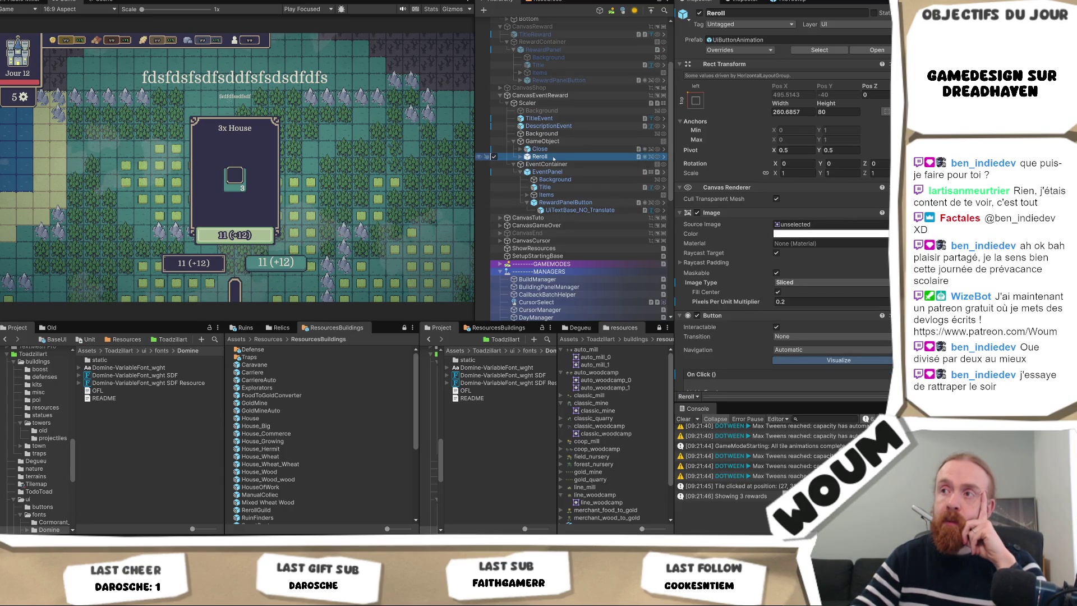
{"action": "left_click", "coordinate": [539, 149]}
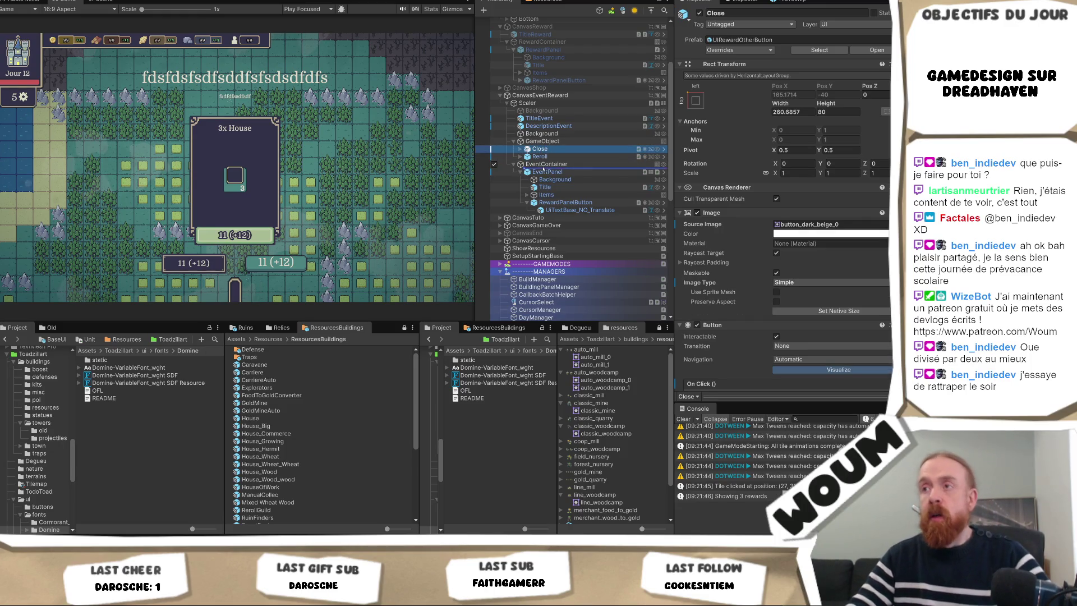
{"action": "left_click_drag", "start_coordinate": [539, 149], "coordinate": [549, 163]}
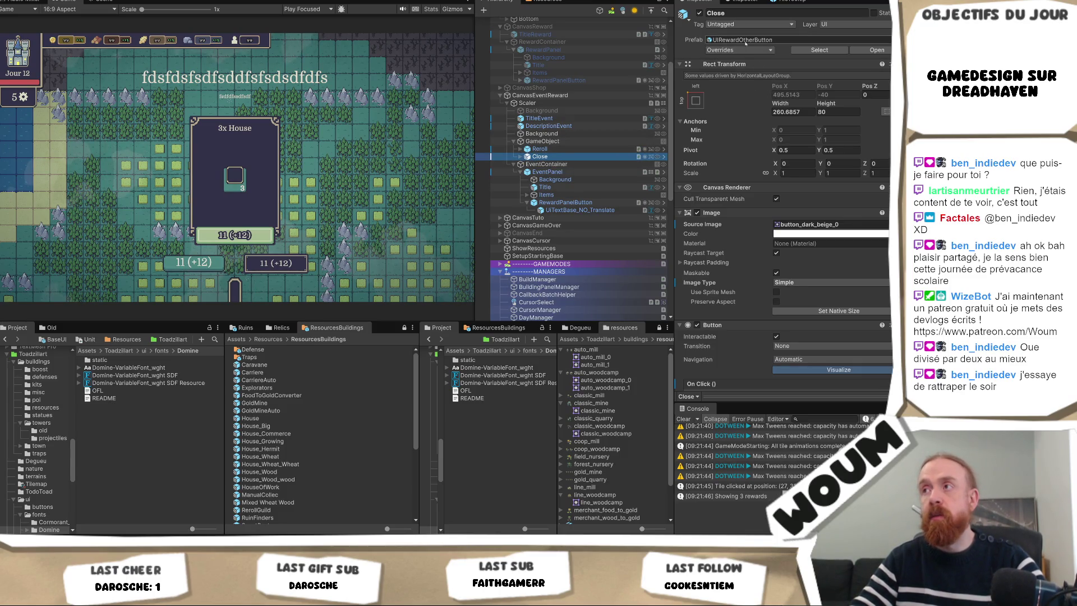
{"action": "left_click", "coordinate": [743, 42]}
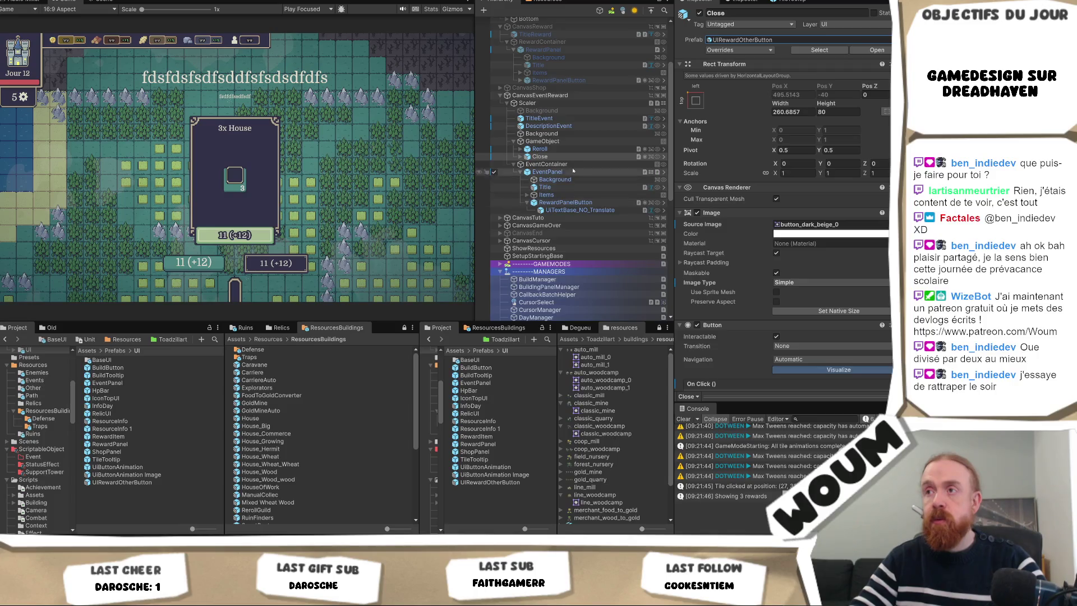
{"action": "left_click", "coordinate": [540, 149]}
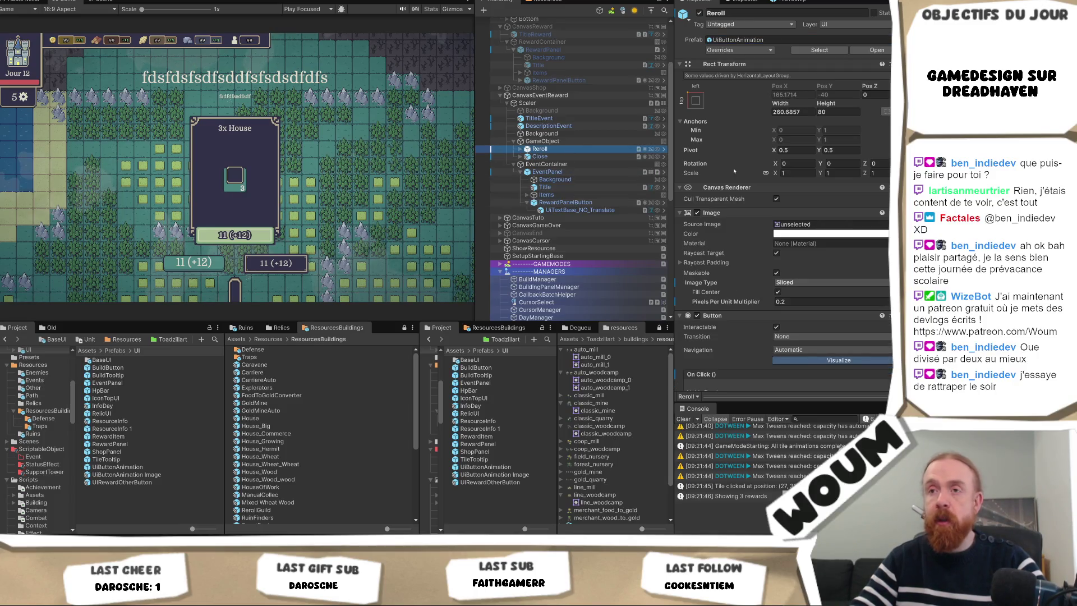
- Set the Reroll button's Image Source Image to button_dark_beige_0
{"action": "left_click", "coordinate": [539, 156]}
{"action": "left_click", "coordinate": [829, 224]}
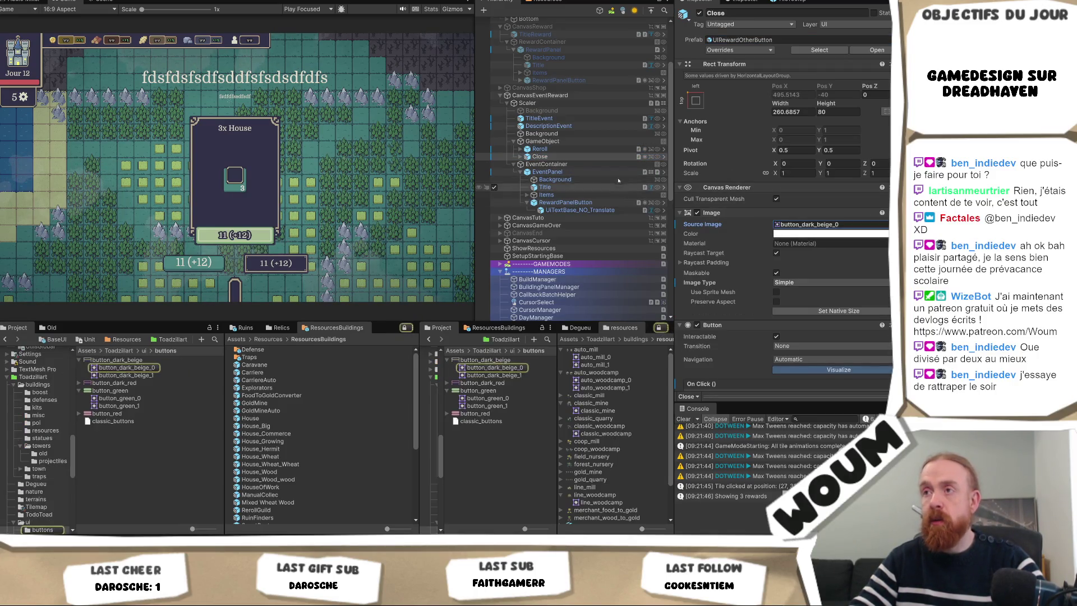
{"action": "left_click", "coordinate": [577, 149]}
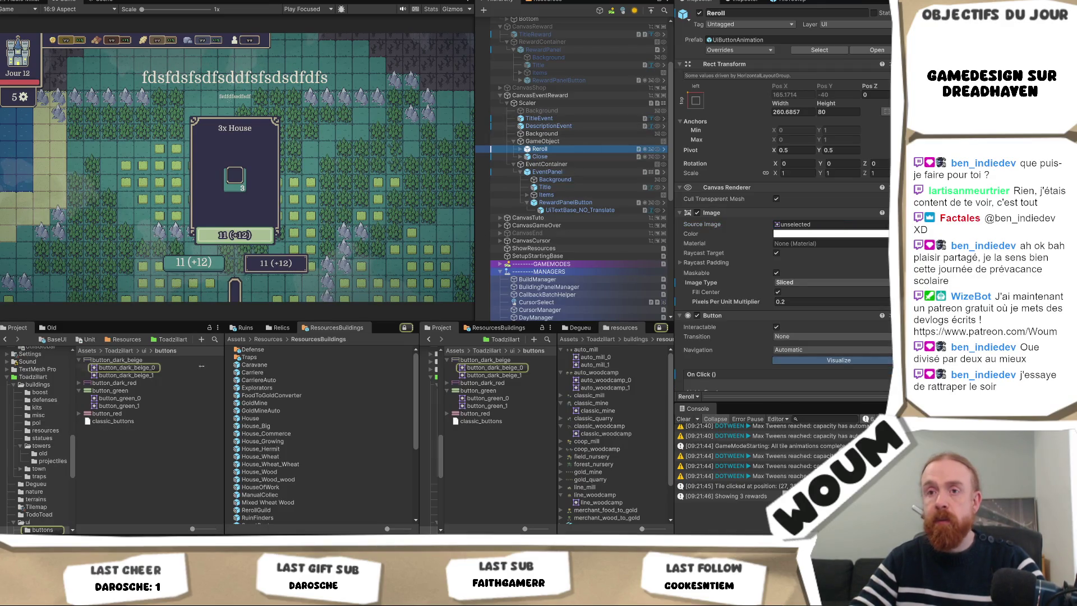
{"action": "mouse_move", "coordinate": [136, 368]}
{"action": "left_mouse_down"}
{"action": "mouse_move", "coordinate": [594, 172]}
{"action": "mouse_move", "coordinate": [730, 221]}
{"action": "mouse_move", "coordinate": [809, 226]}
{"action": "left_mouse_up"}
- Assign button_dark_beige_0 to Reroll's Normal, Hover and Pressed sprite slots
{"action": "left_click", "coordinate": [809, 225]}
{"action": "scroll", "coordinate": [802, 181], "scroll_direction": "down", "scroll_amount": 10}
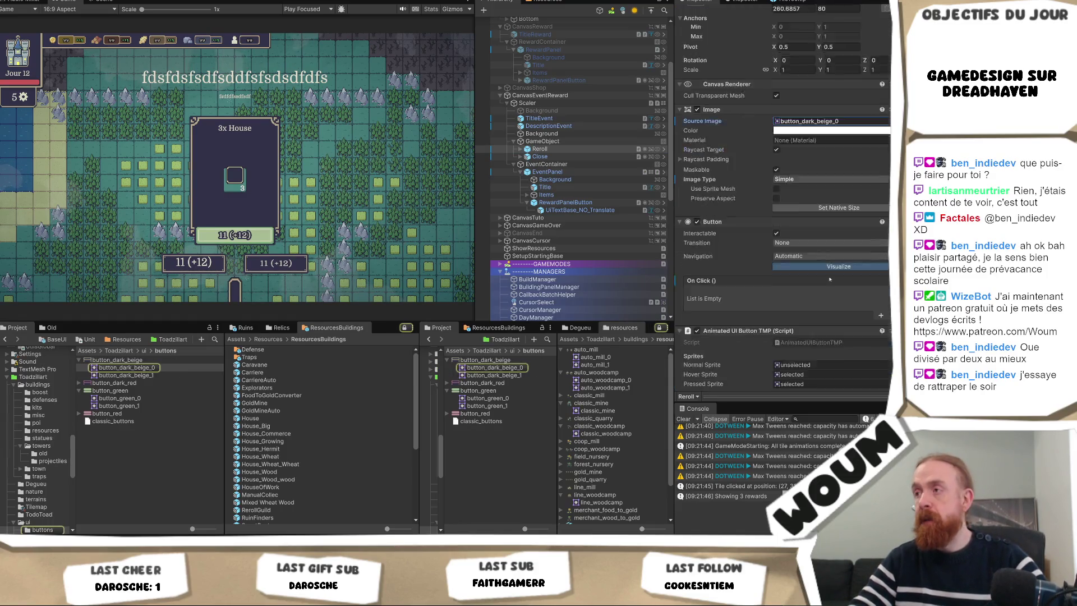
{"action": "left_click", "coordinate": [799, 213]}
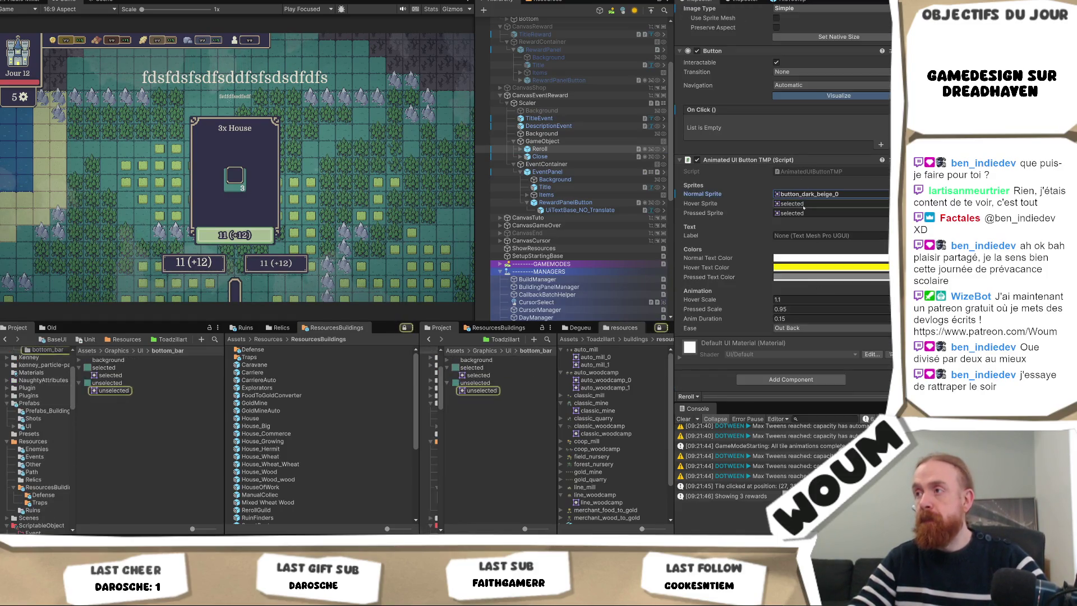
{"action": "left_click_drag", "start_coordinate": [802, 204], "coordinate": [802, 214]}
{"action": "scroll", "coordinate": [690, 304], "scroll_direction": "up", "scroll_amount": 6}
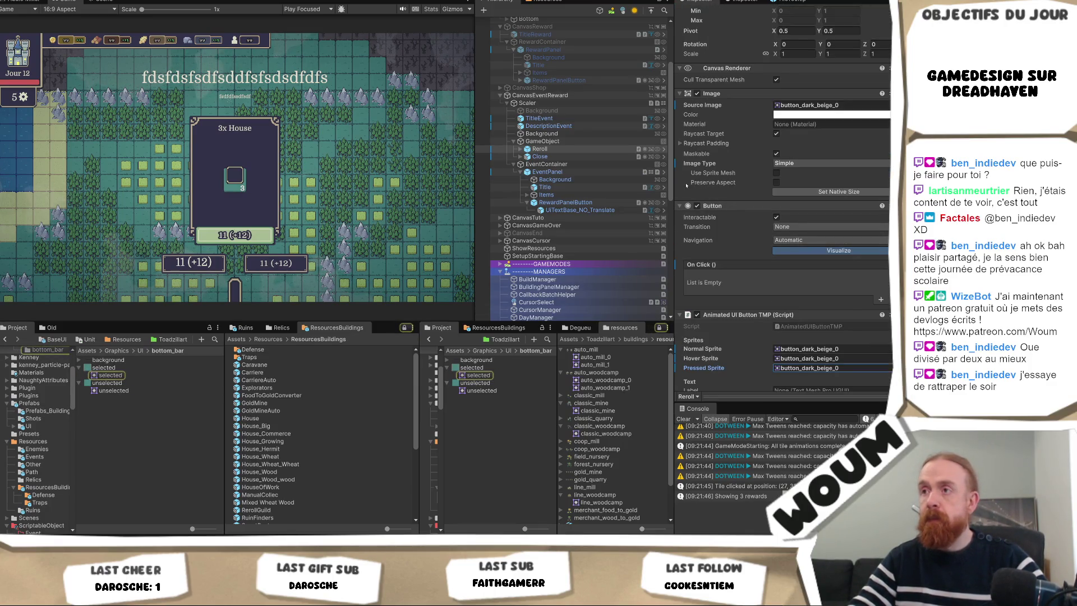
{"action": "scroll", "coordinate": [813, 168], "scroll_direction": "down", "scroll_amount": 3}
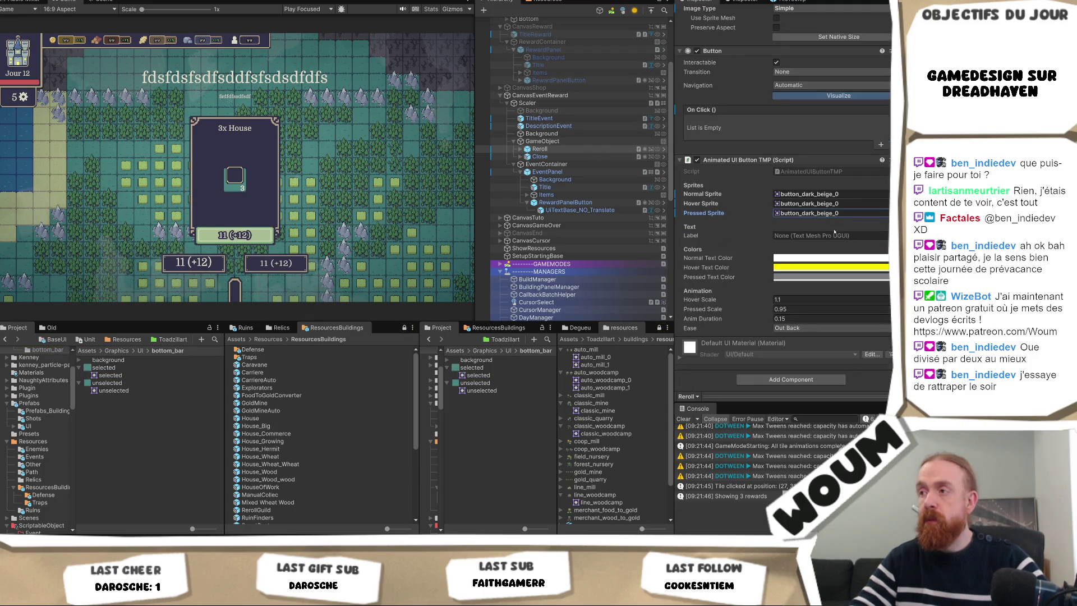
{"action": "scroll", "coordinate": [555, 180], "scroll_direction": "up", "scroll_amount": 2}
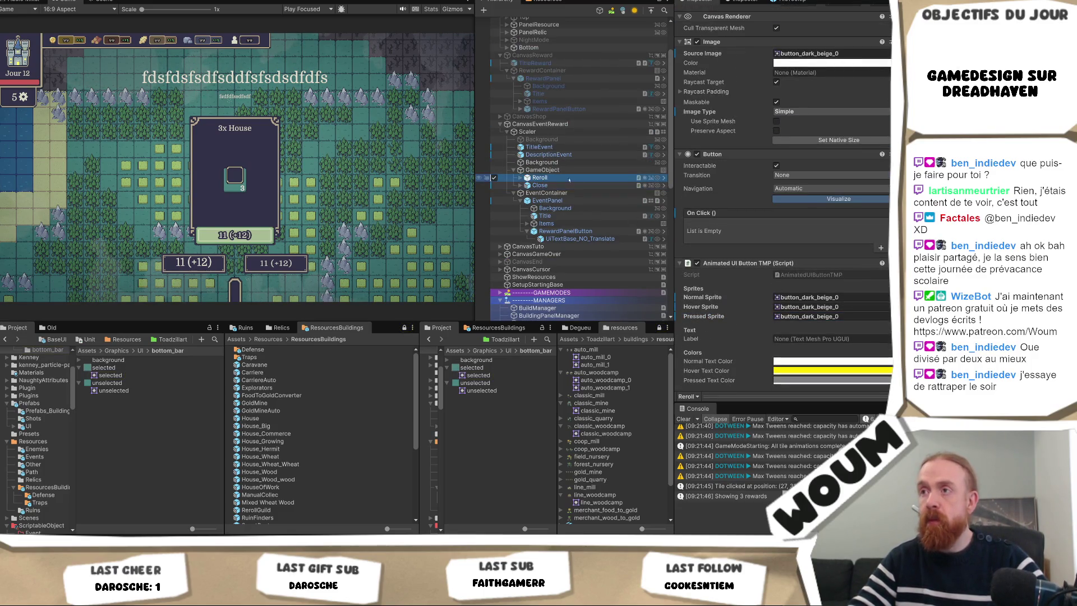
{"action": "left_click", "coordinate": [540, 177]}
{"action": "scroll", "coordinate": [758, 154], "scroll_direction": "up", "scroll_amount": 6}
{"action": "scroll", "coordinate": [758, 154], "scroll_direction": "down", "scroll_amount": 6}
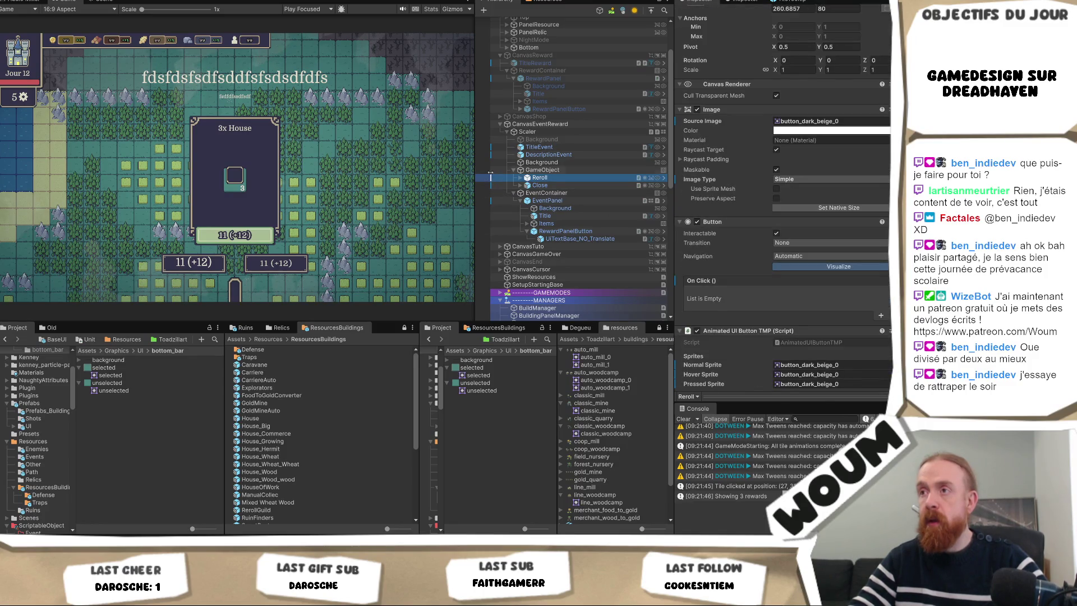
- Make the RerollText label bold and use the Domine-VariableFont asset
{"action": "left_click", "coordinate": [520, 177]}
{"action": "left_click", "coordinate": [524, 185]}
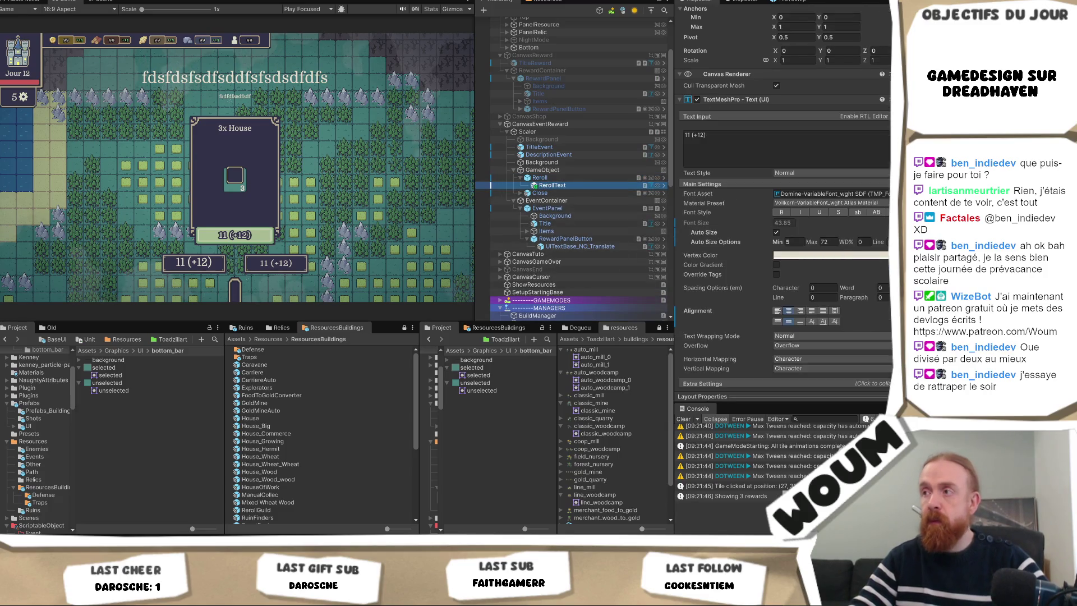
{"action": "left_click", "coordinate": [781, 212]}
{"action": "scroll", "coordinate": [785, 213], "scroll_direction": "down", "scroll_amount": 2}
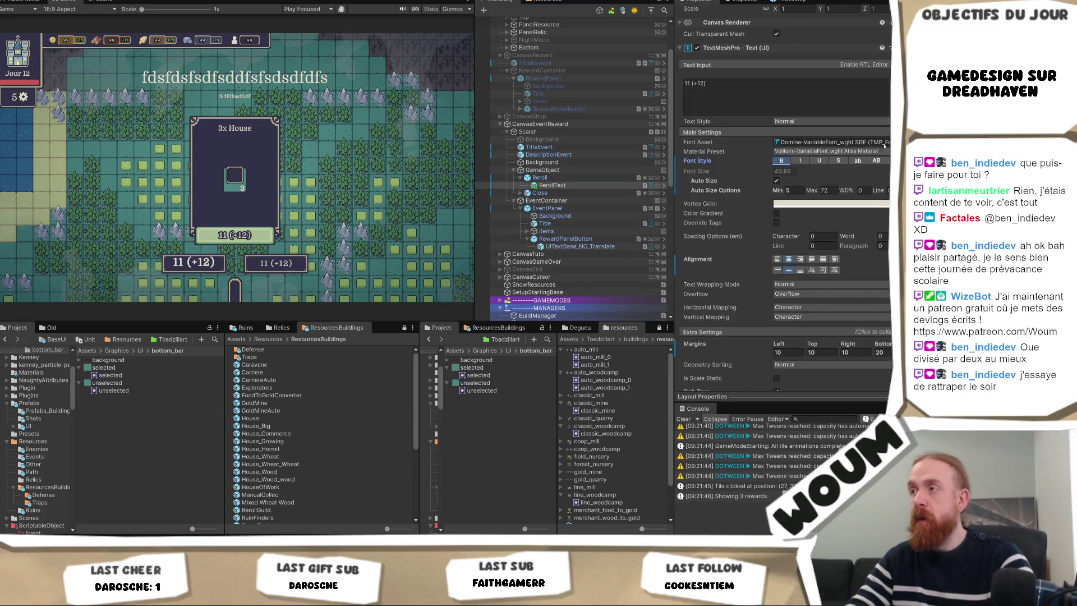
{"action": "left_click", "coordinate": [889, 141]}
{"action": "double_click", "coordinate": [876, 190]}
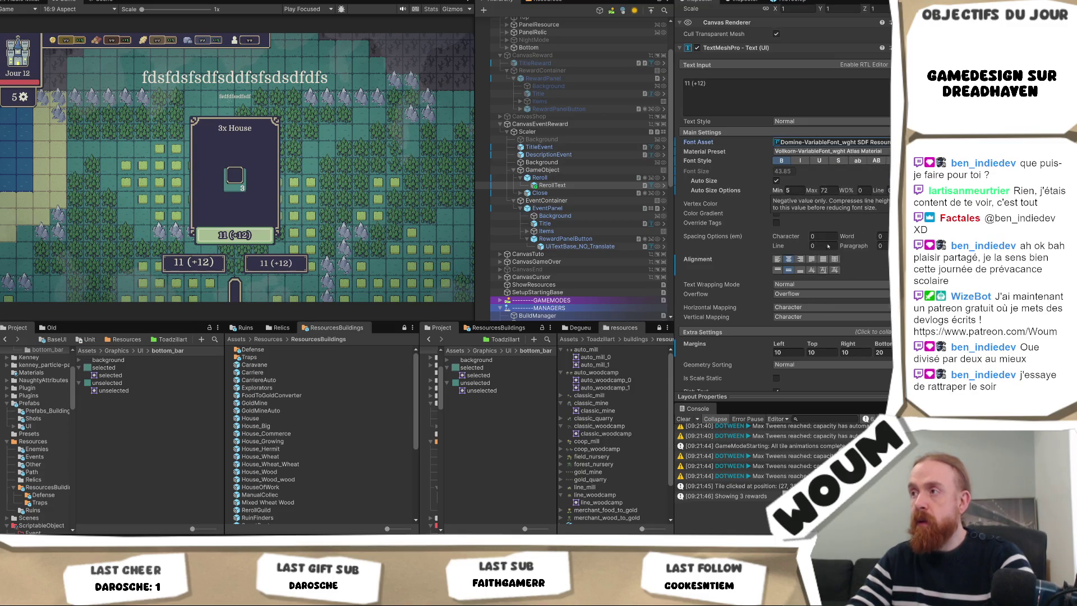
- Set the label's left, top and right margins to 20 and Font Setter type to Resource Font
{"action": "scroll", "coordinate": [792, 197], "scroll_direction": "down", "scroll_amount": 4}
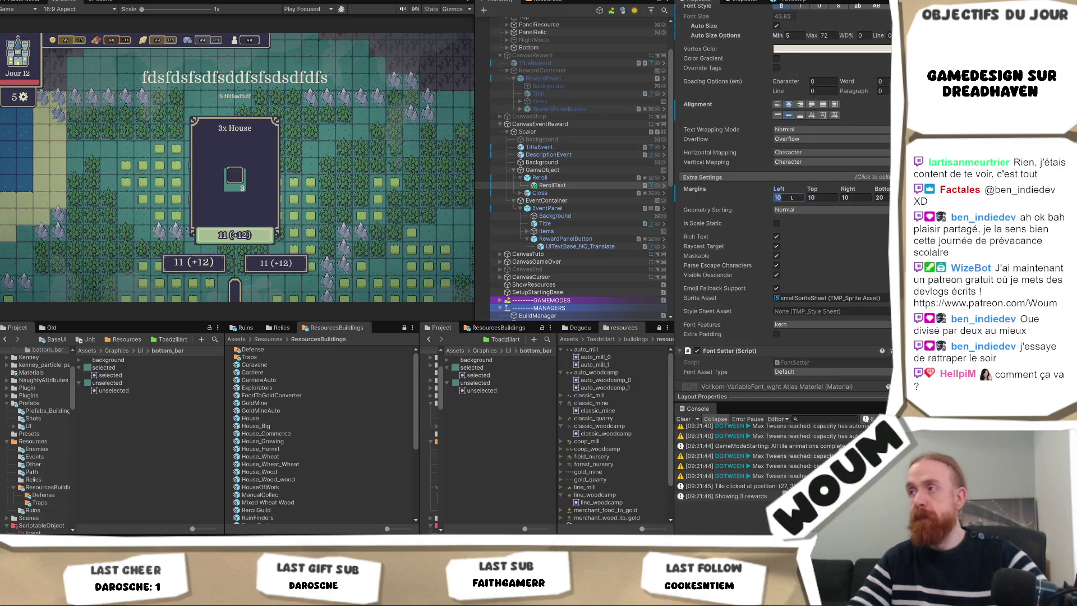
{"action": "type", "text": "20"}
{"action": "key", "text": "Tab"}
{"action": "type", "text": "20"}
{"action": "key", "text": "Tab"}
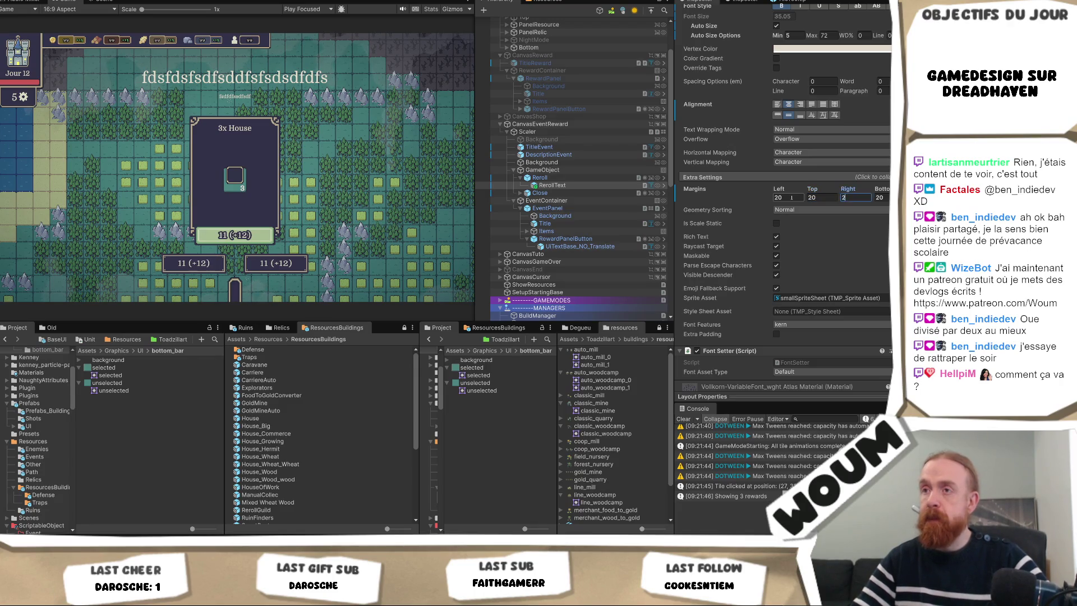
{"action": "type", "text": "20"}
{"action": "scroll", "coordinate": [802, 252], "scroll_direction": "down", "scroll_amount": 4}
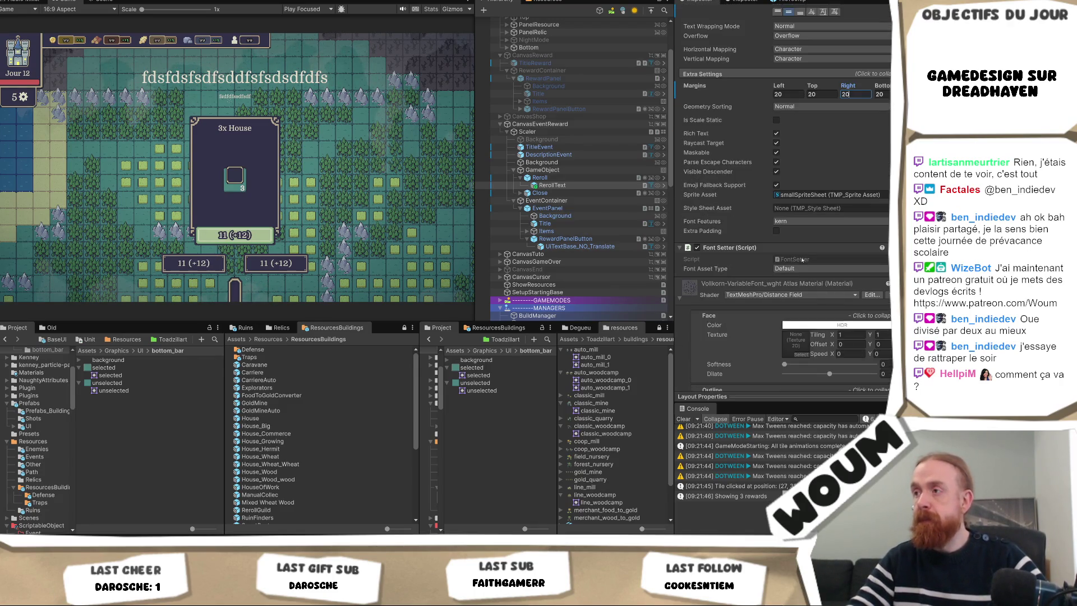
{"action": "left_click", "coordinate": [799, 268]}
{"action": "left_click", "coordinate": [802, 289]}
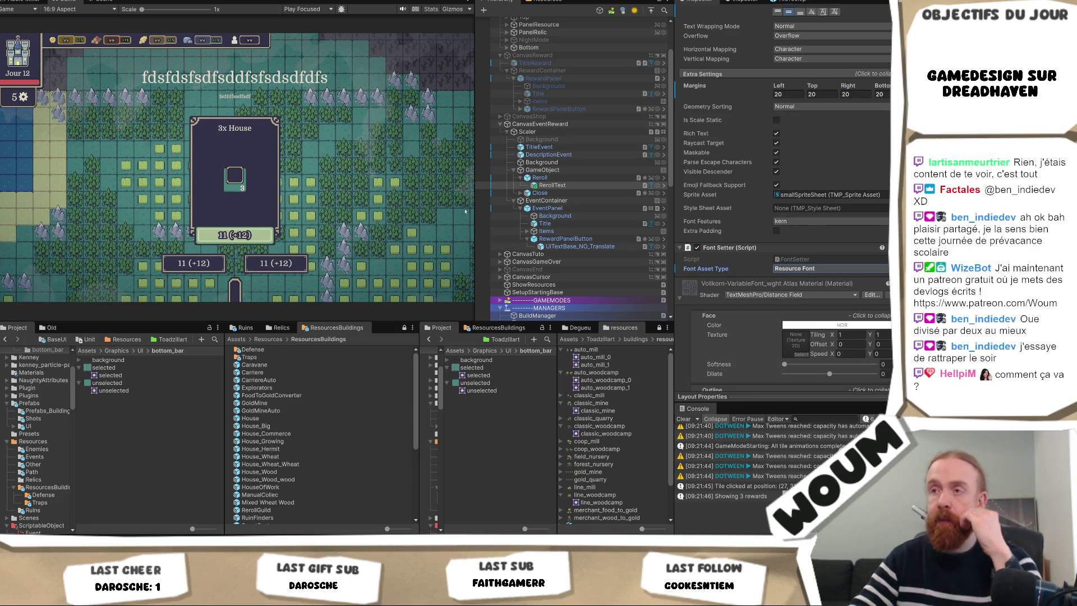
- Rename the group holding both buttons to 'Other Buttons', then select Reroll
{"action": "left_click", "coordinate": [579, 171]}
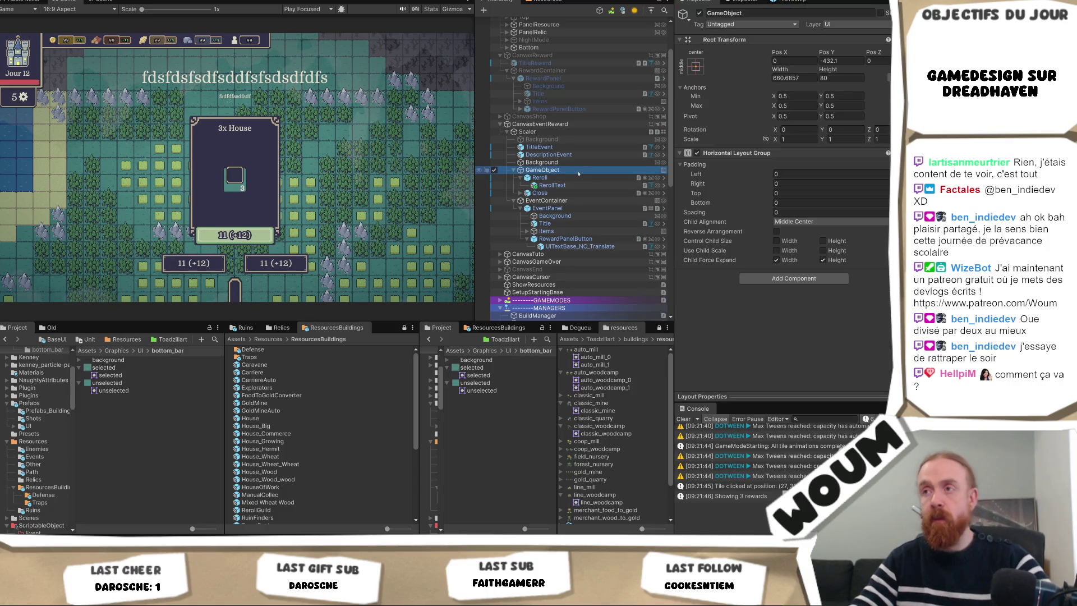
{"action": "key", "text": "F2"}
{"action": "type", "text": "Othe"}
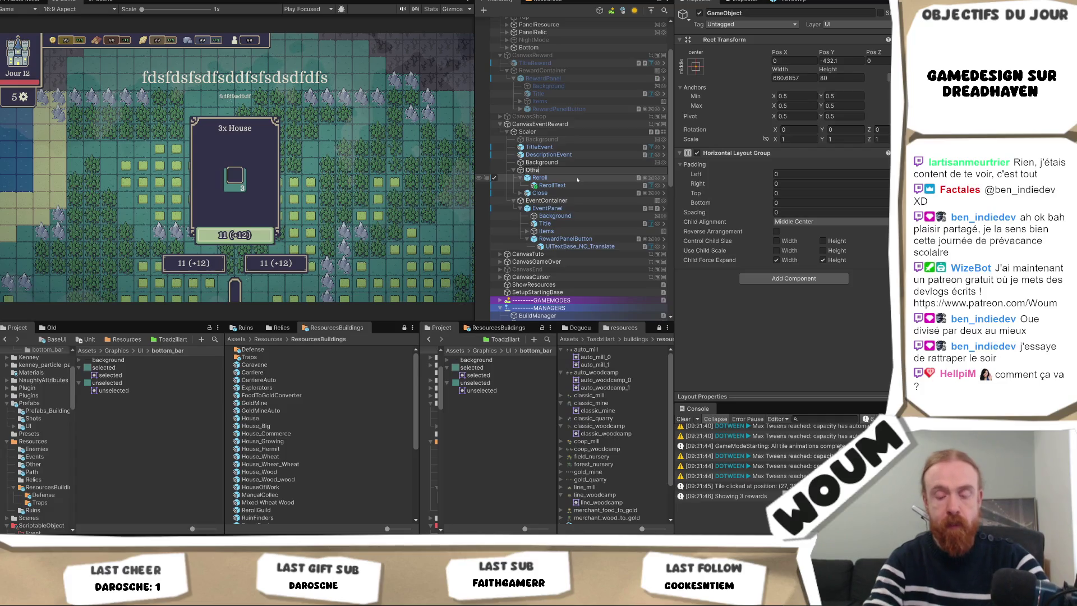
{"action": "type", "text": "r Buttons"}
{"action": "key", "text": "Return"}
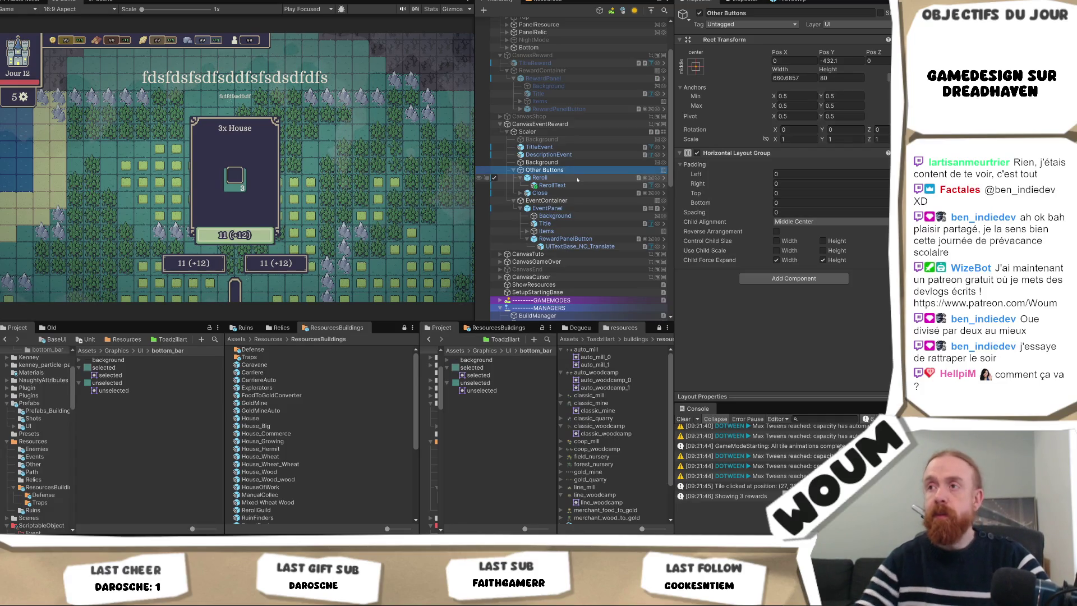
{"action": "left_click", "coordinate": [577, 179]}
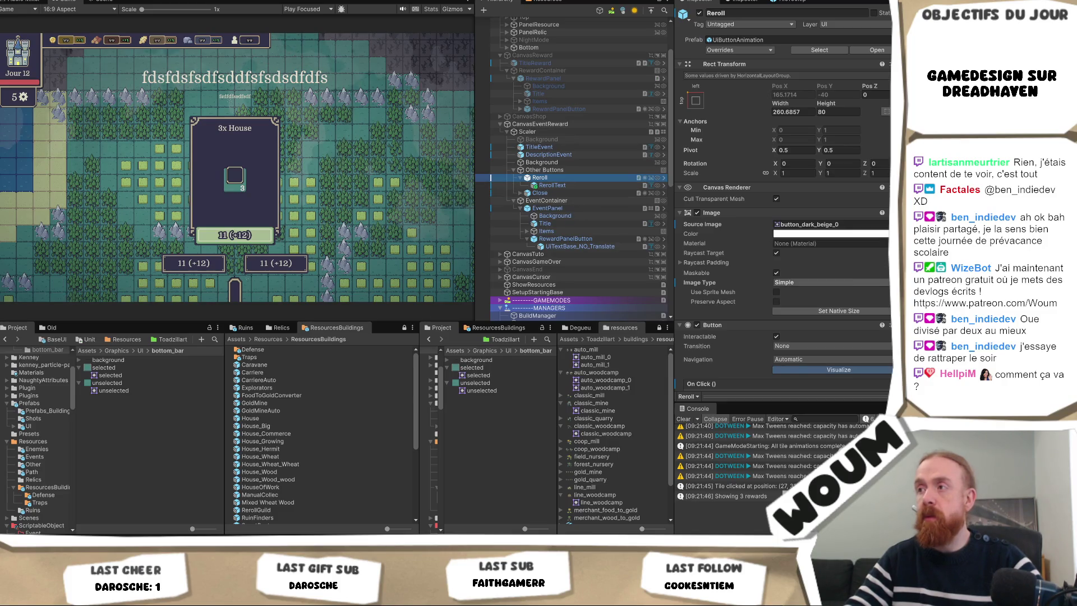
- Set the Close button's Normal, Hover and Pressed sprites to button_dark_red_0
{"action": "scroll", "coordinate": [826, 284], "scroll_direction": "down", "scroll_amount": 5}
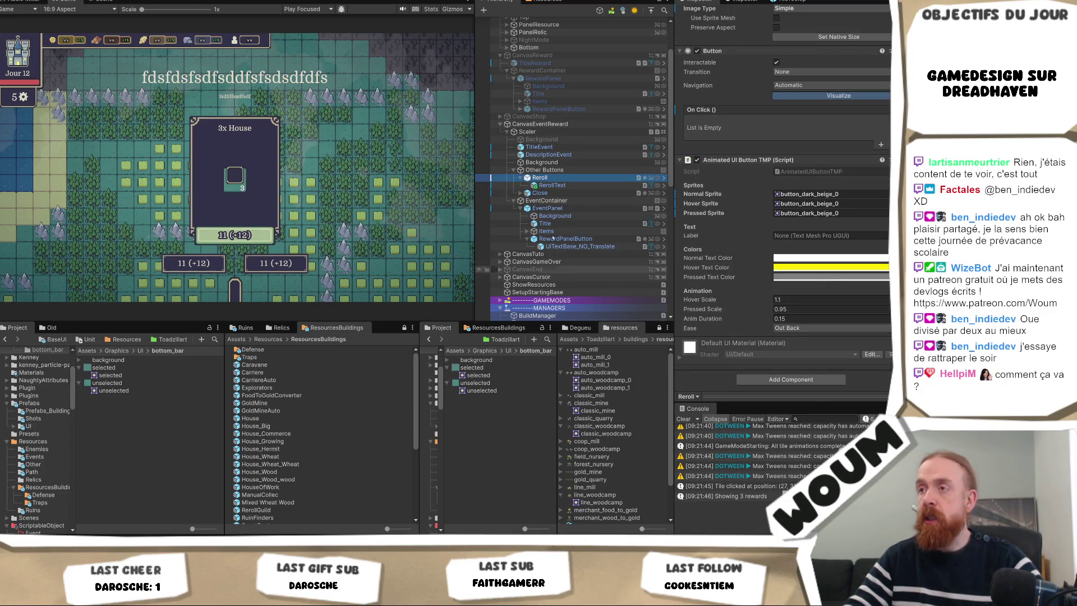
{"action": "left_click", "coordinate": [540, 193]}
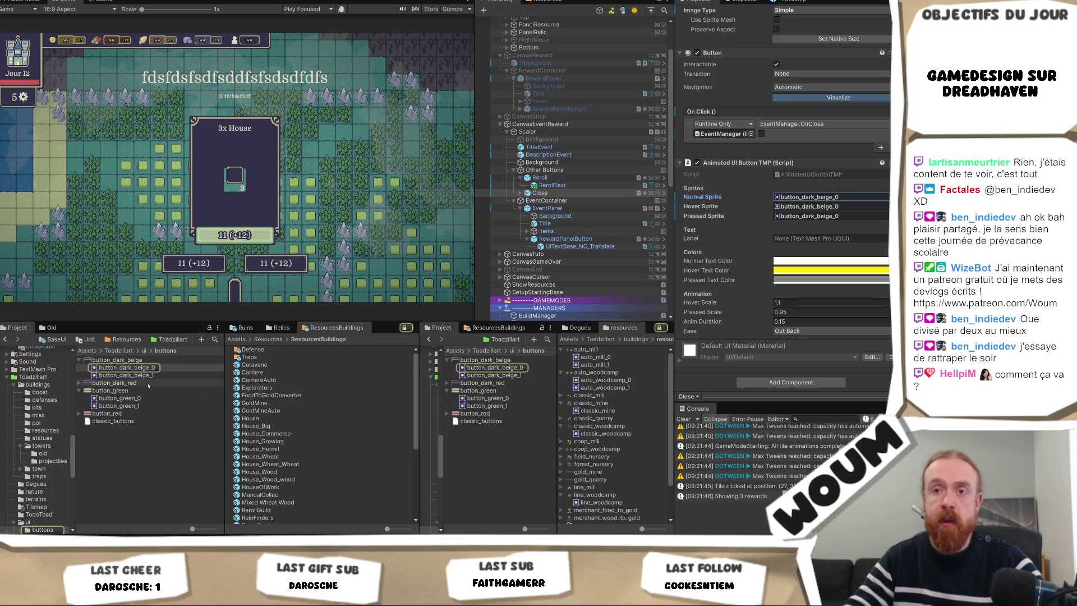
{"action": "left_click", "coordinate": [828, 206]}
{"action": "key", "text": "ctrl+v"}
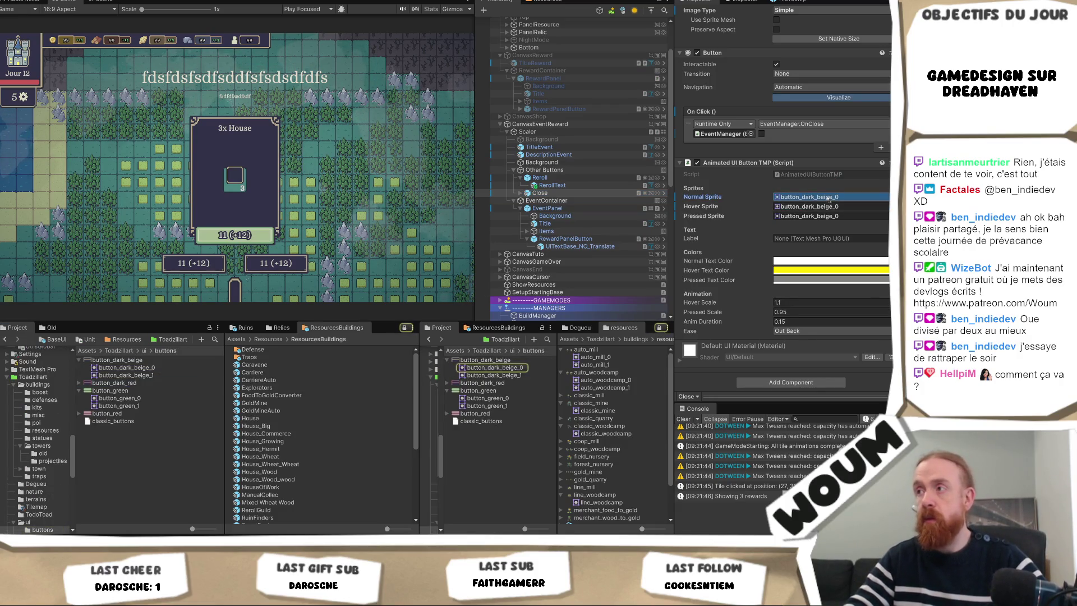
{"action": "left_click", "coordinate": [829, 206]}
{"action": "left_click", "coordinate": [846, 215]}
{"action": "scroll", "coordinate": [846, 224], "scroll_direction": "up", "scroll_amount": 3}
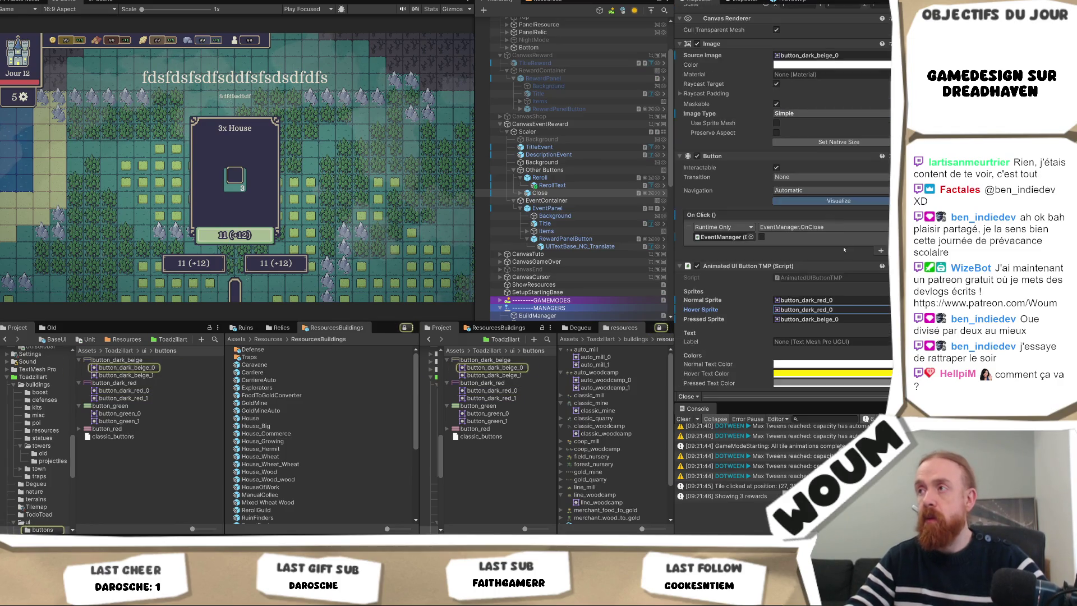
{"action": "key", "text": "ctrl+v"}
- Set the Close button's Image Source Image to button_dark_red_0
{"action": "scroll", "coordinate": [848, 253], "scroll_direction": "up", "scroll_amount": 2}
{"action": "scroll", "coordinate": [848, 253], "scroll_direction": "up", "scroll_amount": 4}
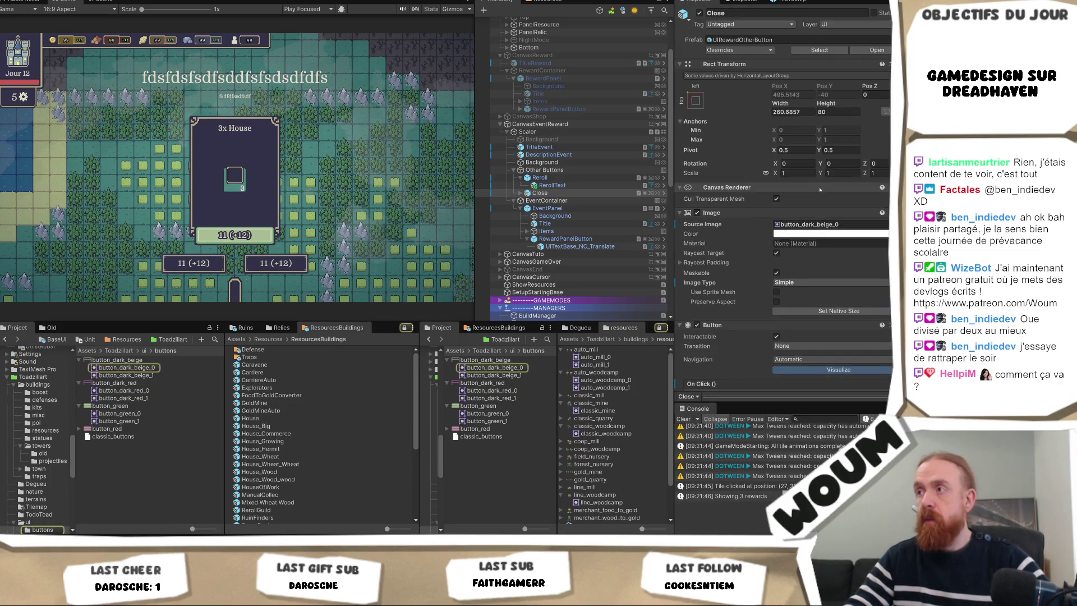
{"action": "left_click", "coordinate": [812, 224]}
{"action": "key", "text": "ctrl+v"}
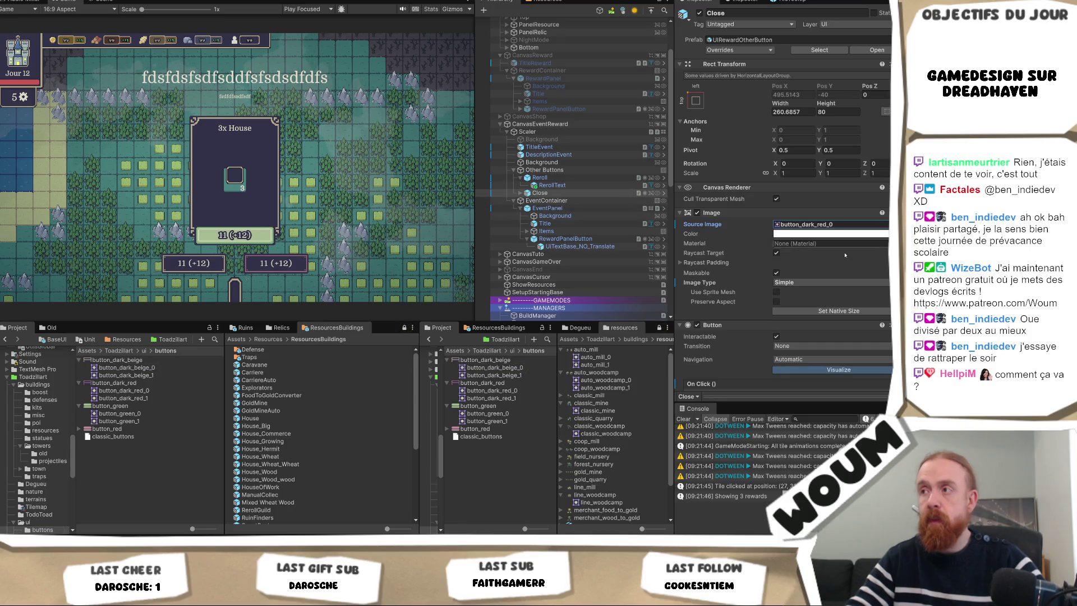
{"action": "scroll", "coordinate": [729, 224], "scroll_direction": "down", "scroll_amount": 2}
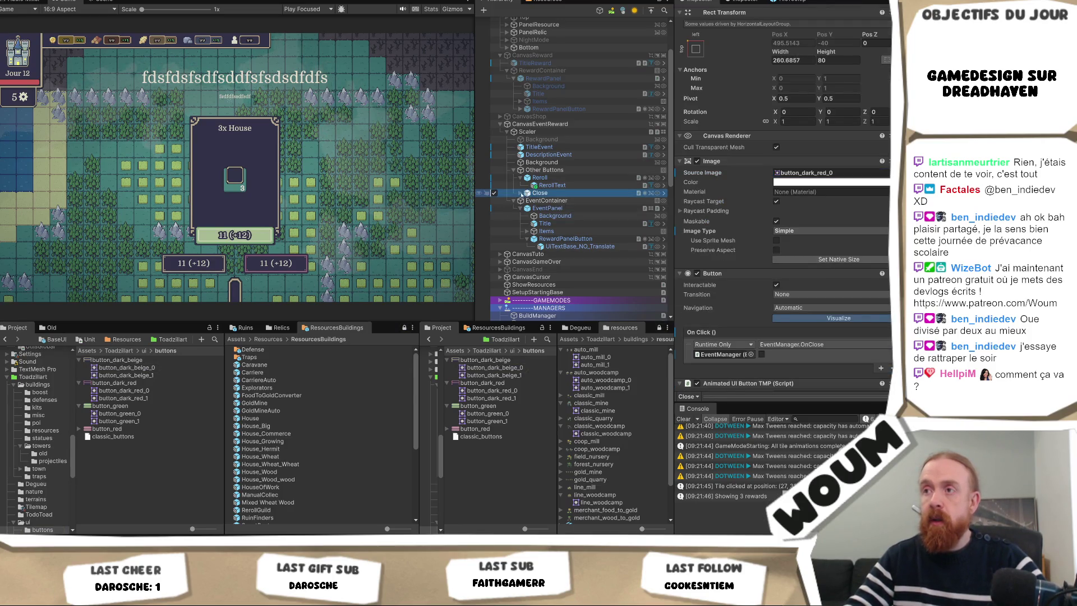
- Give Close's TextButton label a pink vertex colour sampled from the border with the eyedropper
{"action": "left_click", "coordinate": [520, 192]}
{"action": "left_click", "coordinate": [552, 200]}
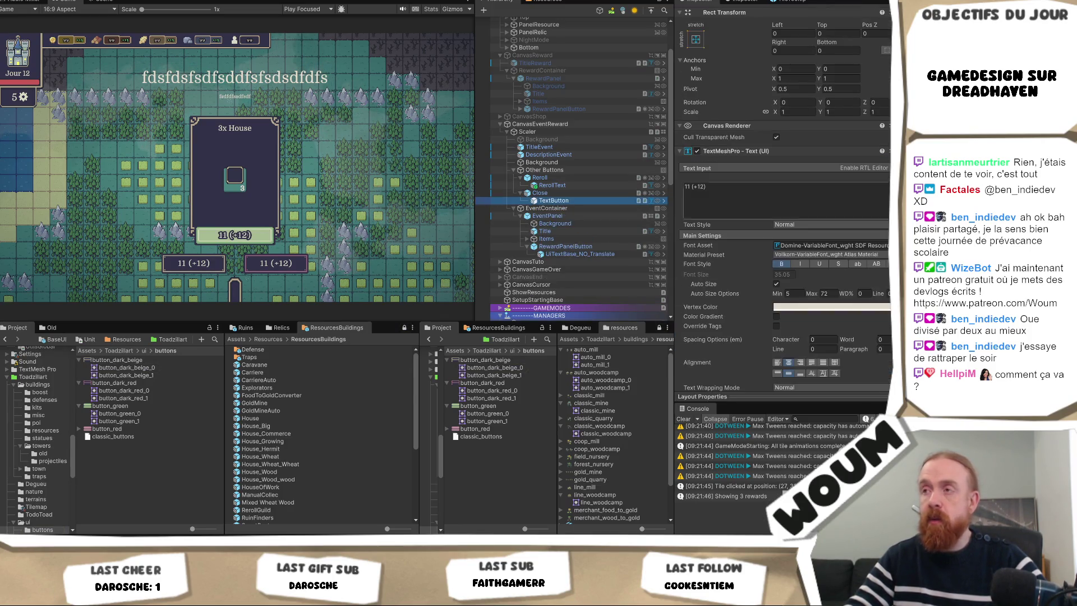
{"action": "left_click", "coordinate": [822, 309]}
{"action": "scroll", "coordinate": [289, 266], "scroll_direction": "up", "scroll_amount": 10}
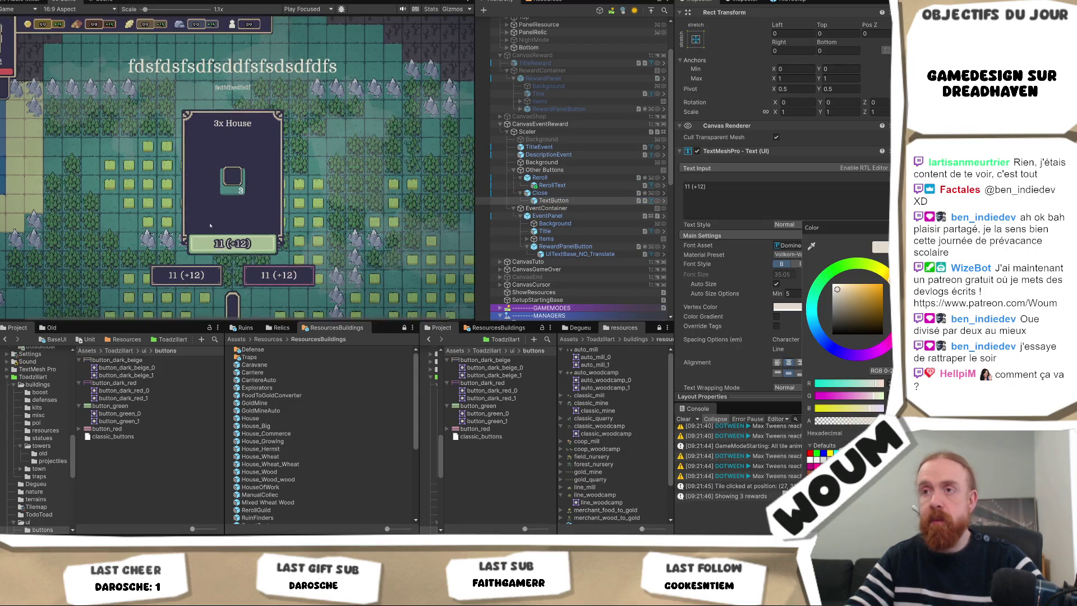
{"action": "scroll", "coordinate": [289, 266], "scroll_direction": "up", "scroll_amount": 10}
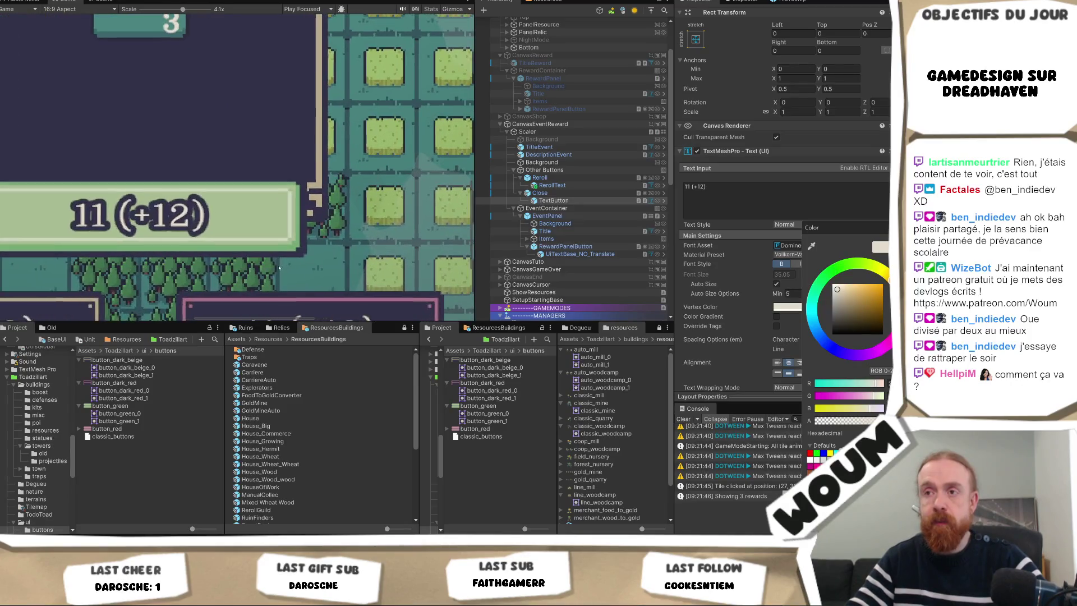
{"action": "scroll", "coordinate": [313, 214], "scroll_direction": "up", "scroll_amount": 2}
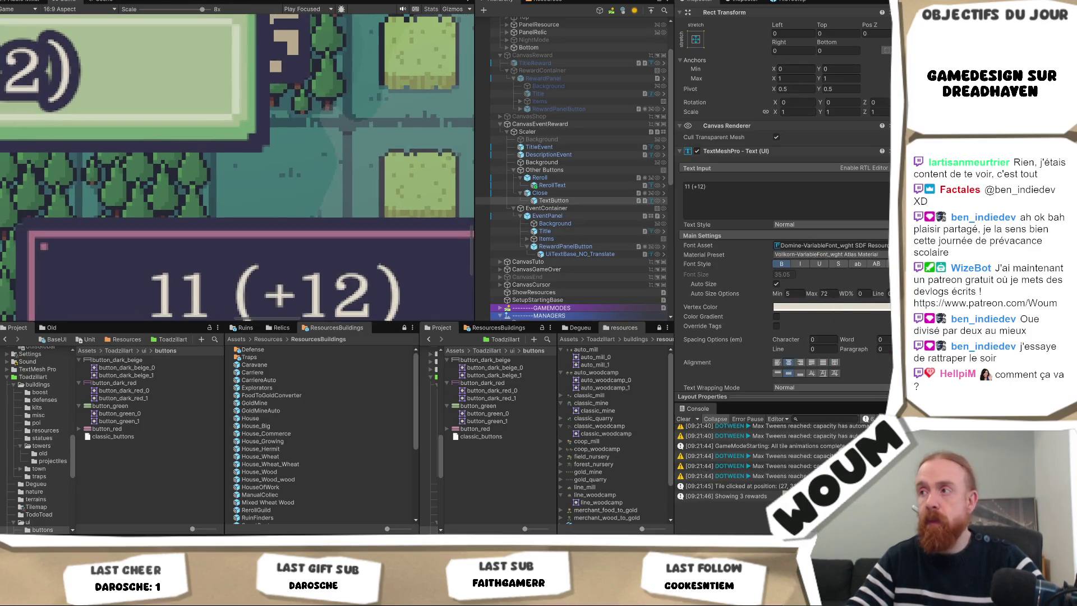
{"action": "left_click", "coordinate": [390, 235]}
{"action": "scroll", "coordinate": [390, 235], "scroll_direction": "down", "scroll_amount": 5}
{"action": "scroll", "coordinate": [599, 151], "scroll_direction": "down", "scroll_amount": 5}
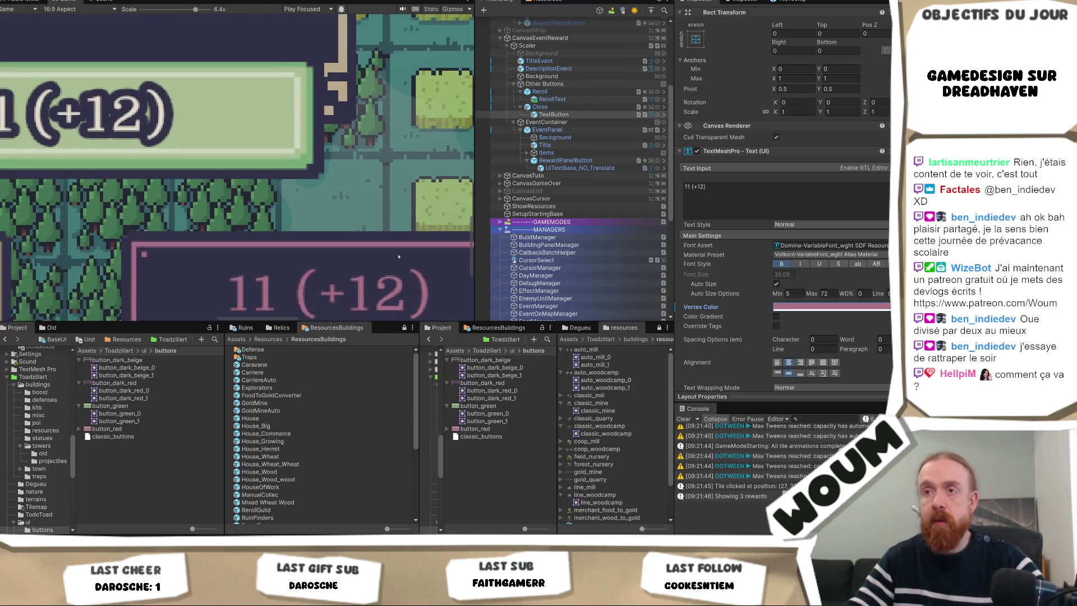
{"action": "scroll", "coordinate": [328, 252], "scroll_direction": "down", "scroll_amount": 4}
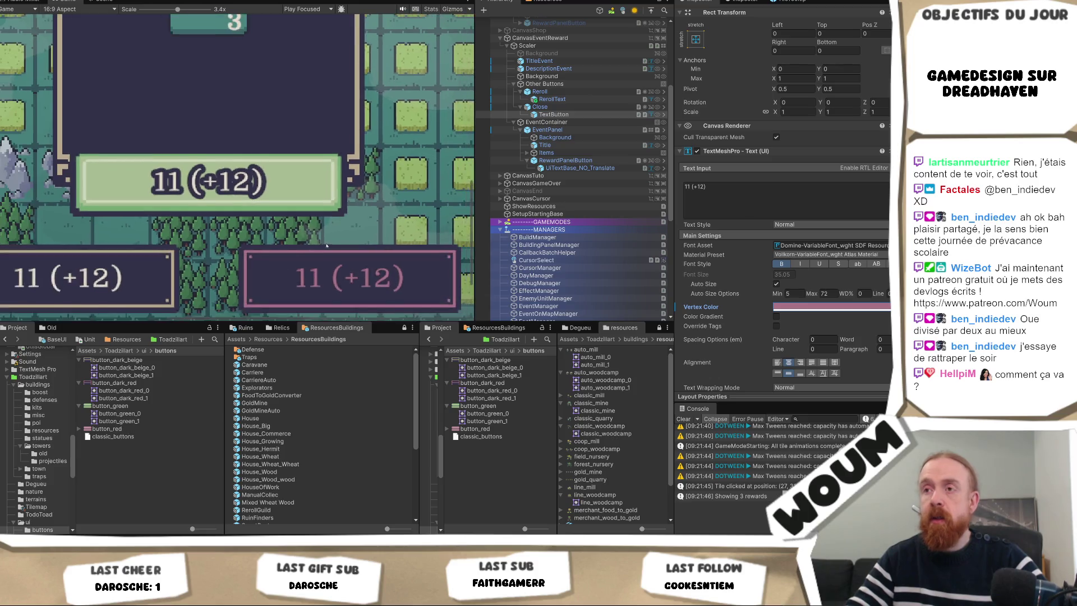
{"action": "scroll", "coordinate": [328, 252], "scroll_direction": "down", "scroll_amount": 4}
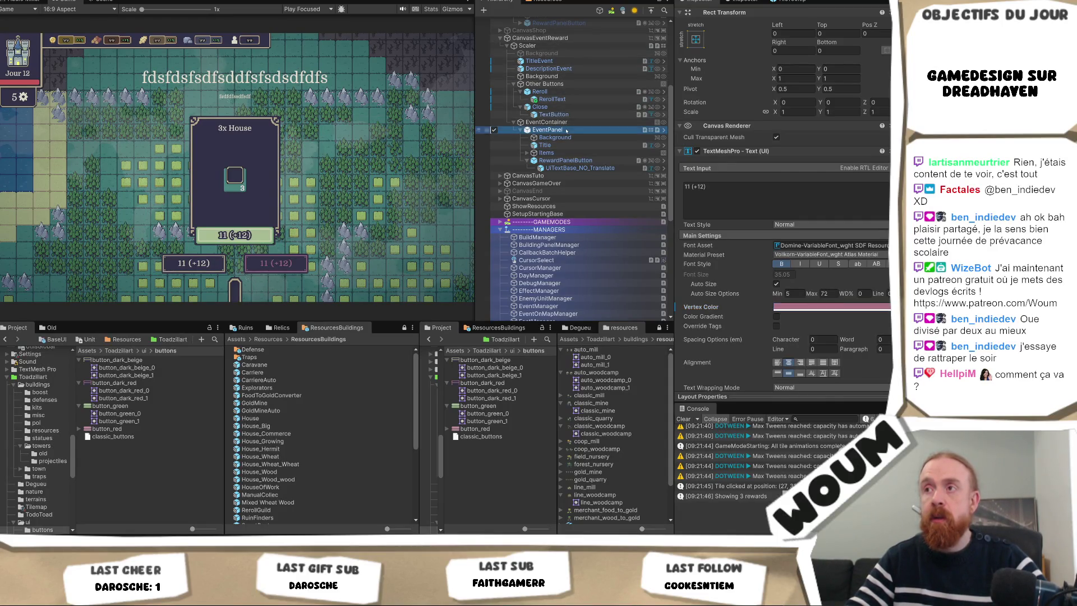
- Locate the EventPanel prefab, then deactivate the CanvasEventReward canvas
{"action": "left_click", "coordinate": [546, 130]}
{"action": "scroll", "coordinate": [741, 58], "scroll_direction": "up", "scroll_amount": 3}
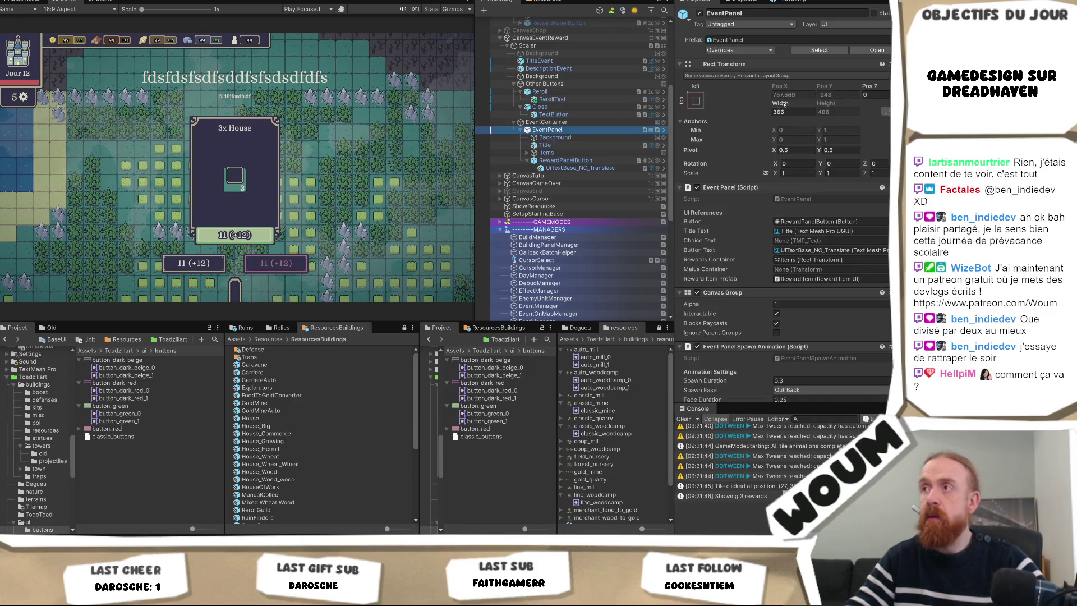
{"action": "left_click", "coordinate": [828, 50]}
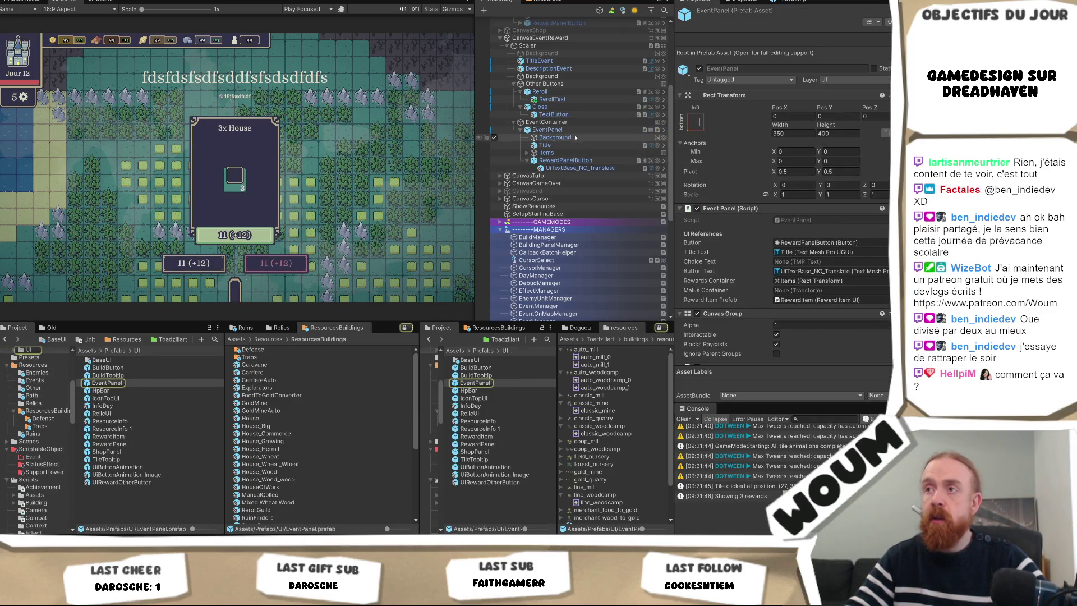
{"action": "left_click", "coordinate": [123, 382]}
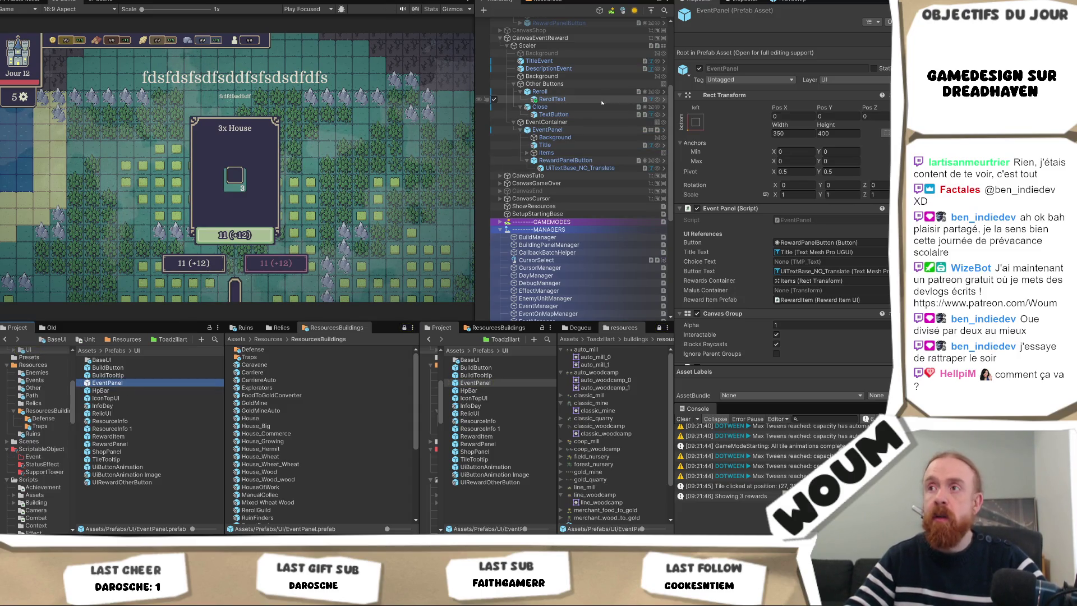
{"action": "left_click", "coordinate": [539, 38]}
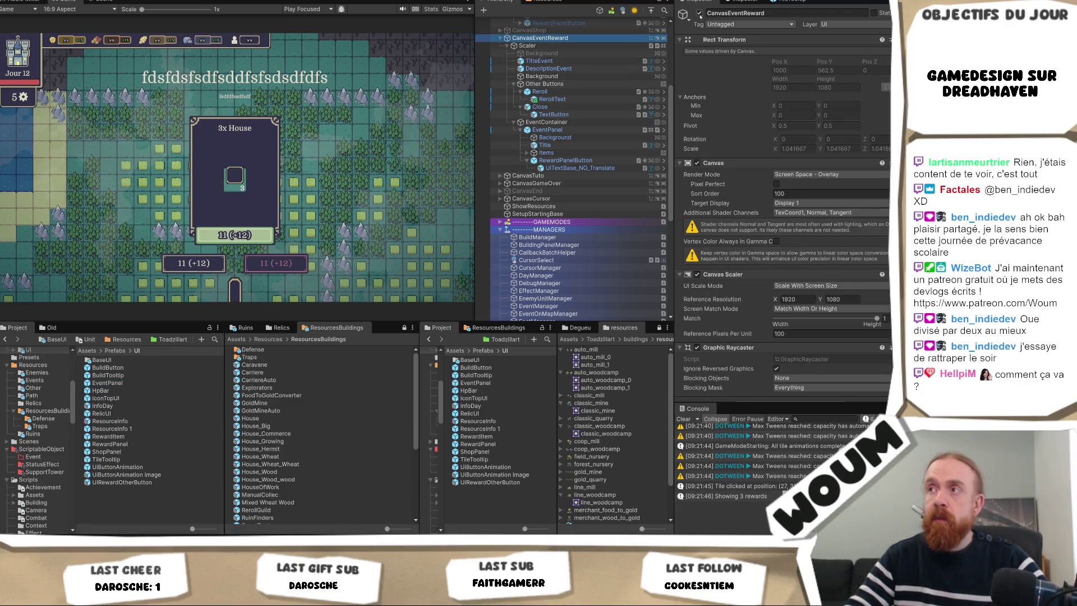
{"action": "key", "text": "alt+shift+a"}
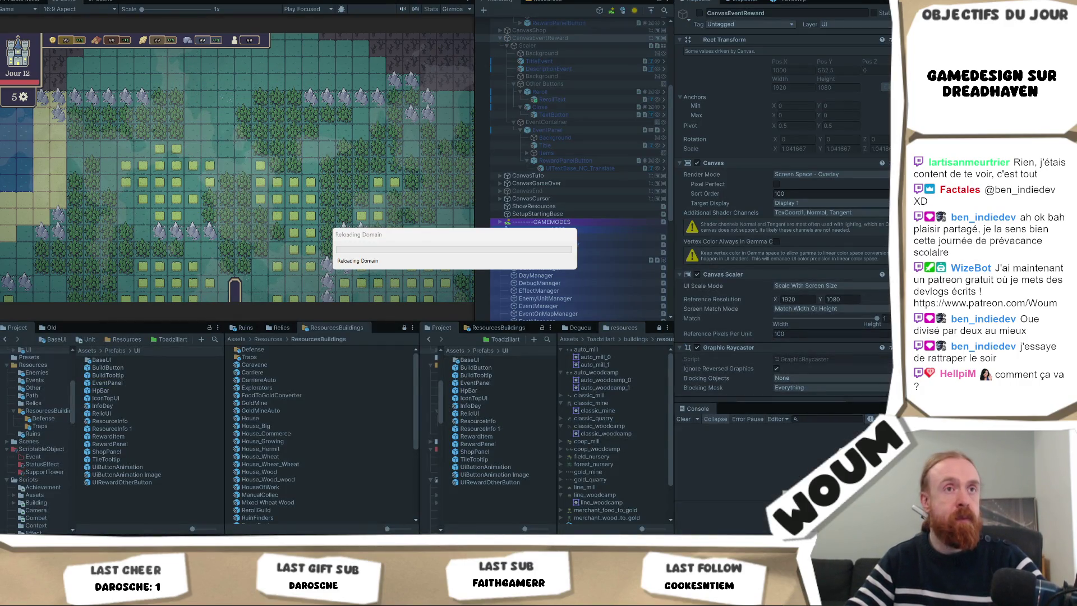
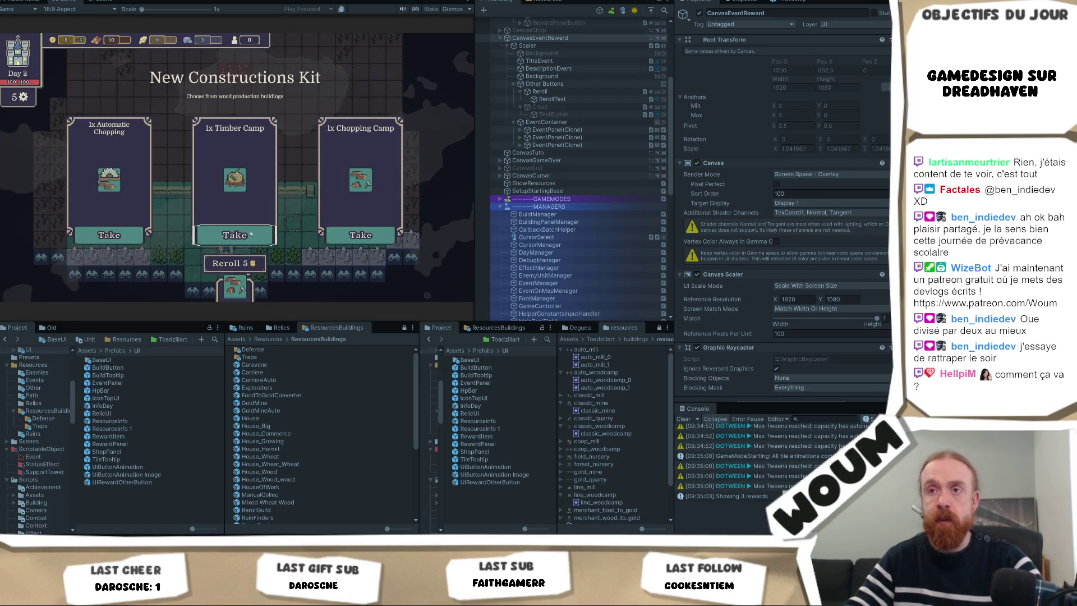
- Select the spawned event panel's reward button, then exit Play mode
{"action": "left_click", "coordinate": [577, 130]}
{"action": "left_click", "coordinate": [521, 130]}
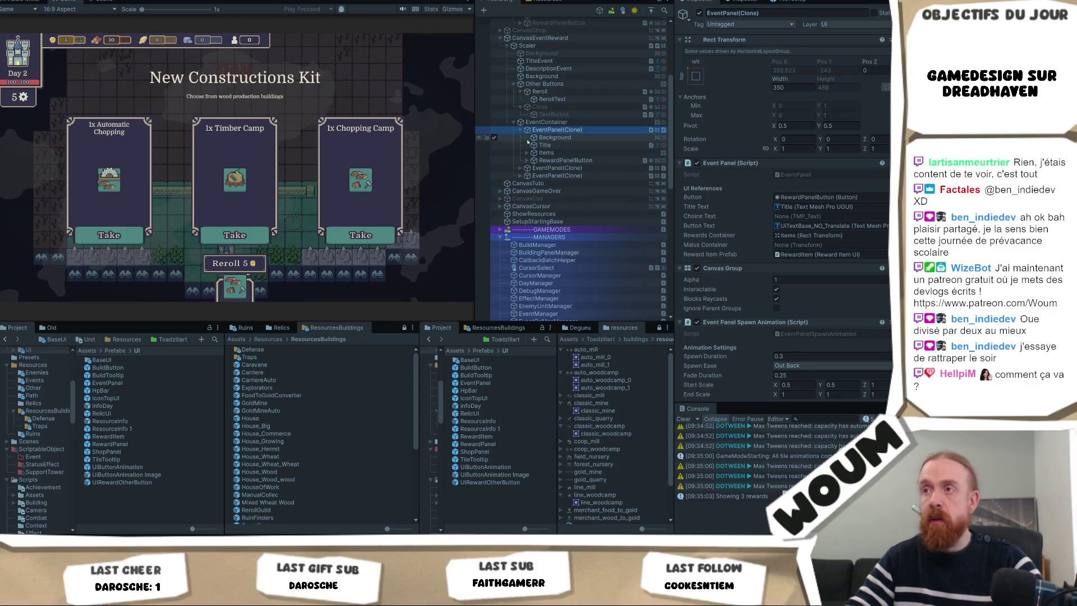
{"action": "left_click", "coordinate": [566, 160]}
{"action": "scroll", "coordinate": [885, 242], "scroll_direction": "down", "scroll_amount": 2}
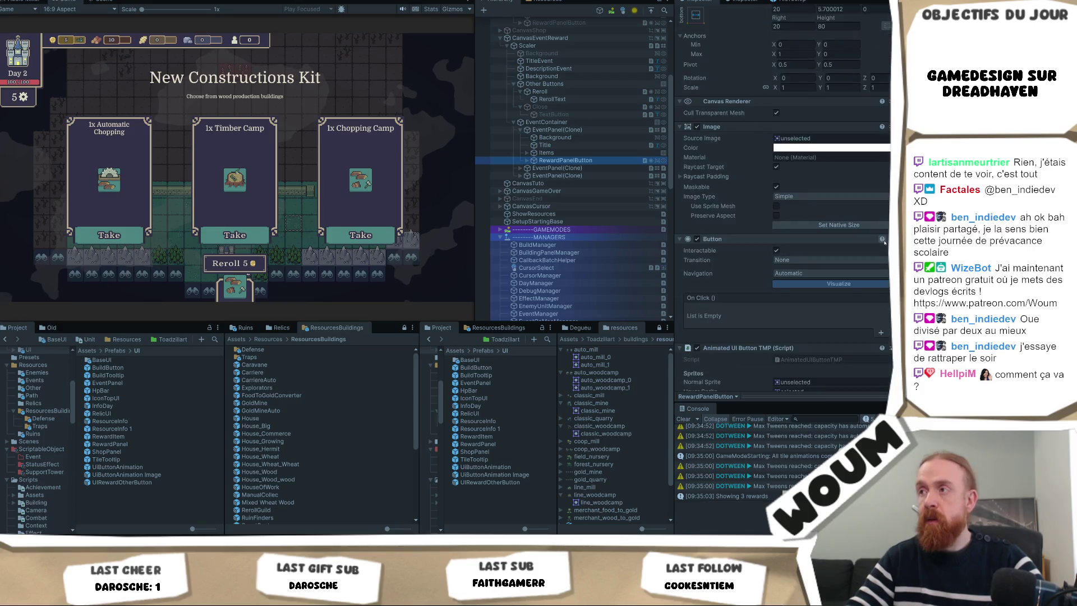
{"action": "scroll", "coordinate": [885, 242], "scroll_direction": "down", "scroll_amount": 3}
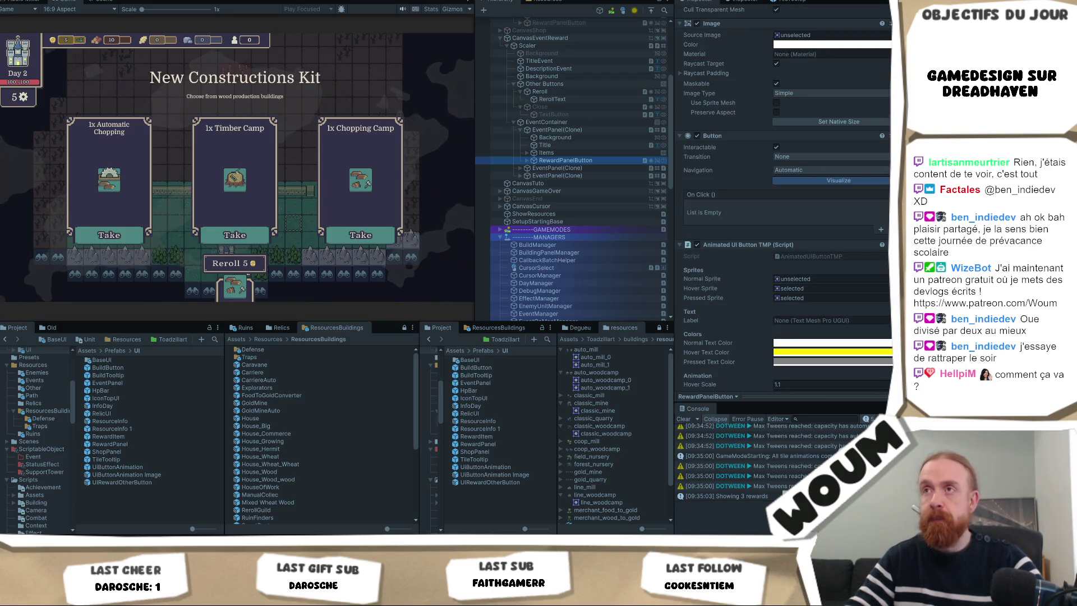
{"action": "key", "text": "ctrl+p"}
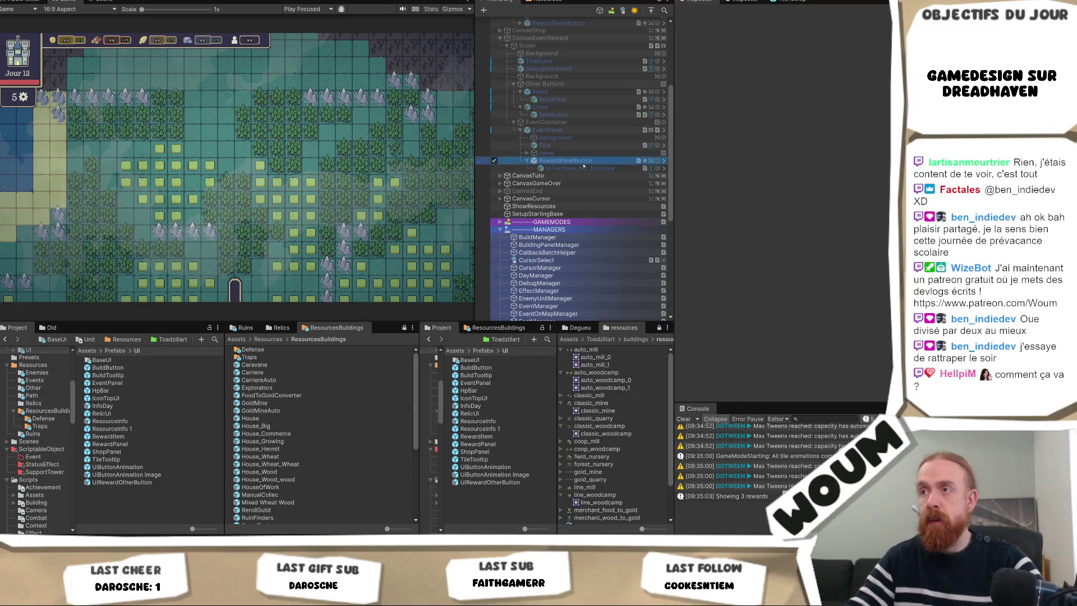
- Assign button_green_0 to the button's Normal, Hover and Pressed sprites
{"action": "scroll", "coordinate": [808, 67], "scroll_direction": "down", "scroll_amount": 2}
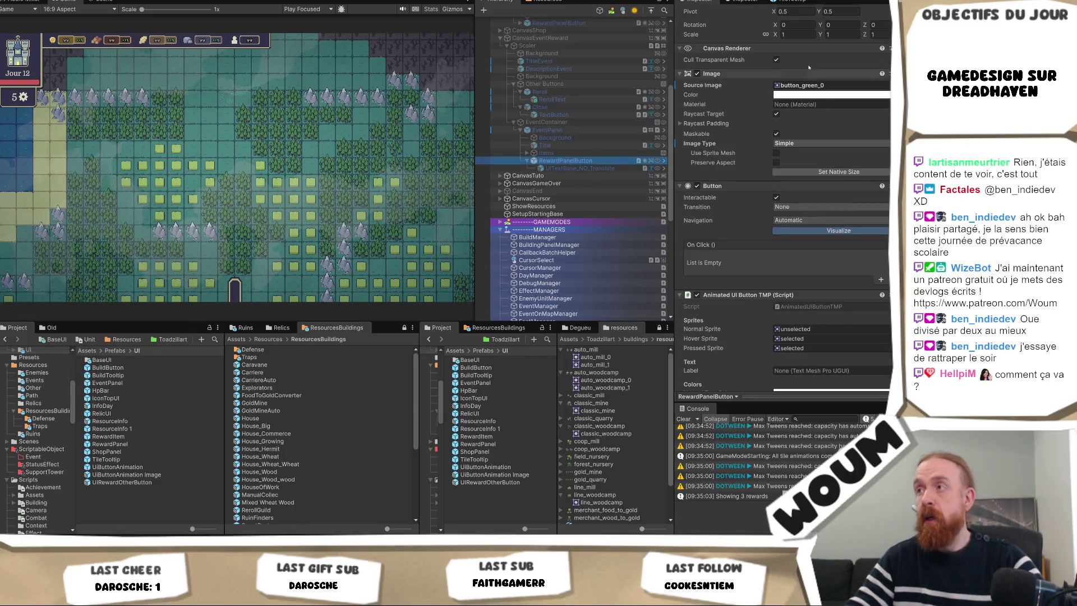
{"action": "left_click", "coordinate": [807, 85]}
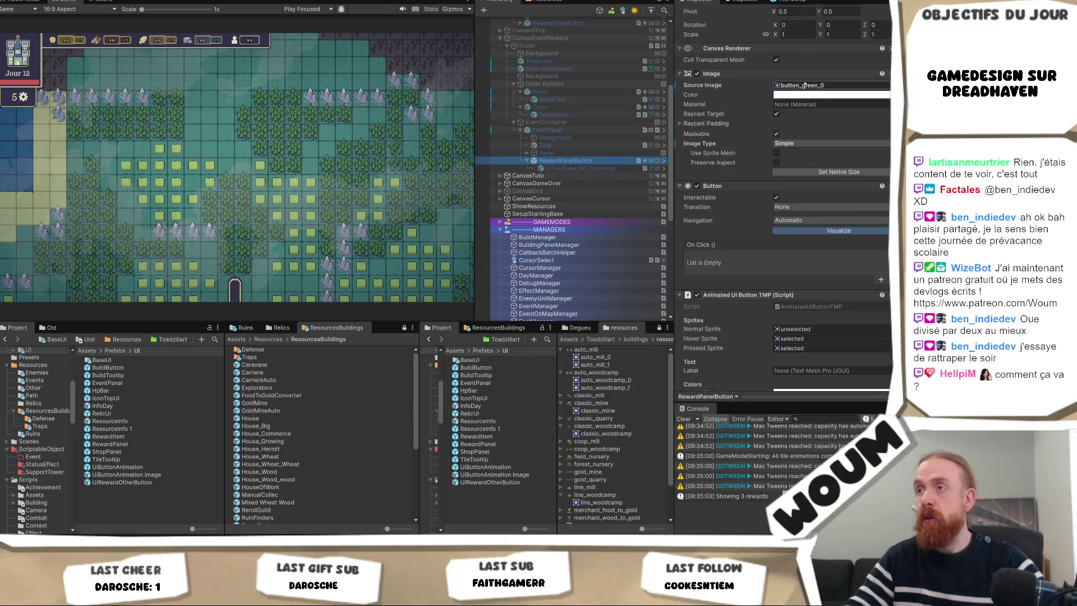
{"action": "left_click", "coordinate": [830, 329]}
{"action": "key", "text": "ctrl+v"}
{"action": "left_click", "coordinate": [819, 339]}
{"action": "key", "text": "ctrl+v"}
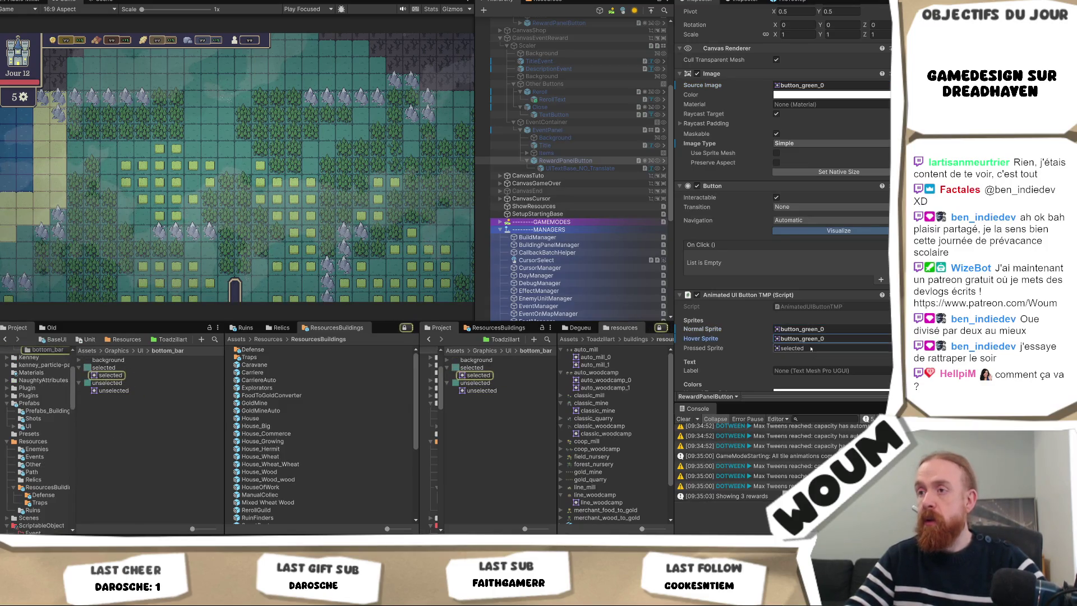
{"action": "left_click", "coordinate": [811, 348]}
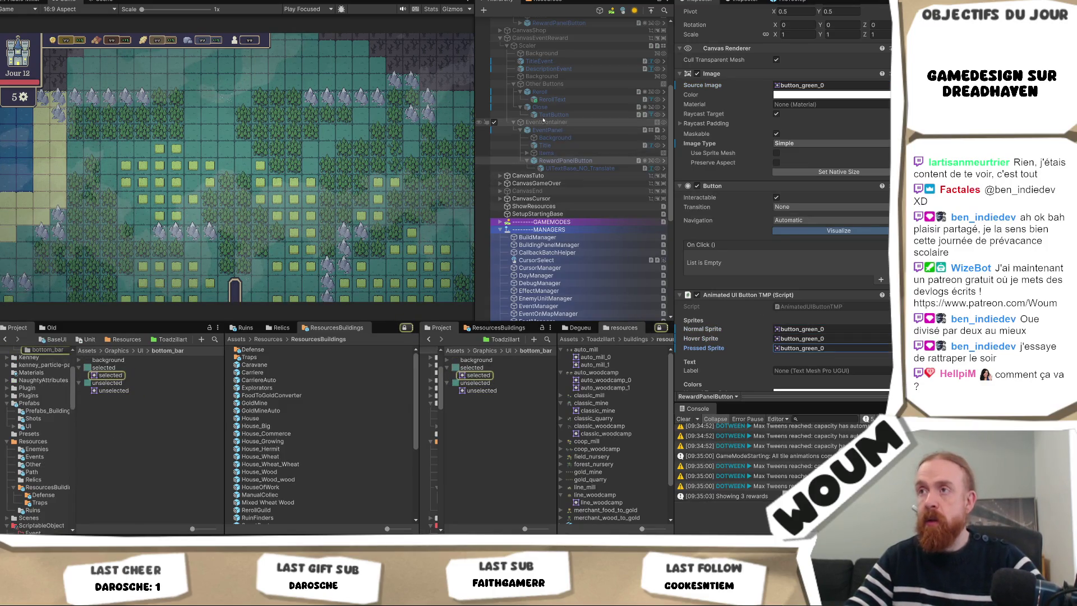
- Reselect the event panel and its reward button to check the new sprites
{"action": "left_click", "coordinate": [561, 131]}
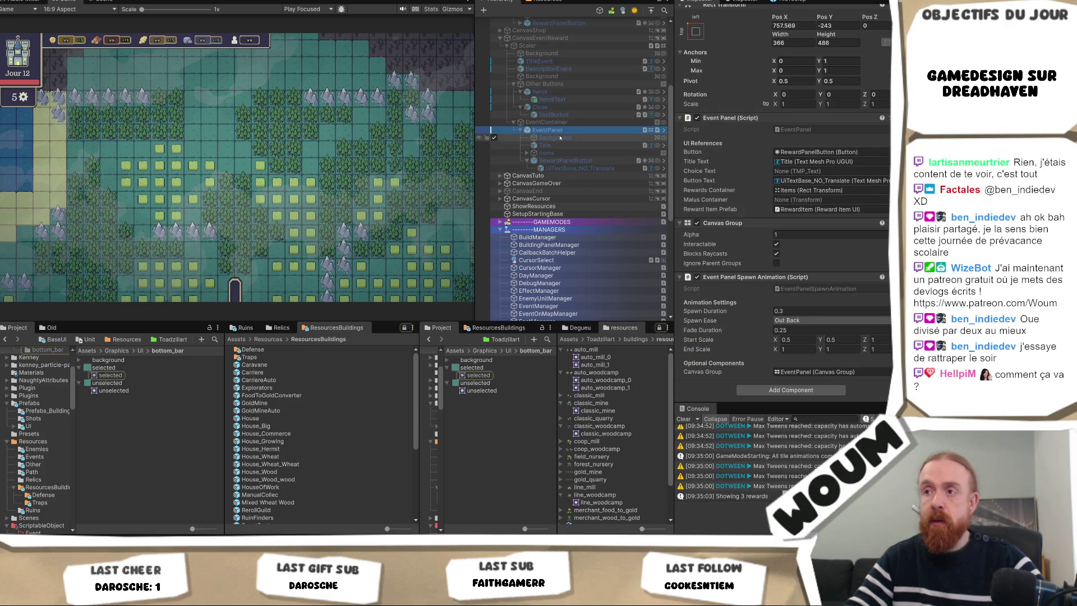
{"action": "left_click", "coordinate": [565, 161]}
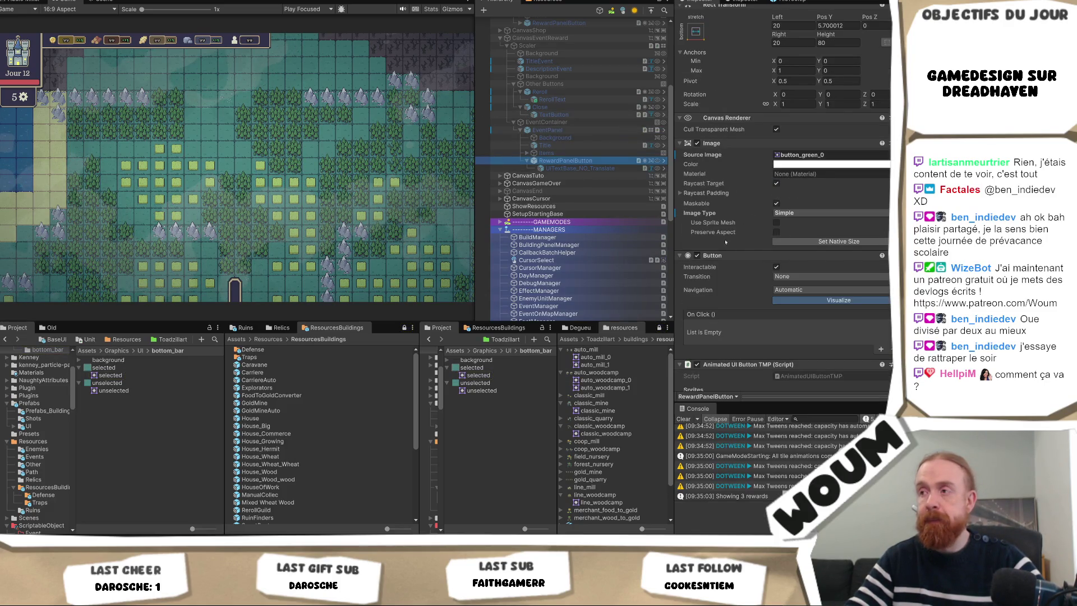
{"action": "scroll", "coordinate": [812, 242], "scroll_direction": "down", "scroll_amount": 2}
{"action": "scroll", "coordinate": [797, 238], "scroll_direction": "up", "scroll_amount": 3}
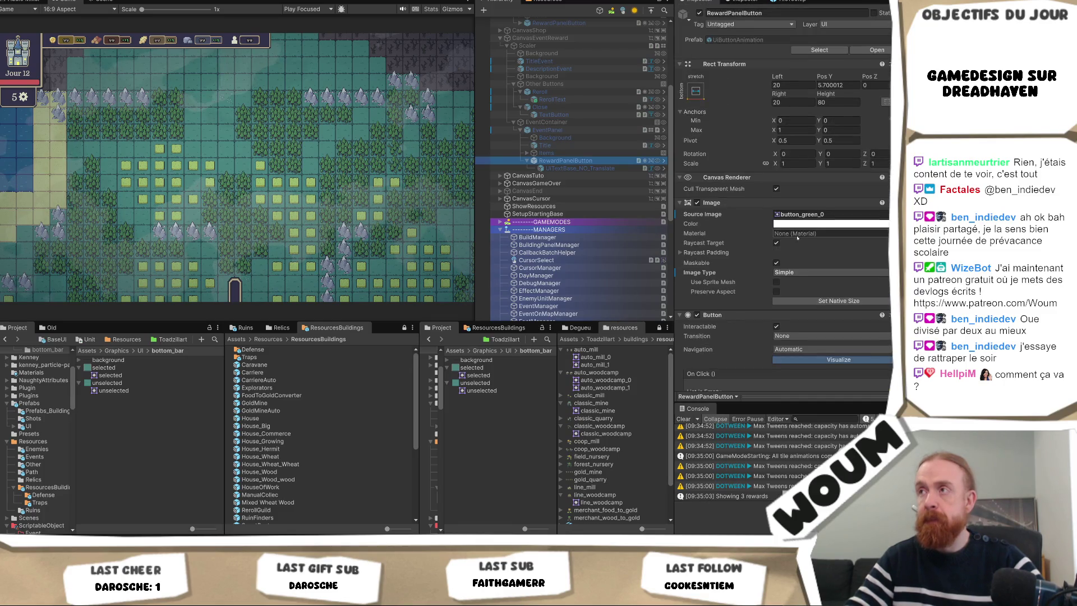
{"action": "left_click", "coordinate": [550, 130]}
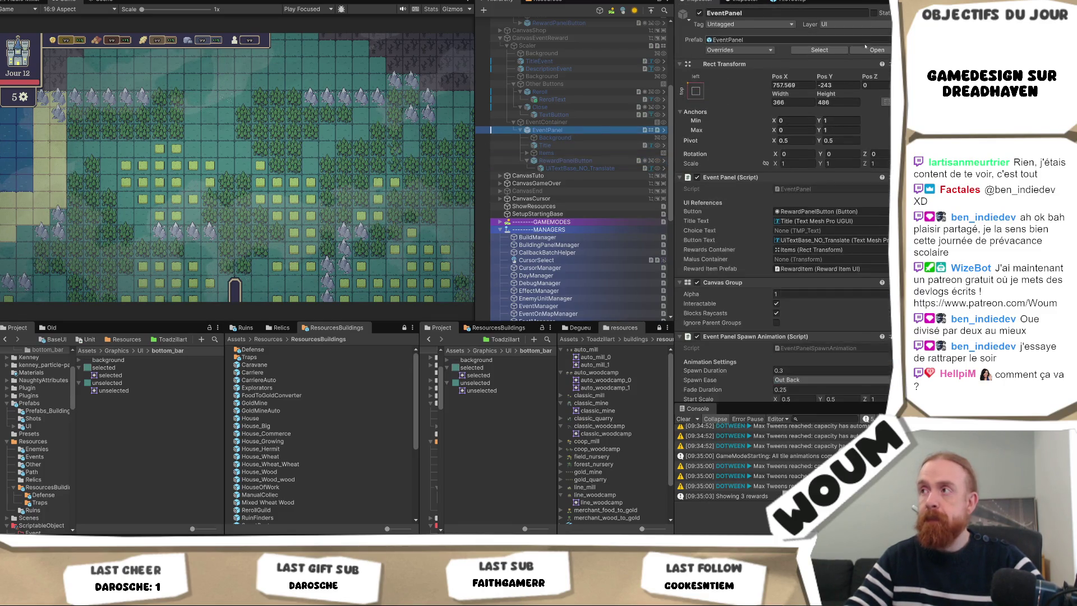
- Locate the EventPanel prefab, place the castle and advance to Day 2's New Constructions Kit reward
{"action": "left_click", "coordinate": [835, 54]}
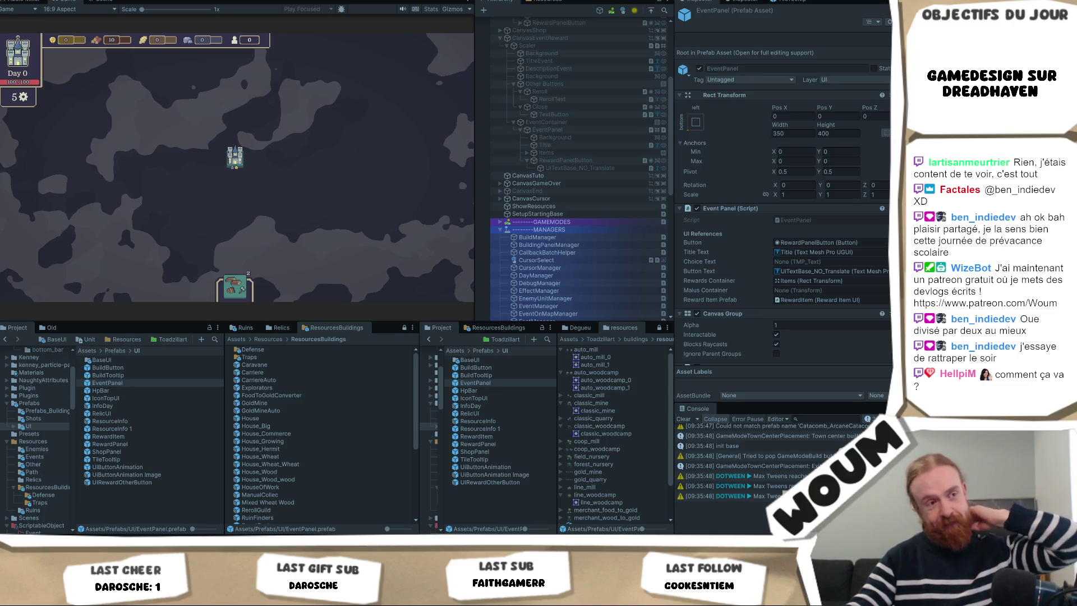
{"action": "left_click", "coordinate": [235, 158]}
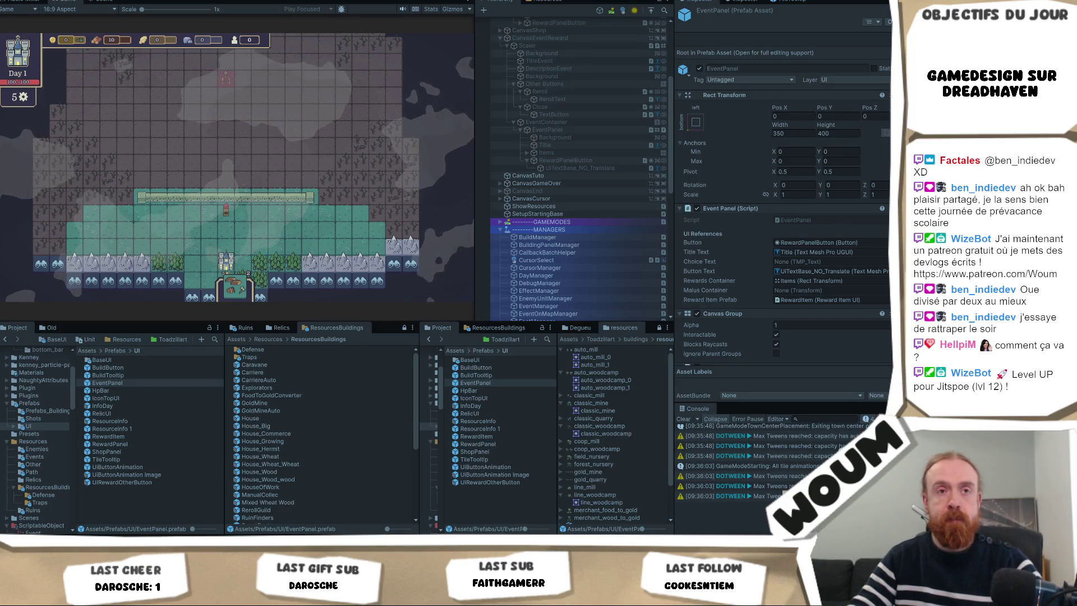
{"action": "left_click", "coordinate": [299, 227]}
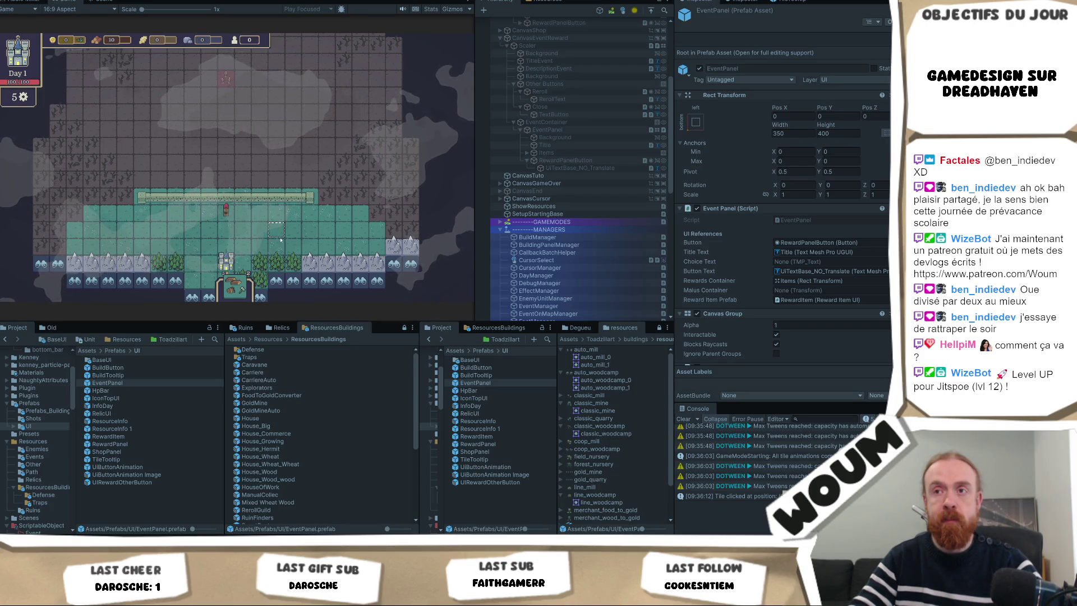
{"action": "scroll", "coordinate": [281, 240], "scroll_direction": "up", "scroll_amount": 2}
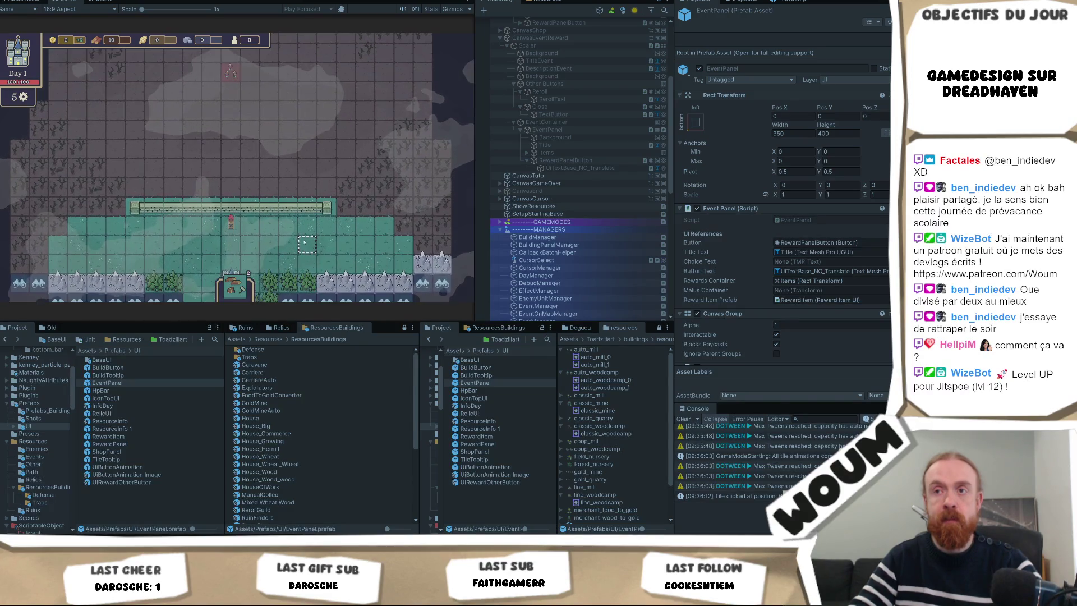
{"action": "scroll", "coordinate": [304, 241], "scroll_direction": "down", "scroll_amount": 1}
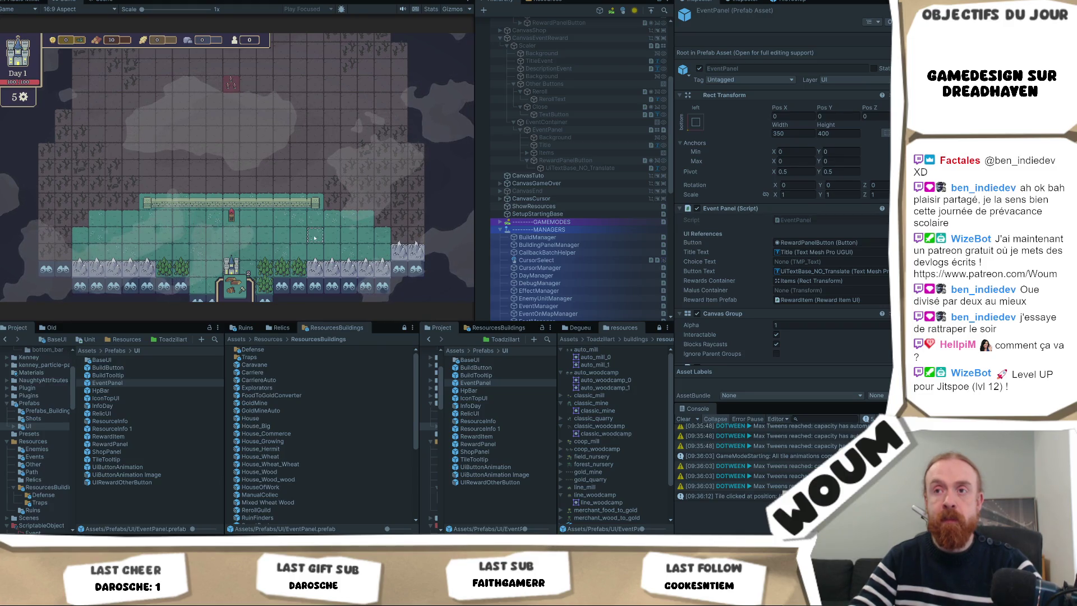
{"action": "key", "text": "s"}
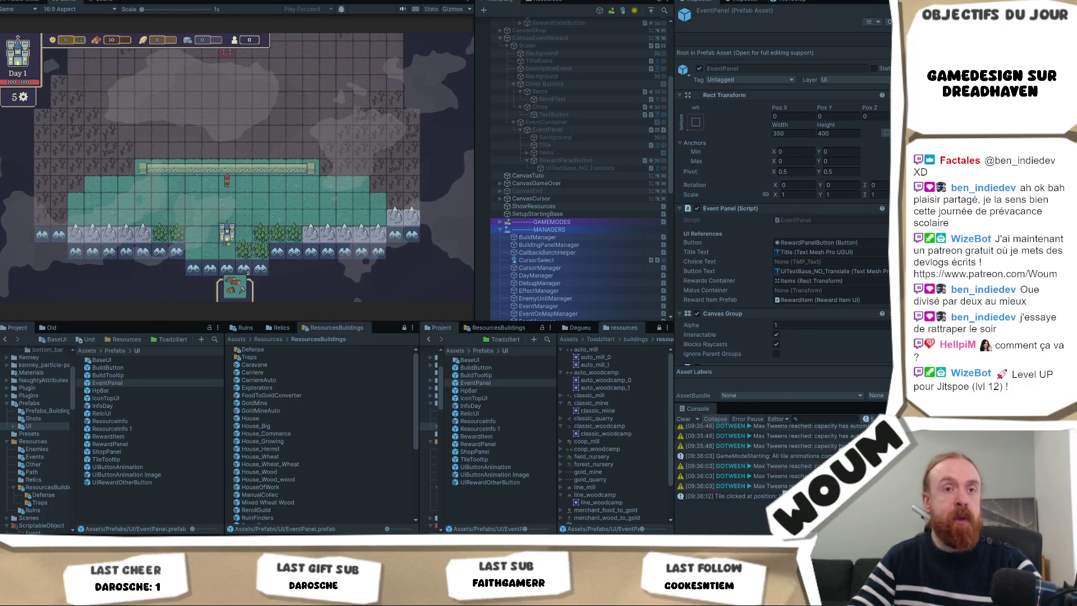
{"action": "key", "text": "w"}
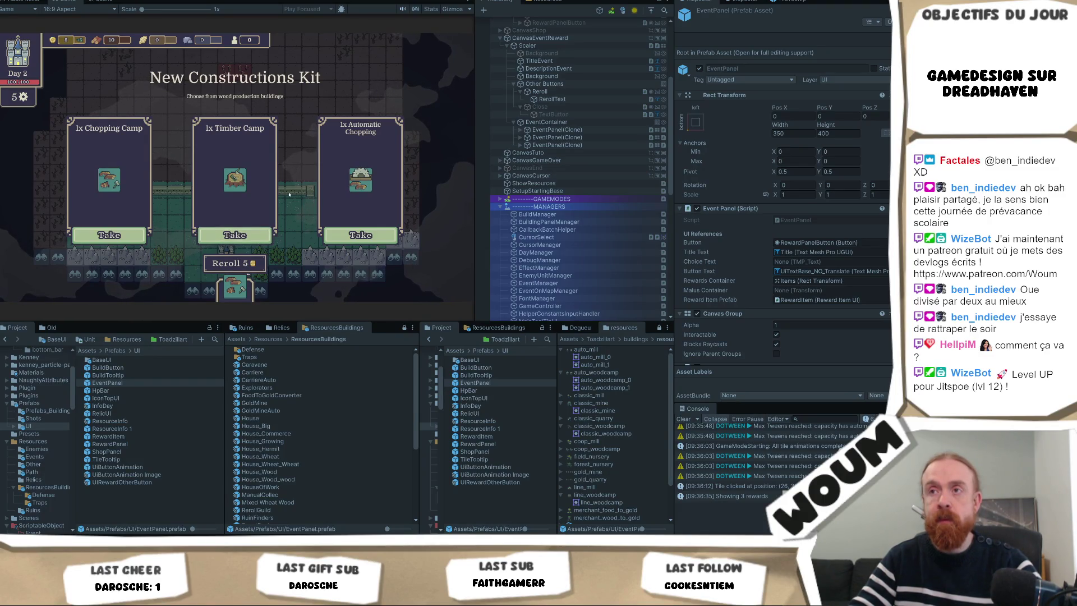
- Take the Timber Camp reward, maximize the Game view and view the cards' info tooltips
{"action": "left_click", "coordinate": [252, 242]}
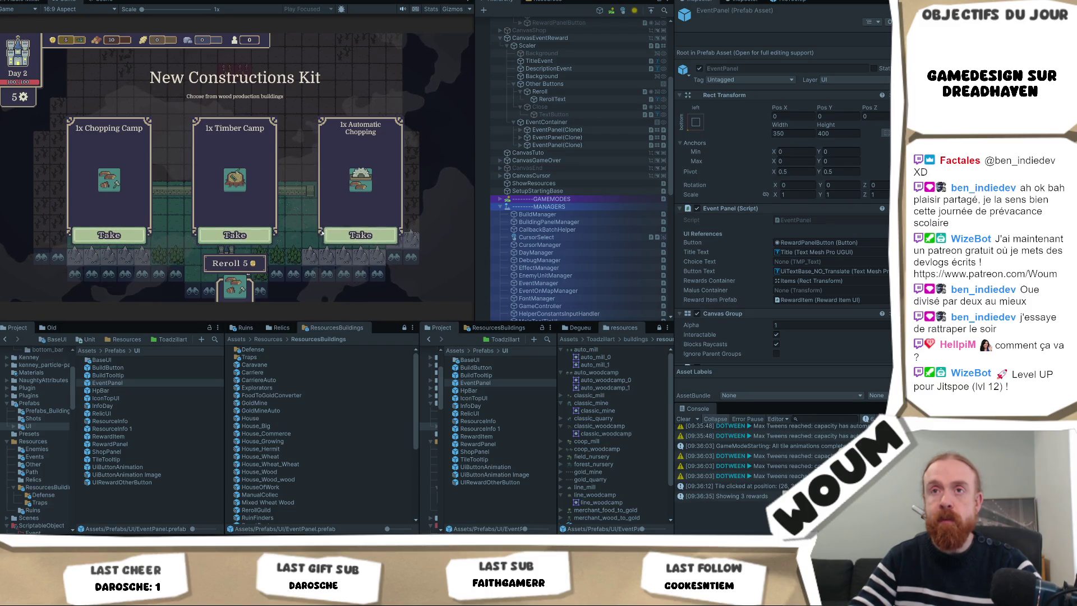
{"action": "right_click", "coordinate": [66, 2]}
{"action": "left_click", "coordinate": [95, 7]}
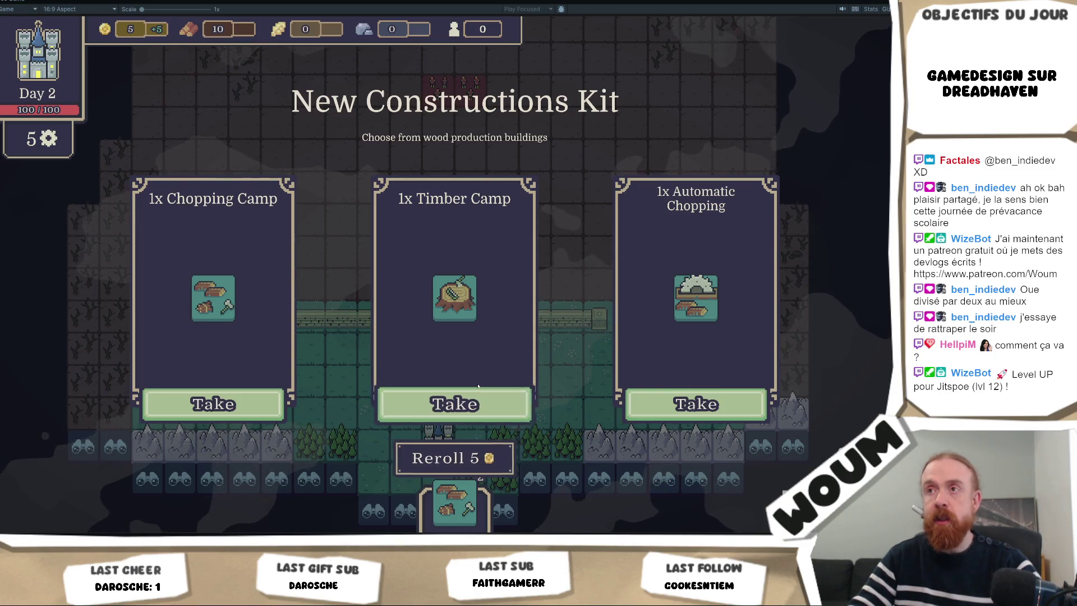
{"action": "mouse_move", "coordinate": [470, 244]}
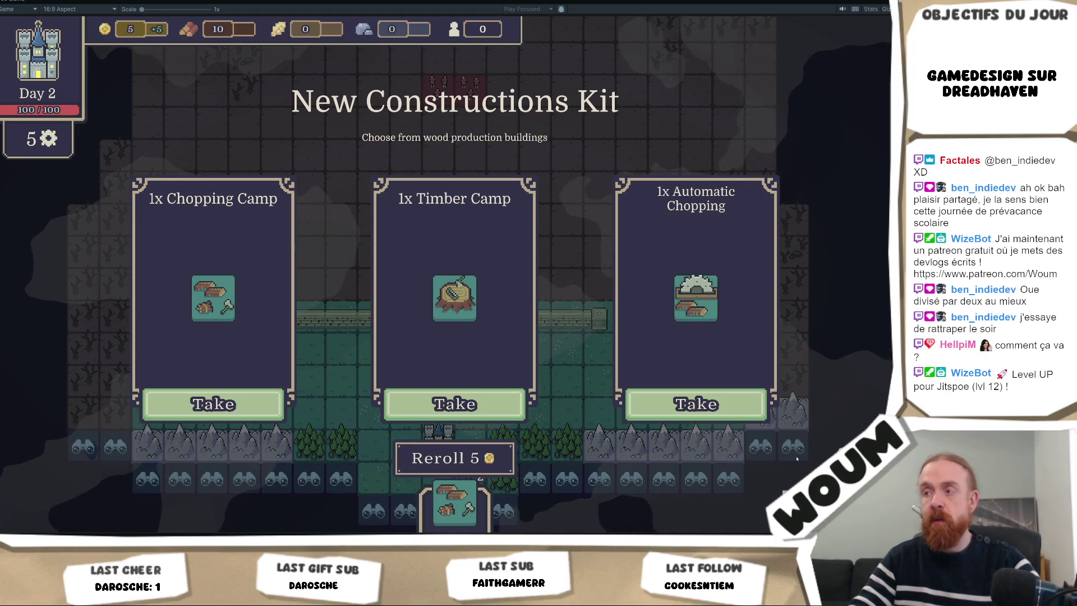
{"action": "mouse_move", "coordinate": [695, 297]}
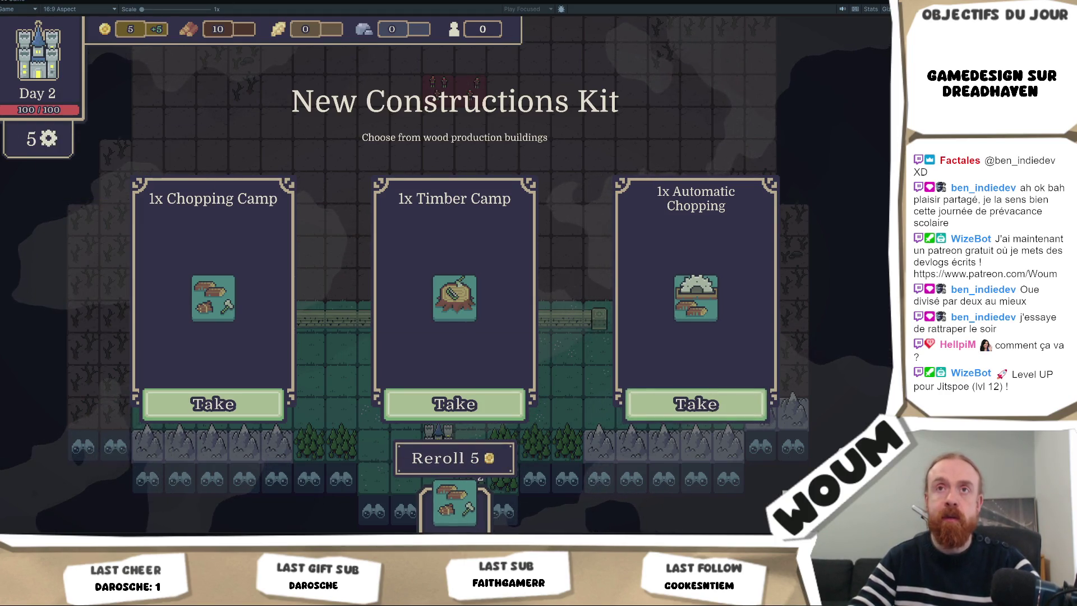
{"action": "right_click", "coordinate": [12, 2]}
- Uncheck Maximize on the Game tab so the full editor layout returns
{"action": "left_click", "coordinate": [34, 7]}
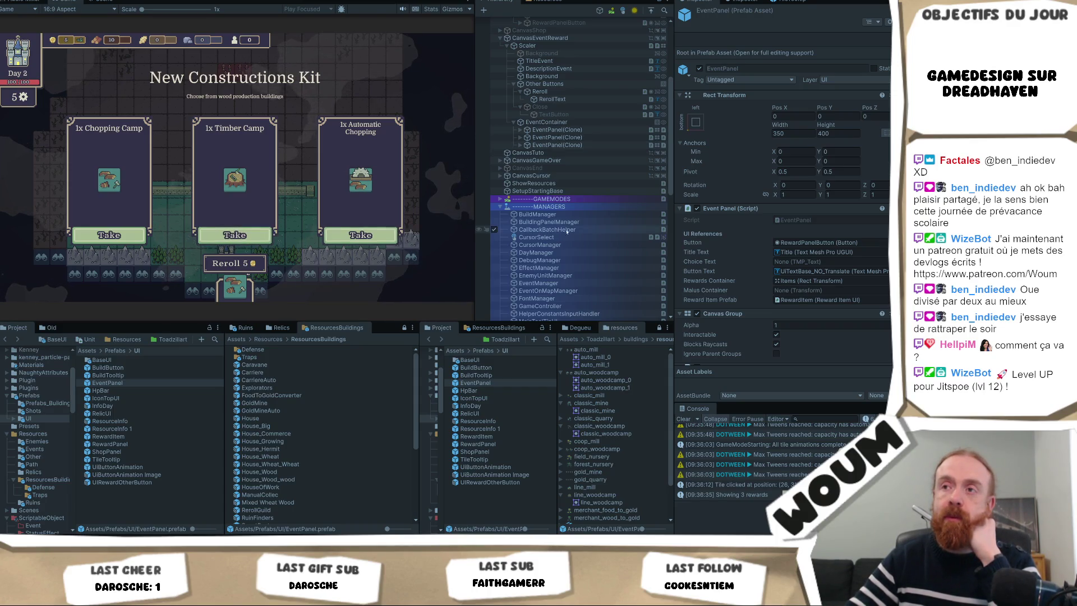
- Back in Unity, select the Take label under the event panel's reward button
{"action": "mouse_move", "coordinate": [118, 541]}
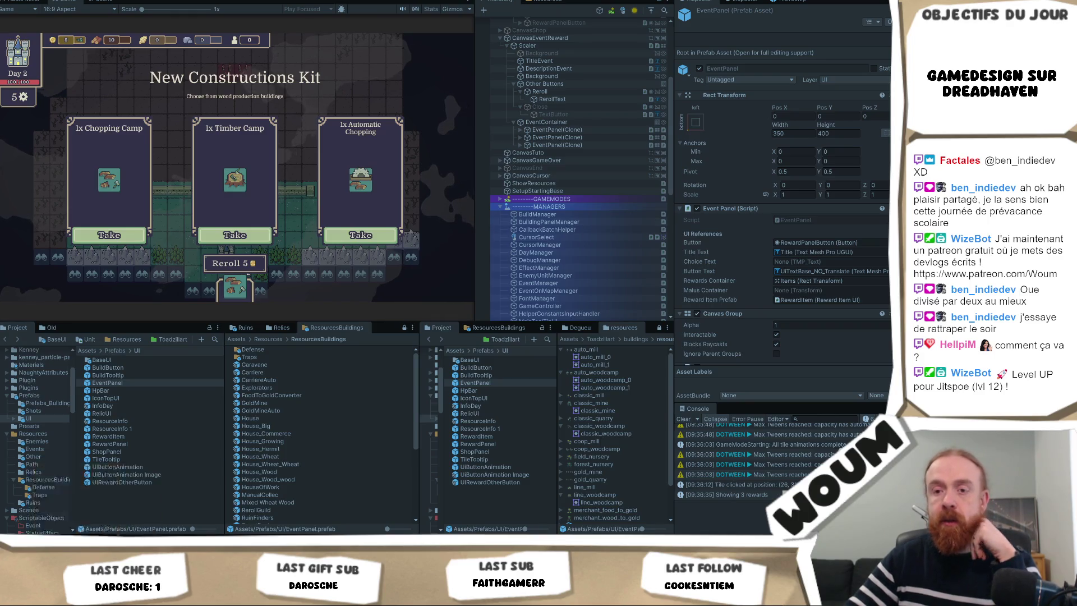
{"action": "left_click", "coordinate": [117, 496]}
{"action": "key", "text": "alt+Tab"}
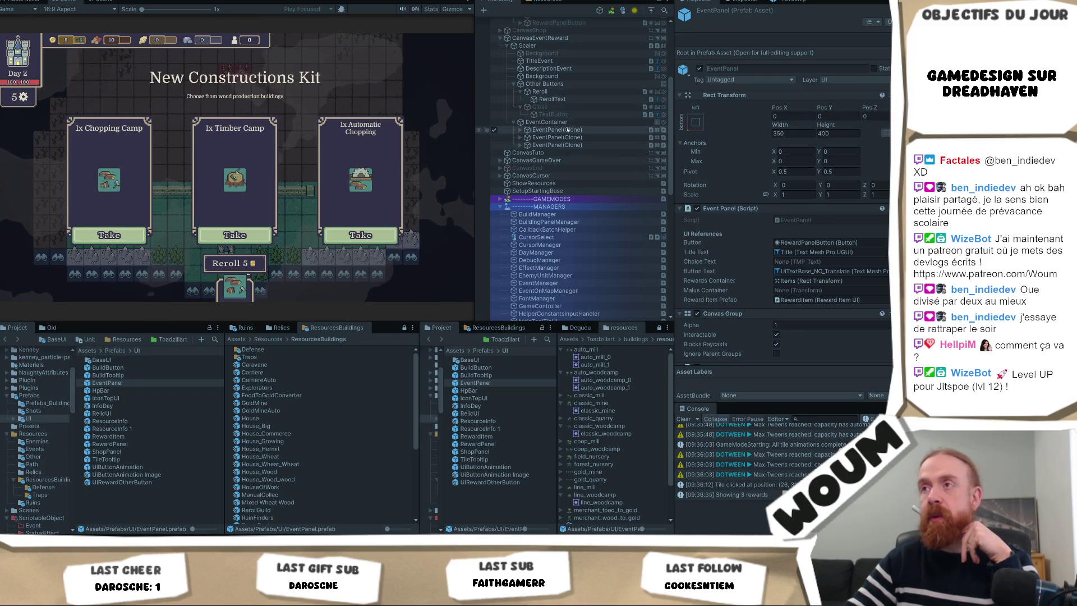
{"action": "left_click", "coordinate": [522, 131]}
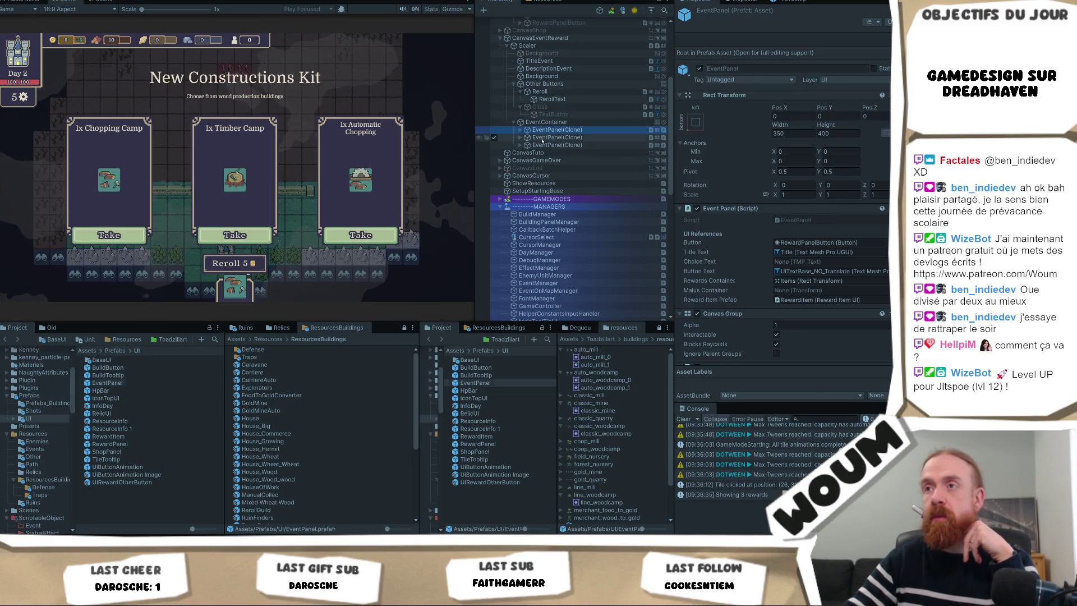
{"action": "left_click", "coordinate": [519, 130]}
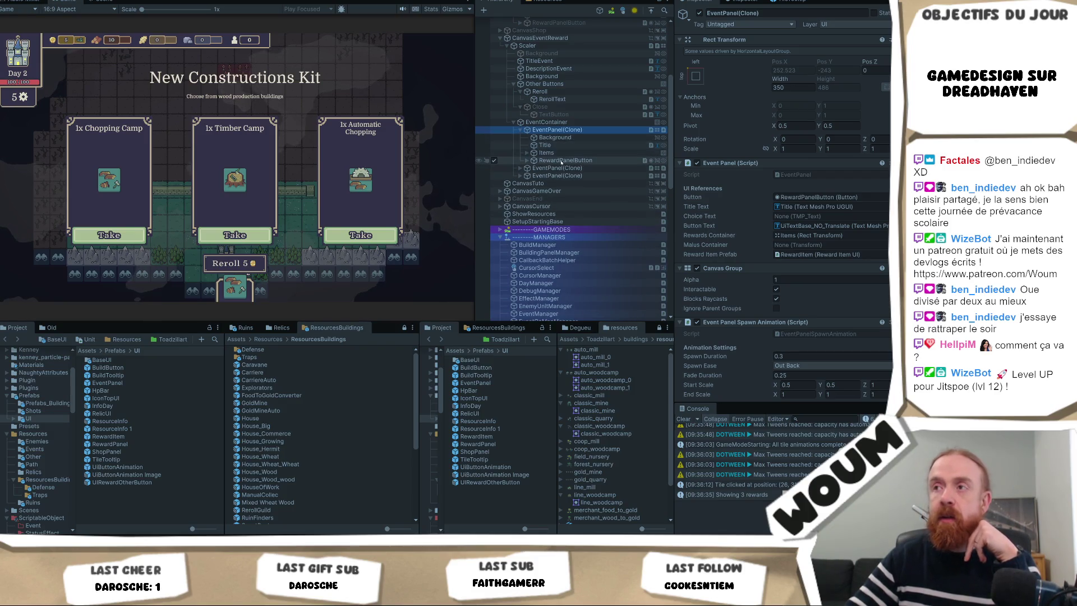
{"action": "left_click", "coordinate": [567, 161]}
{"action": "left_click", "coordinate": [527, 161]}
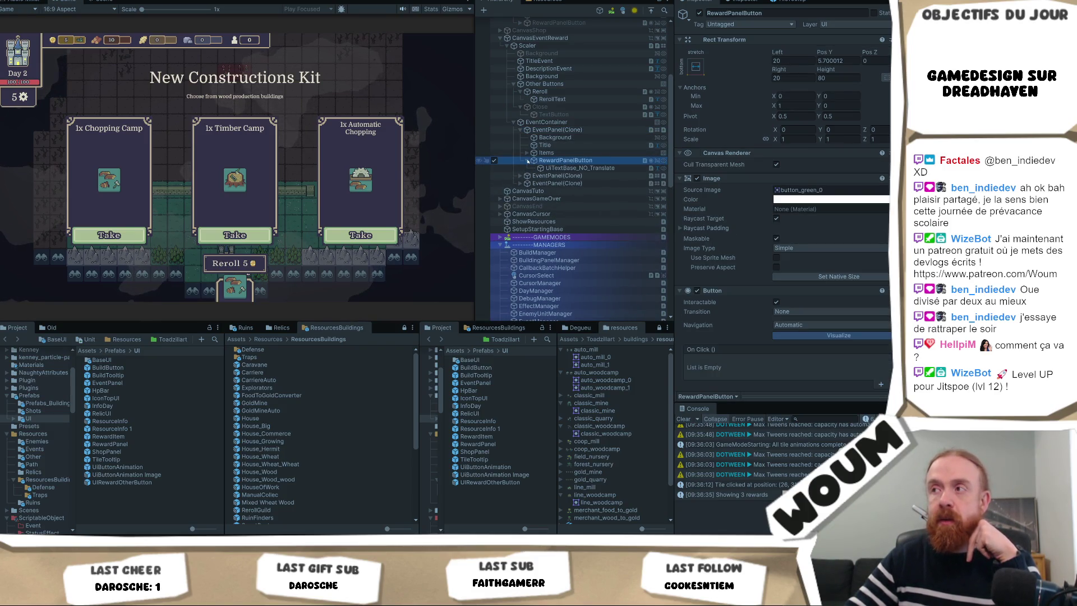
{"action": "left_click", "coordinate": [578, 168]}
{"action": "scroll", "coordinate": [812, 296], "scroll_direction": "down", "scroll_amount": 5}
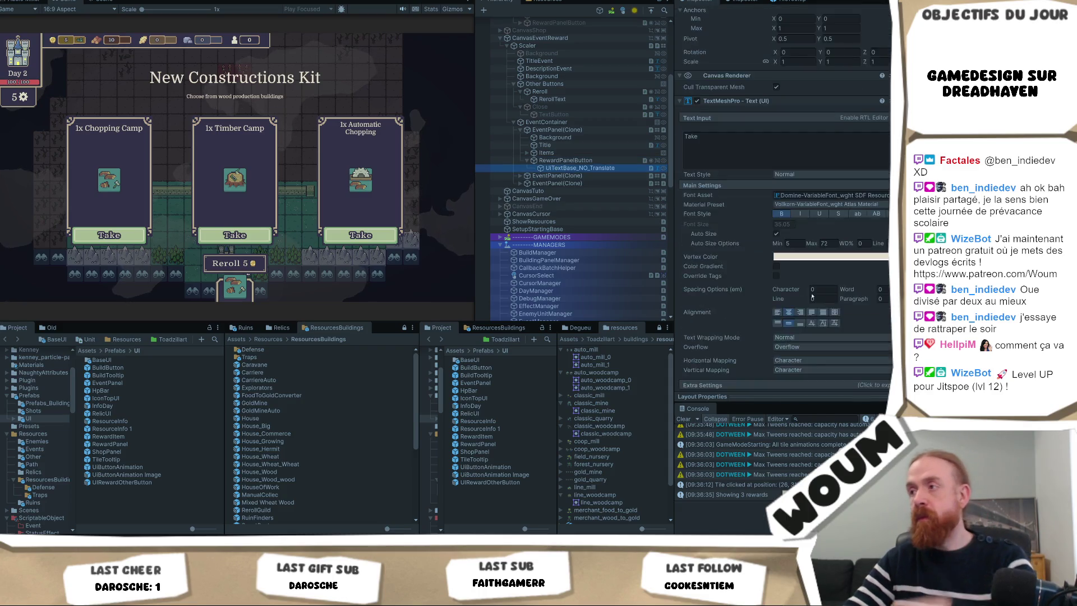
{"action": "scroll", "coordinate": [811, 296], "scroll_direction": "down", "scroll_amount": 4}
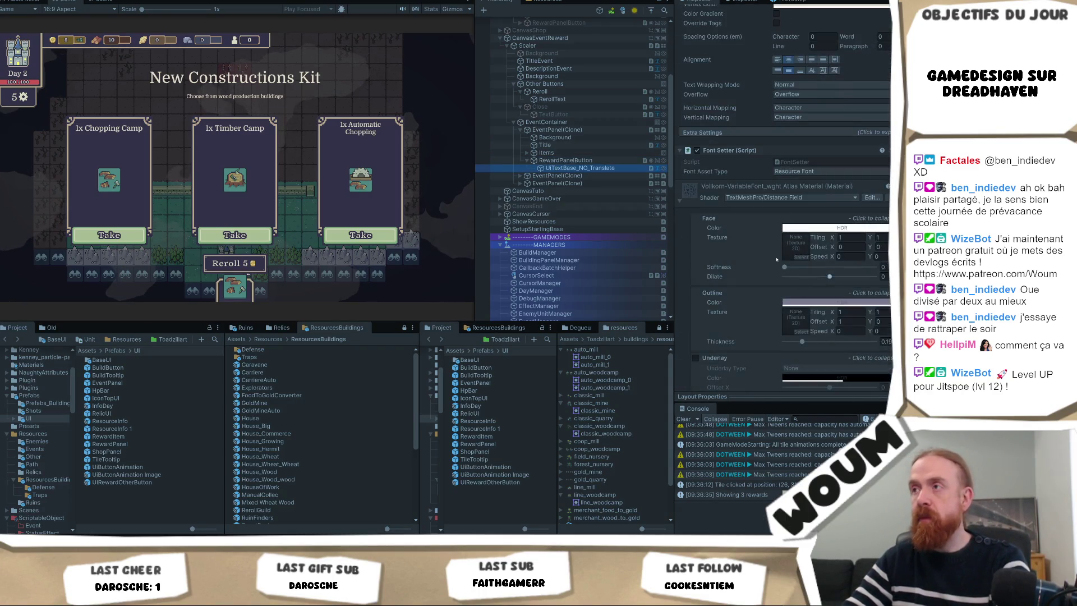
- Set the Take label's top and bottom margins to 22, then stop Play mode
{"action": "left_click", "coordinate": [702, 132]}
{"action": "left_click", "coordinate": [822, 152]}
{"action": "type", "text": "25"}
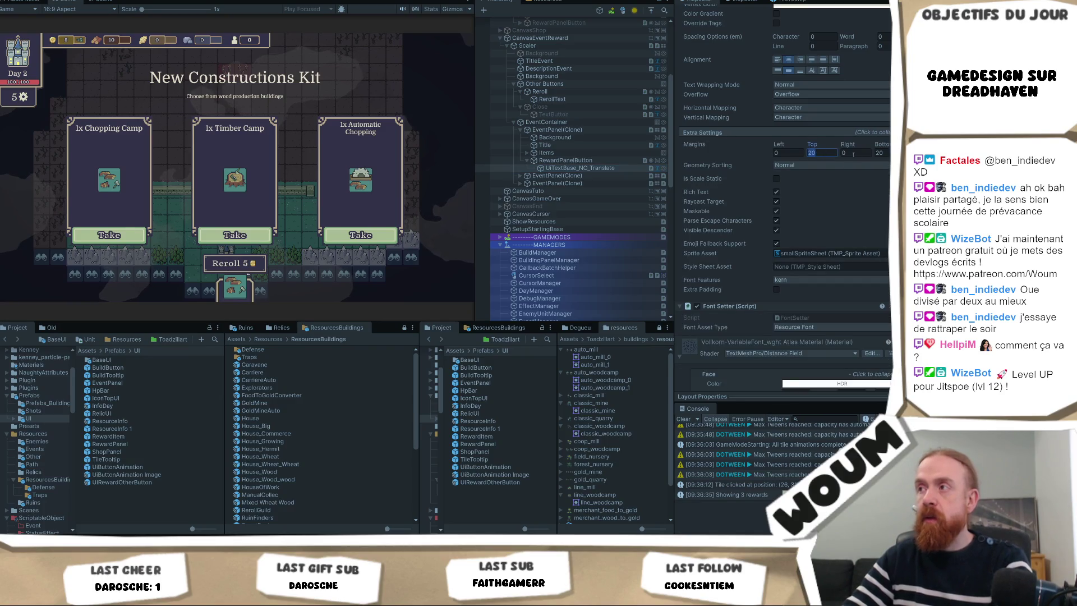
{"action": "left_click", "coordinate": [880, 152]}
{"action": "type", "text": "25"}
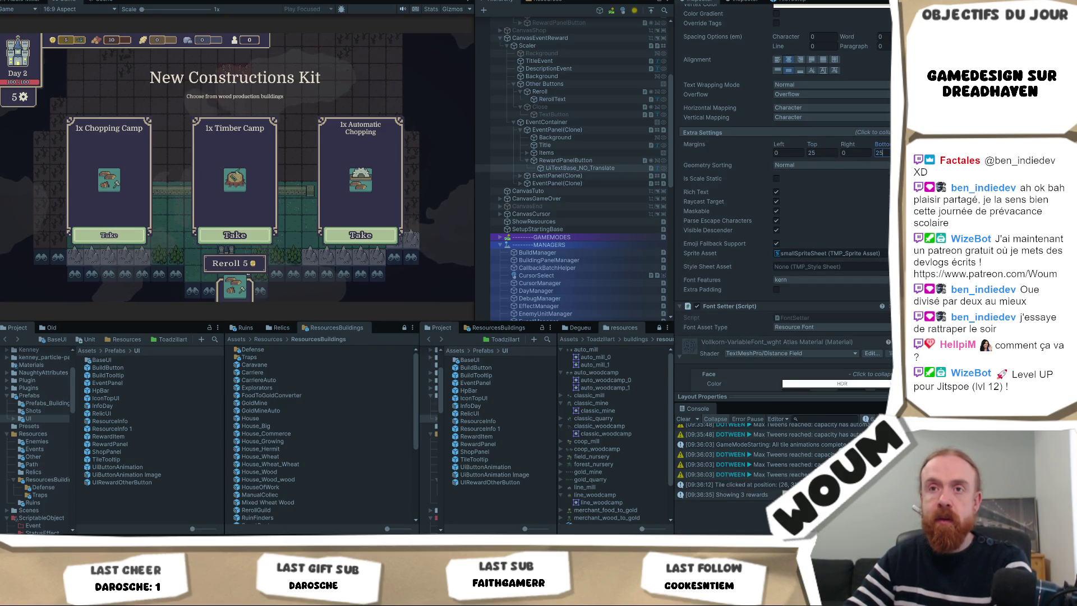
{"action": "left_click", "coordinate": [822, 152]}
{"action": "type", "text": "22"}
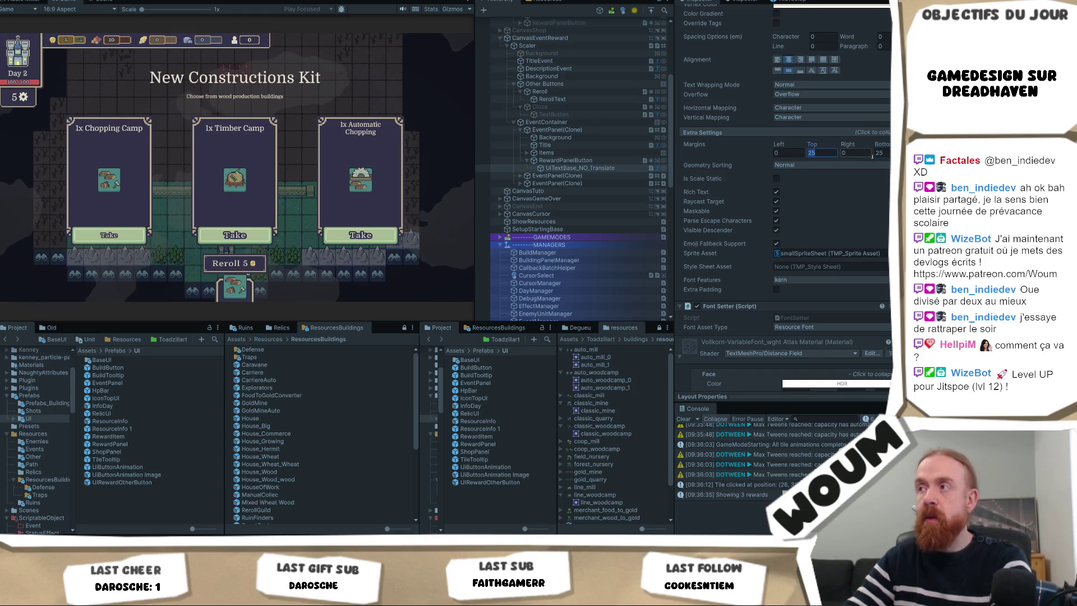
{"action": "left_click", "coordinate": [880, 152]}
{"action": "type", "text": "22"}
{"action": "right_click", "coordinate": [884, 153]}
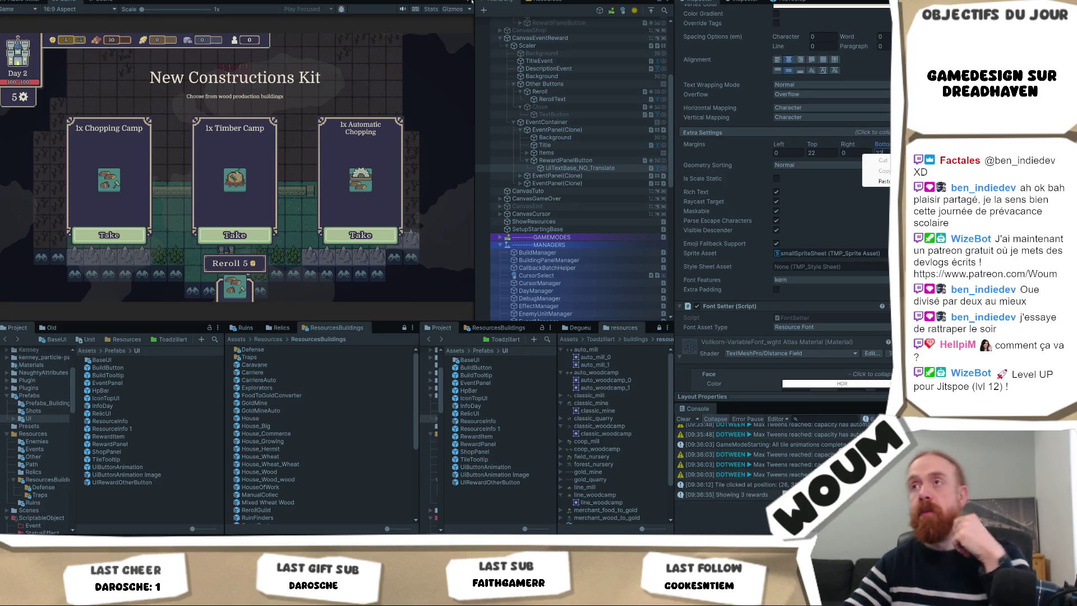
{"action": "key", "text": "ctrl+p"}
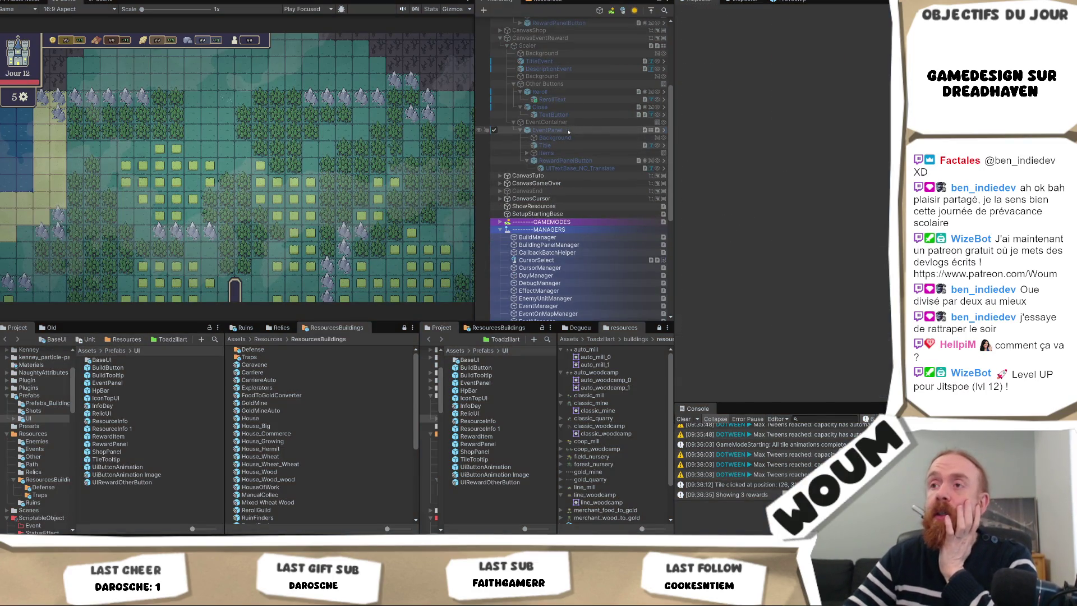
- Open the EventPanel prefab and select its button's UiTextBase_NO_Translate text object
{"action": "left_click", "coordinate": [547, 130]}
{"action": "left_click", "coordinate": [664, 129]}
{"action": "left_click", "coordinate": [640, 125]}
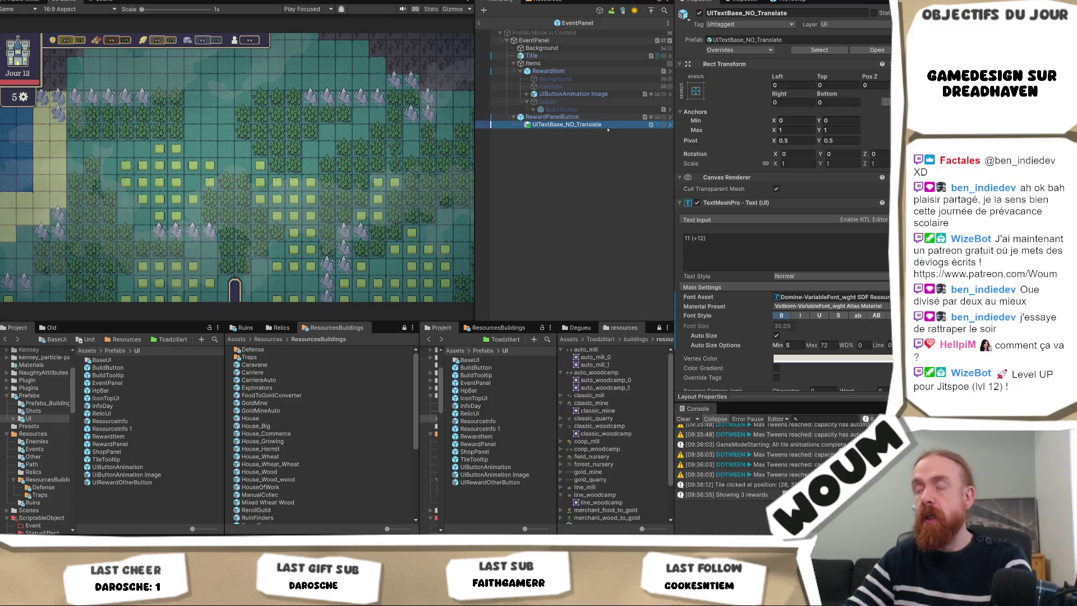
{"action": "left_click", "coordinate": [578, 116]}
{"action": "left_click", "coordinate": [581, 124]}
{"action": "scroll", "coordinate": [822, 249], "scroll_direction": "down", "scroll_amount": 10}
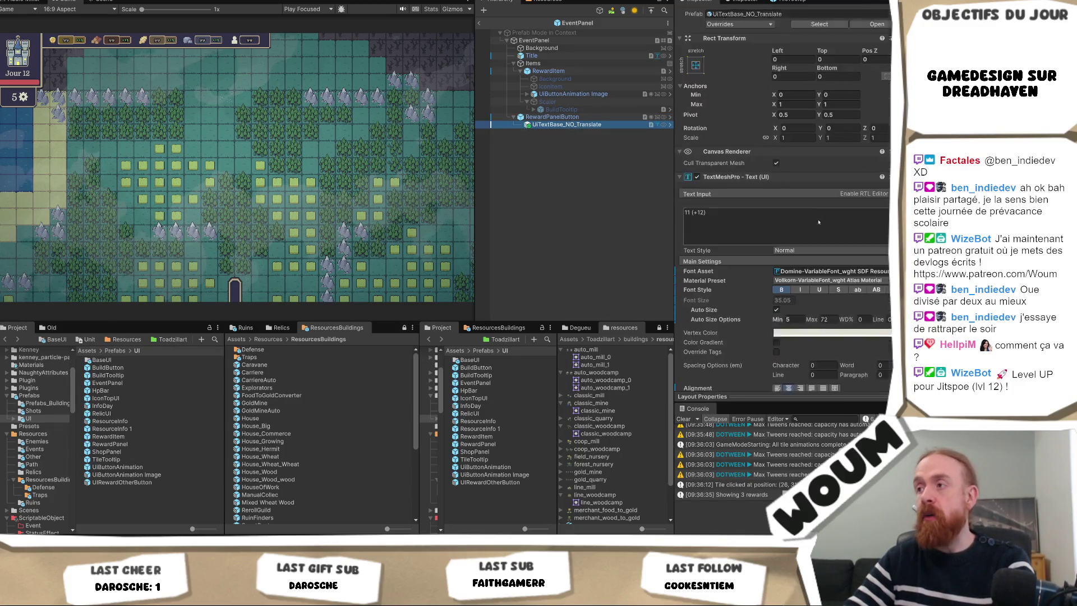
- Adjust the text's top margin, save the prefab, return to the scene and select CanvasEventReward
{"action": "left_click", "coordinate": [823, 249]}
{"action": "type", "text": "22"}
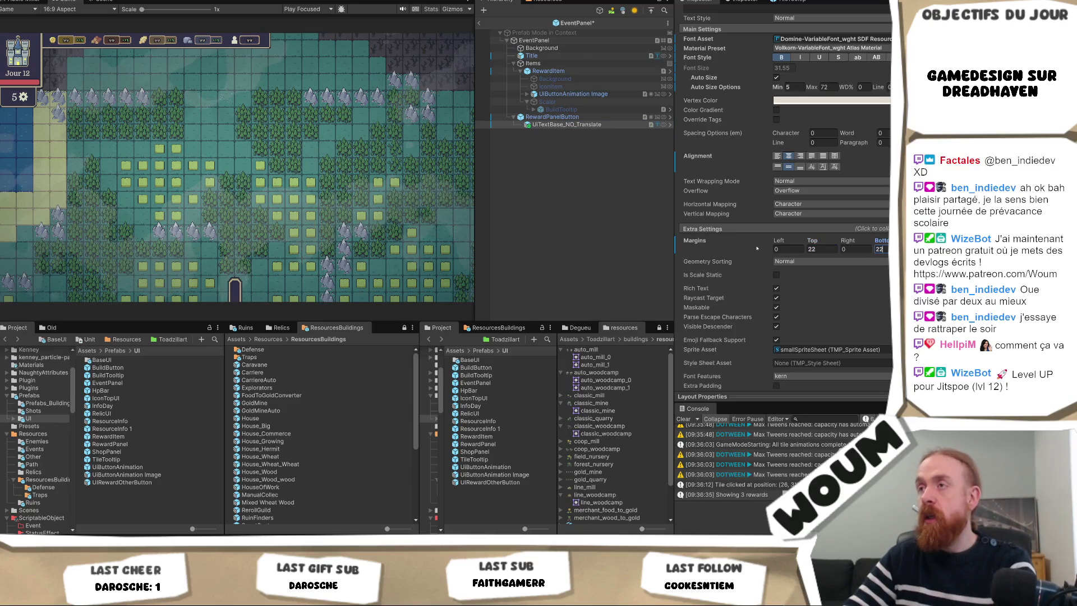
{"action": "left_click", "coordinate": [555, 199]}
{"action": "key", "text": "ctrl+s"}
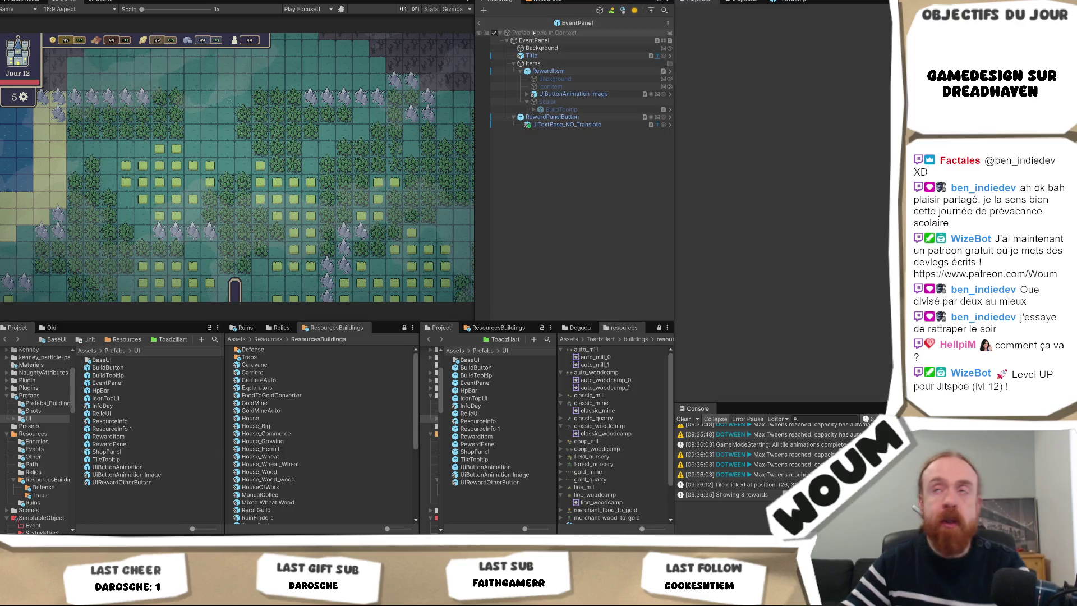
{"action": "left_click", "coordinate": [480, 23]}
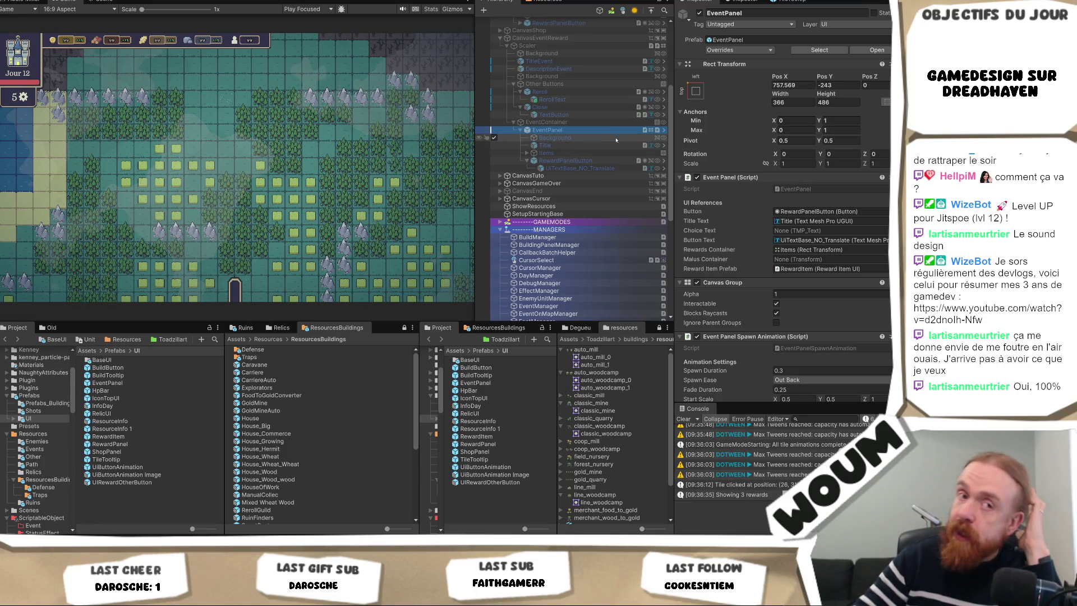
{"action": "scroll", "coordinate": [594, 106], "scroll_direction": "up", "scroll_amount": 3}
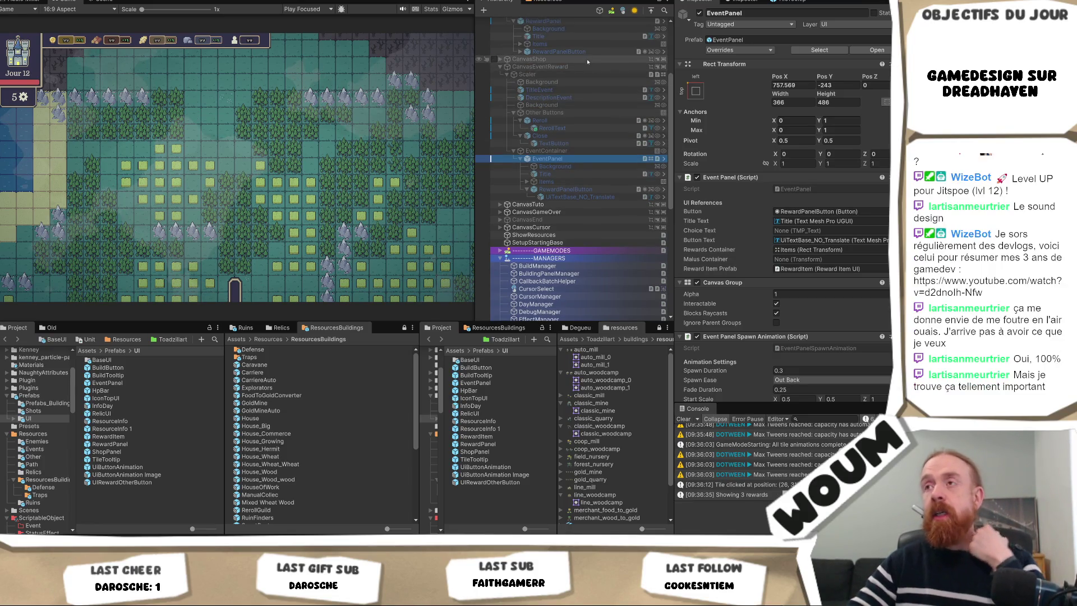
{"action": "left_click", "coordinate": [585, 66]}
- Make the CanvasEventReward canvas active so the reward panel is shown
{"action": "left_click", "coordinate": [699, 13]}
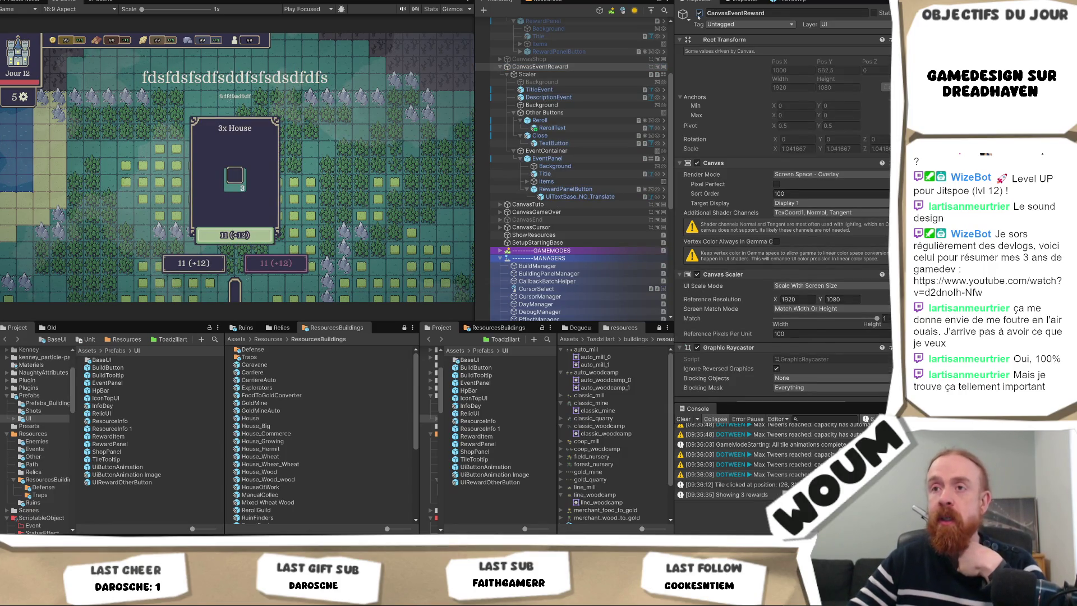
{"action": "left_click", "coordinate": [700, 12]}
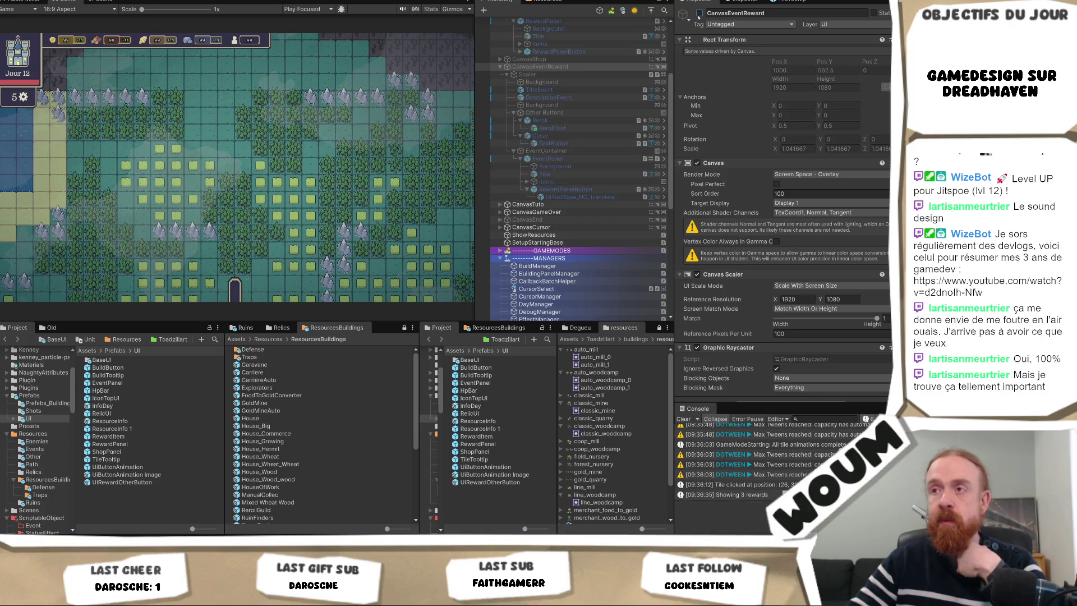
{"action": "key", "text": "alt+shift+a"}
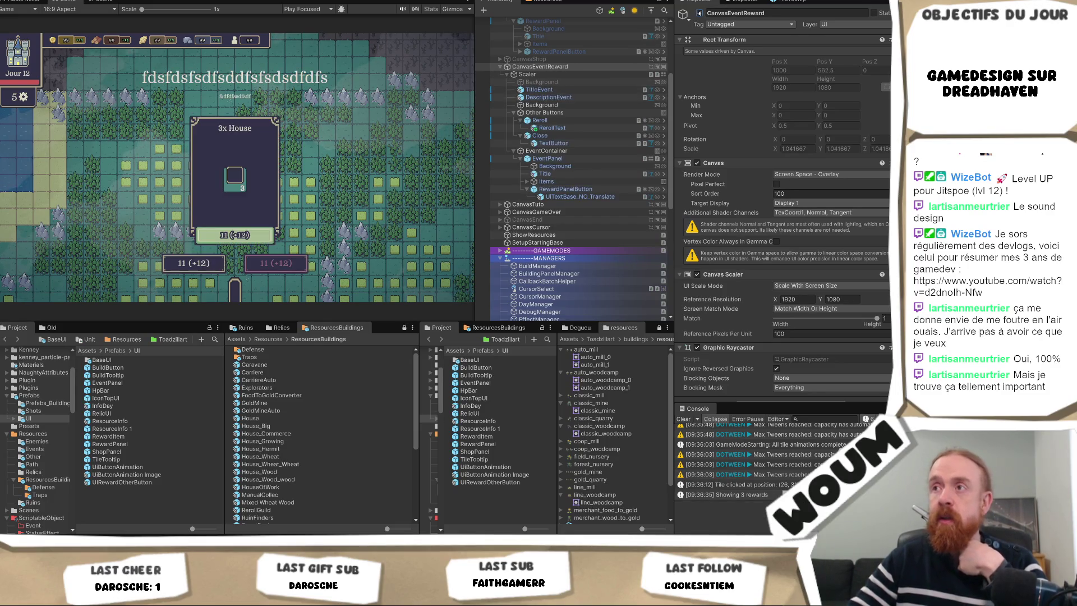
{"action": "key", "text": "alt+shift+a"}
{"action": "key", "text": "alt+shift+a"}
- Shift the Other Buttons group right to Pos X 460.28 and also select EventContainer
{"action": "left_click", "coordinate": [561, 112]}
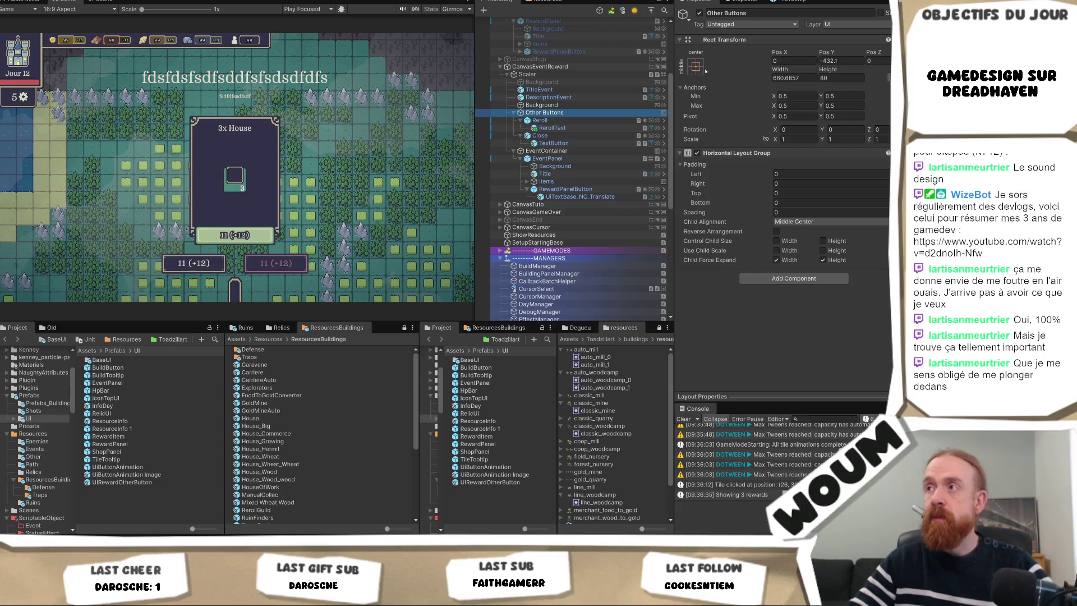
{"action": "left_click", "coordinate": [828, 60]}
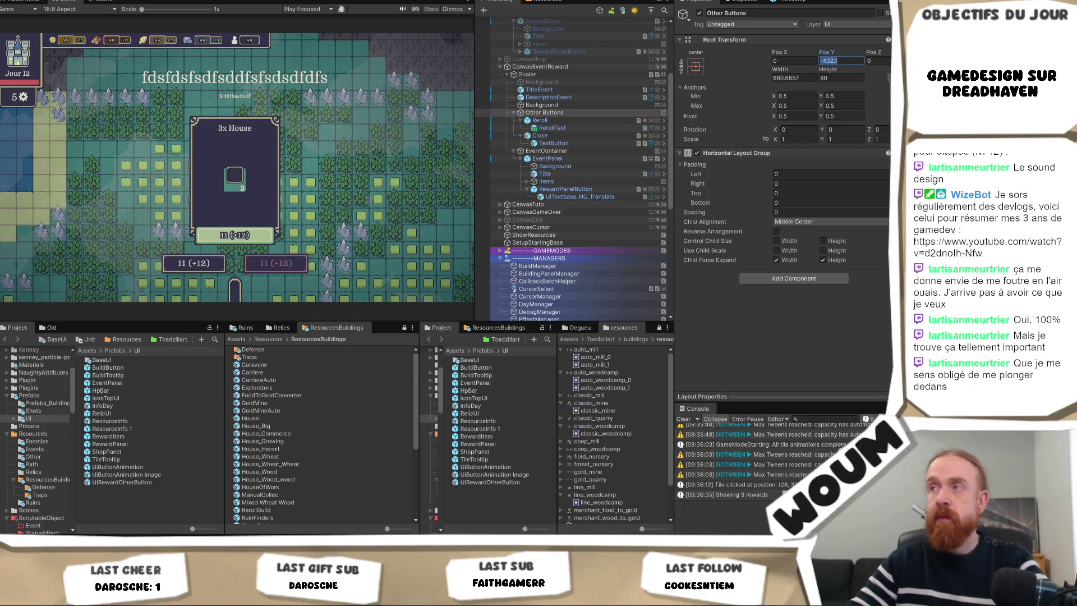
{"action": "type", "text": "0"}
{"action": "left_click", "coordinate": [813, 78]}
{"action": "key", "text": "ctrl+z"}
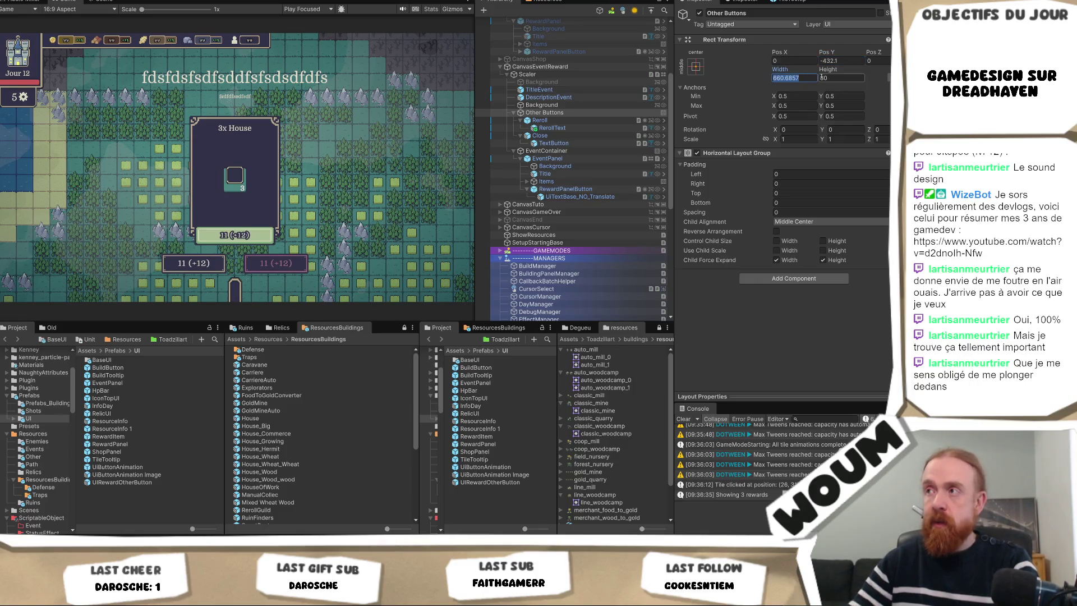
{"action": "left_click", "coordinate": [792, 60]}
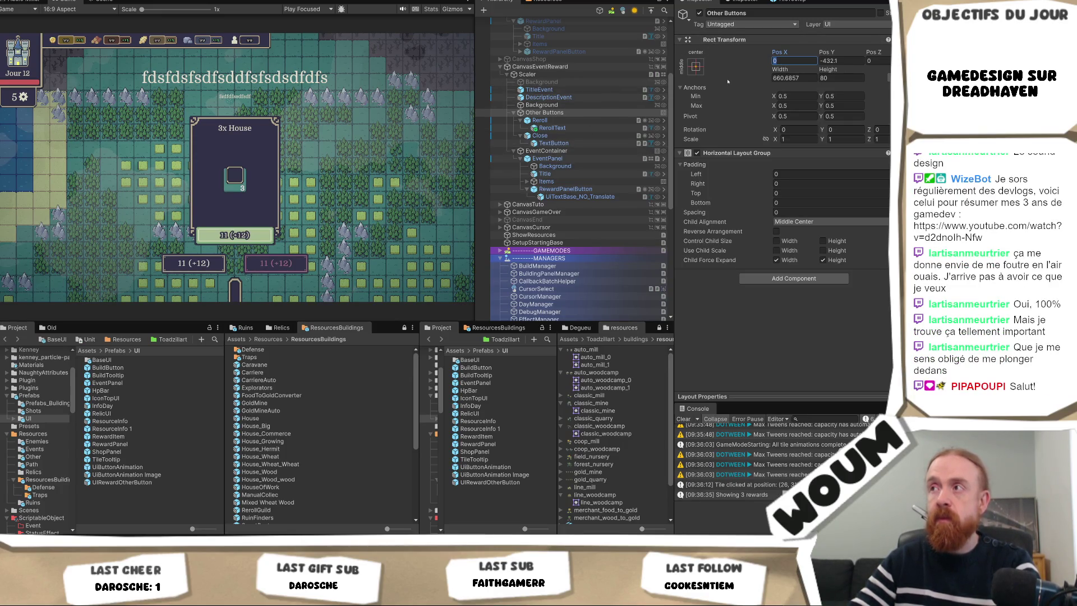
{"action": "type", "text": "-0.65"}
{"action": "left_click_drag", "start_coordinate": [762, 52], "coordinate": [813, 52]}
{"action": "left_click_drag", "start_coordinate": [271, 450], "coordinate": [612, 495]}
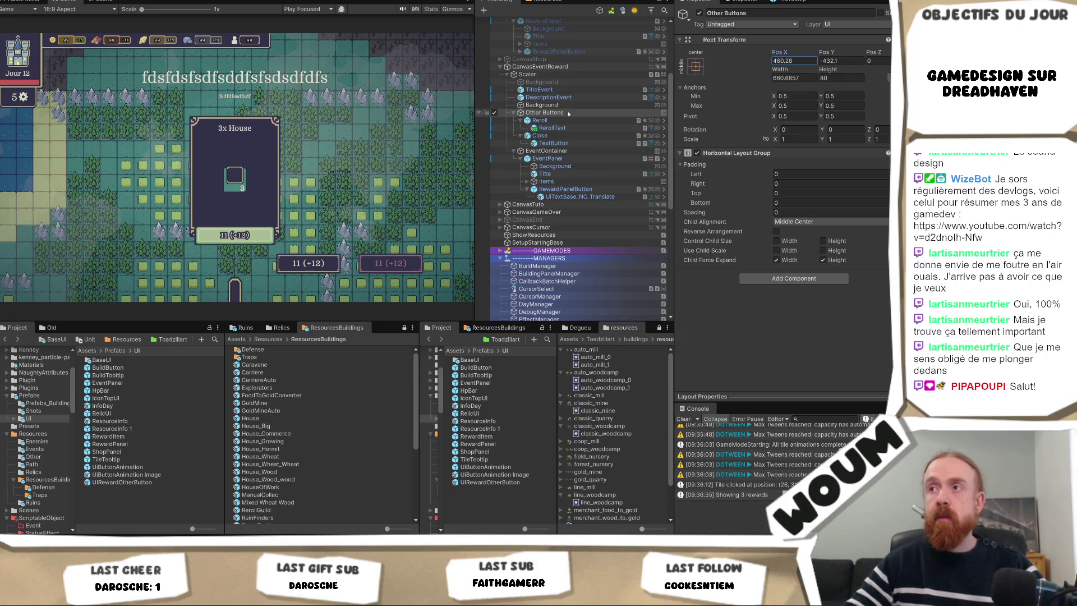
{"action": "left_click", "coordinate": [560, 151], "text": "ctrl"}
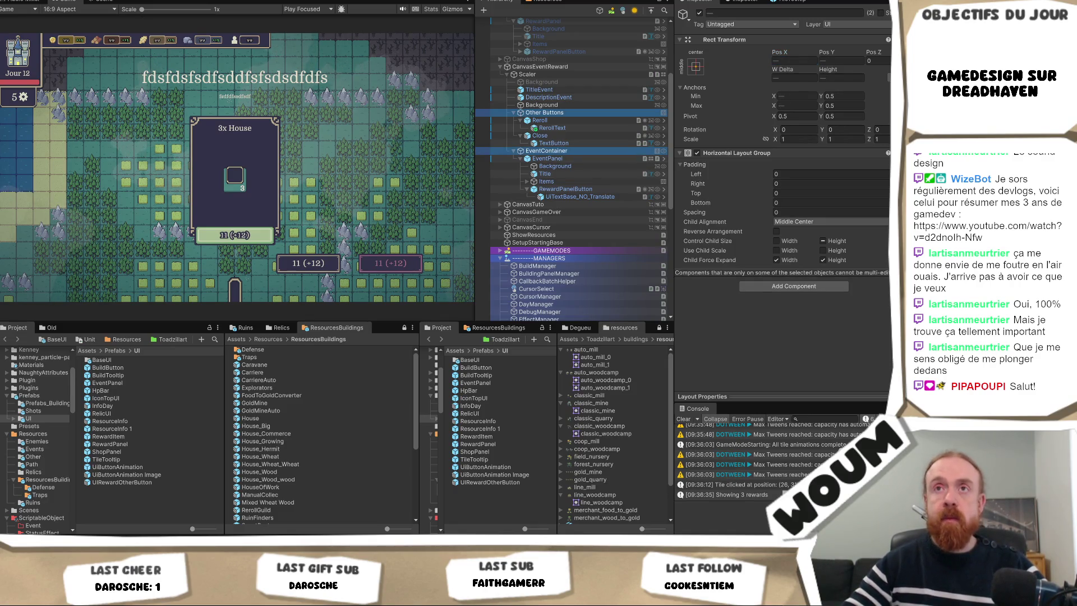
{"action": "left_click", "coordinate": [101, 2]}
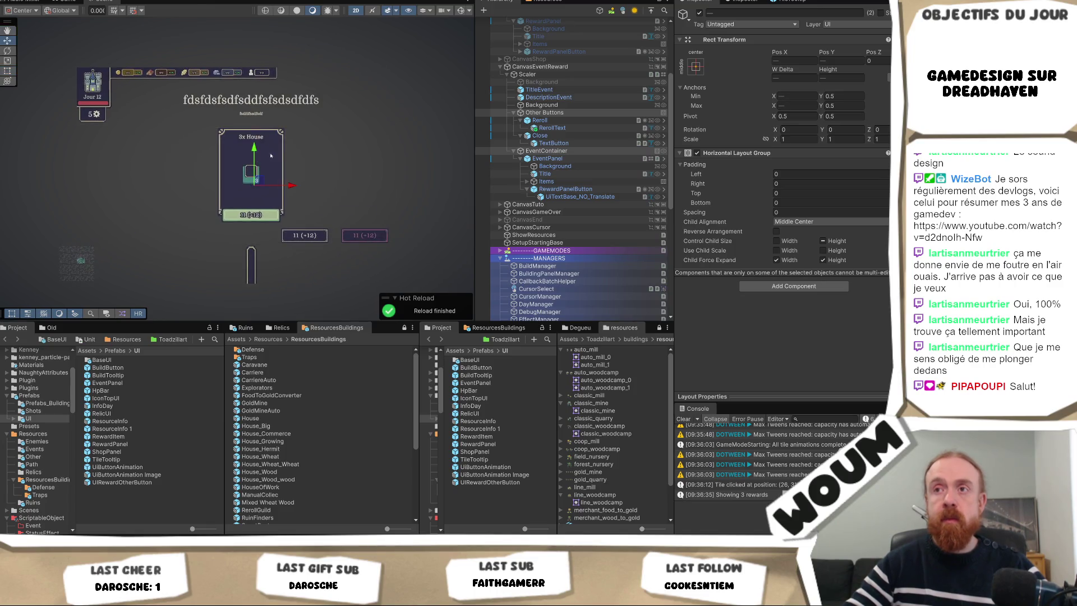
- Drag the green Y-axis handle to lift the reward card and its cost buttons slightly
{"action": "scroll", "coordinate": [271, 156], "scroll_direction": "up", "scroll_amount": 1}
{"action": "left_click_drag", "start_coordinate": [253, 150], "coordinate": [253, 141]}
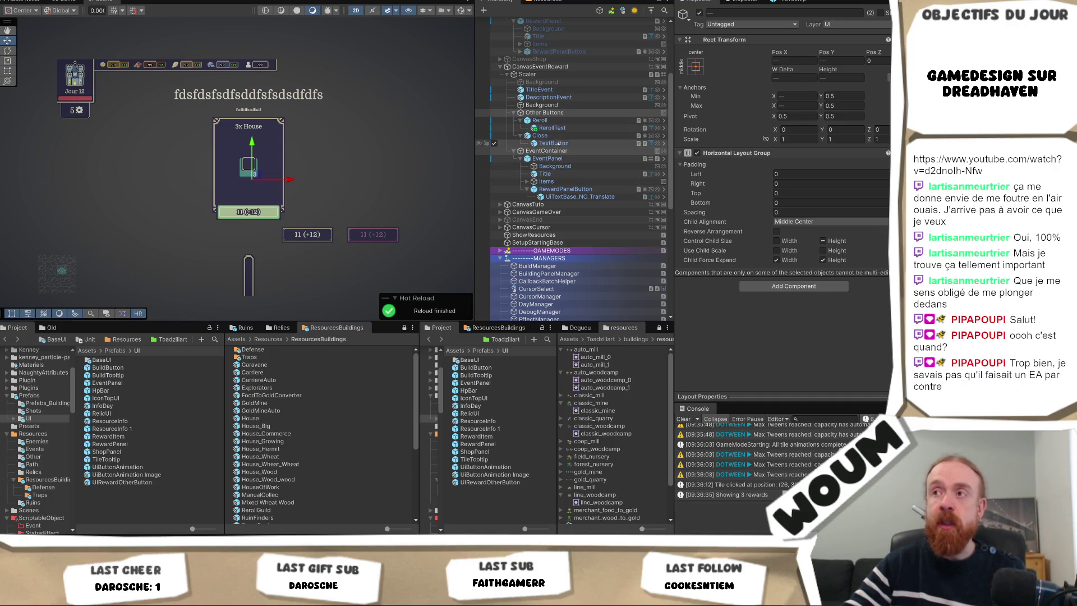
- Check the Game view, then select the Scaler under CanvasEventReward
{"action": "left_click", "coordinate": [592, 150]}
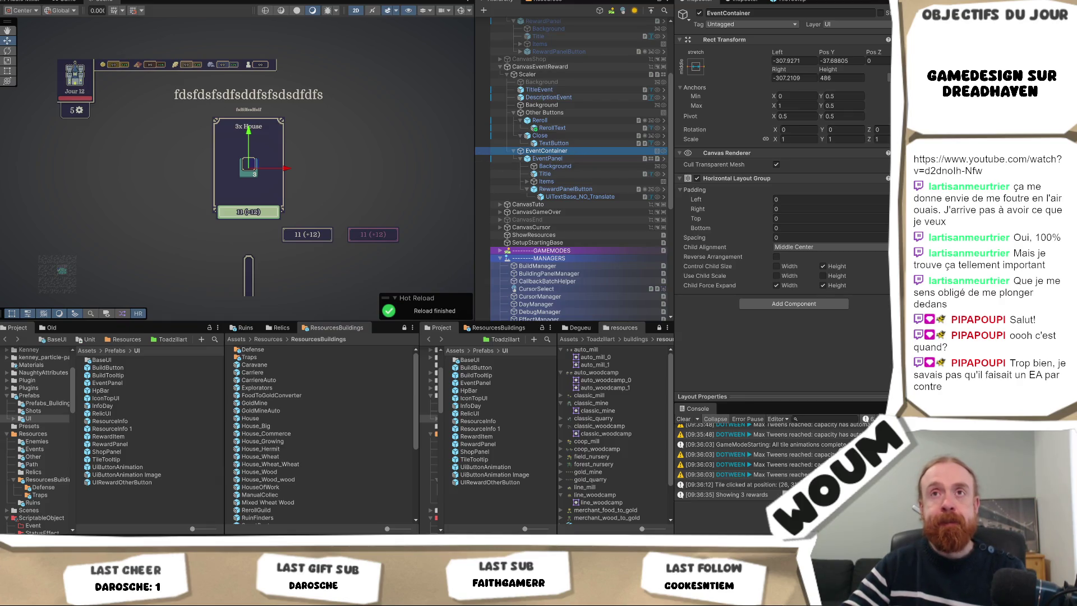
{"action": "left_click", "coordinate": [65, 1]}
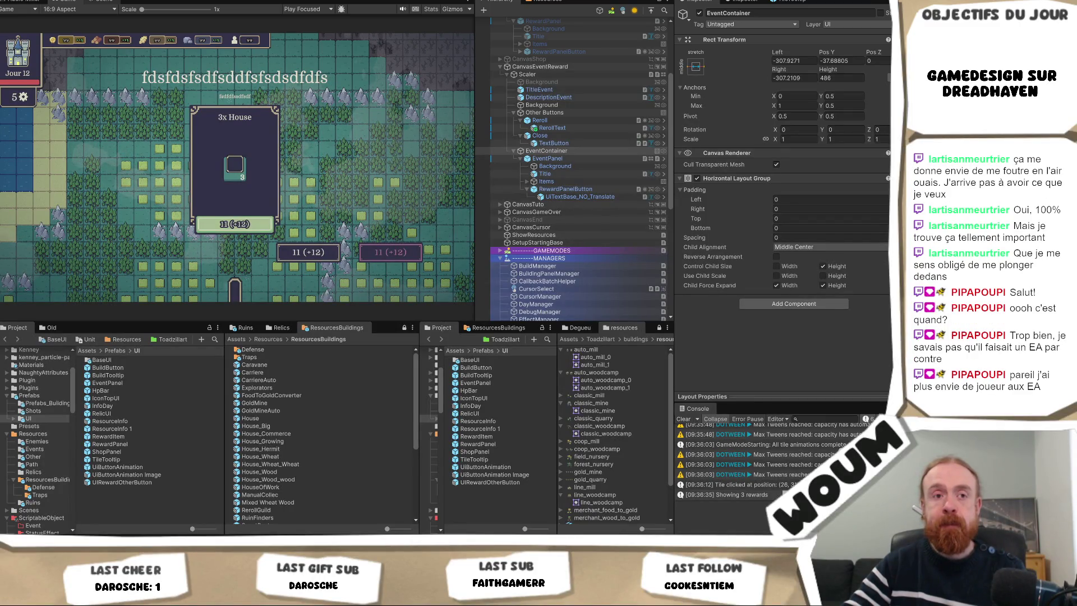
{"action": "key", "text": "ctrl+1"}
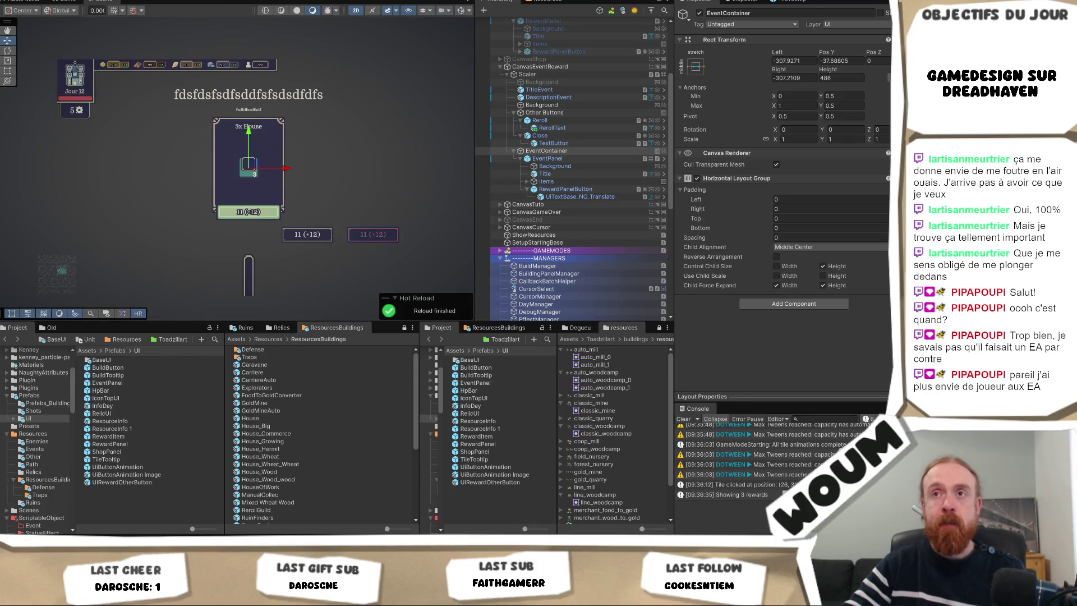
{"action": "left_click", "coordinate": [577, 67]}
{"action": "left_click", "coordinate": [581, 77]}
{"action": "left_click", "coordinate": [579, 66]}
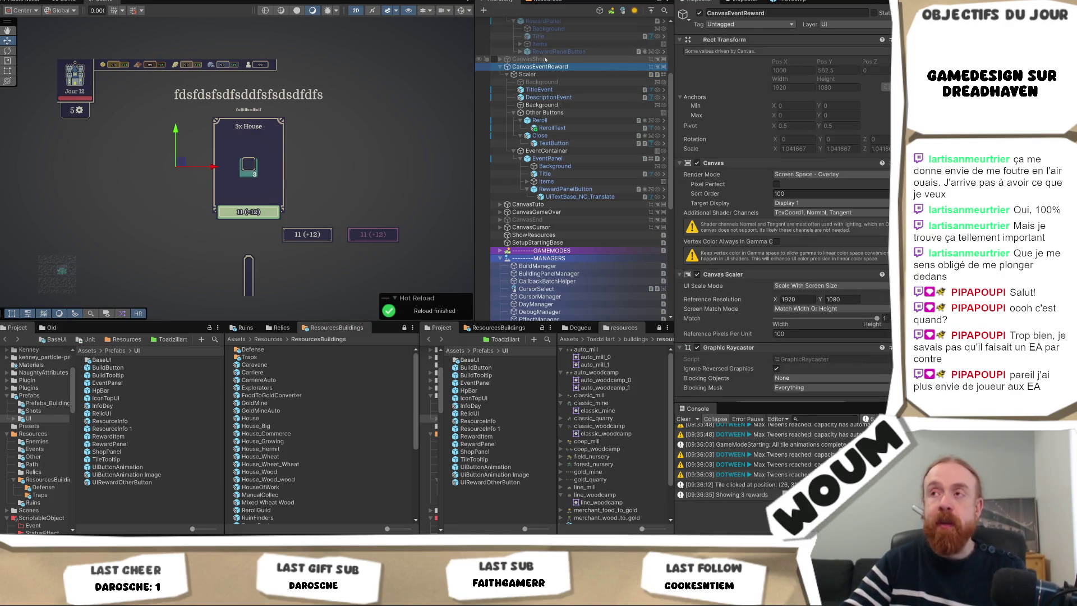
{"action": "left_click", "coordinate": [542, 75]}
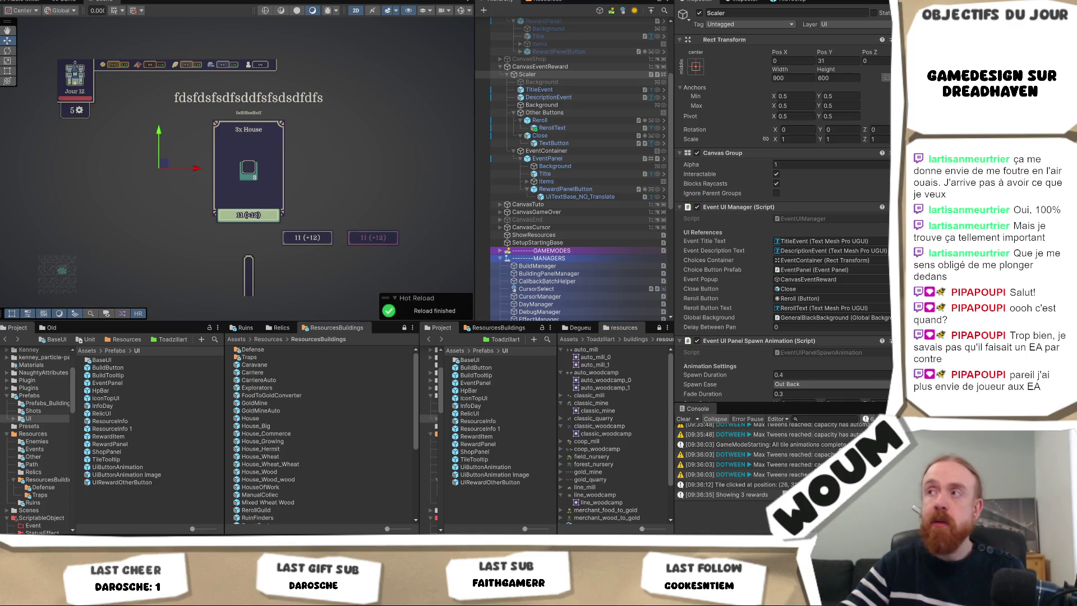
- Set the Scaler's Pos Y to 30 and deactivate CanvasEventReward
{"action": "left_click", "coordinate": [839, 60]}
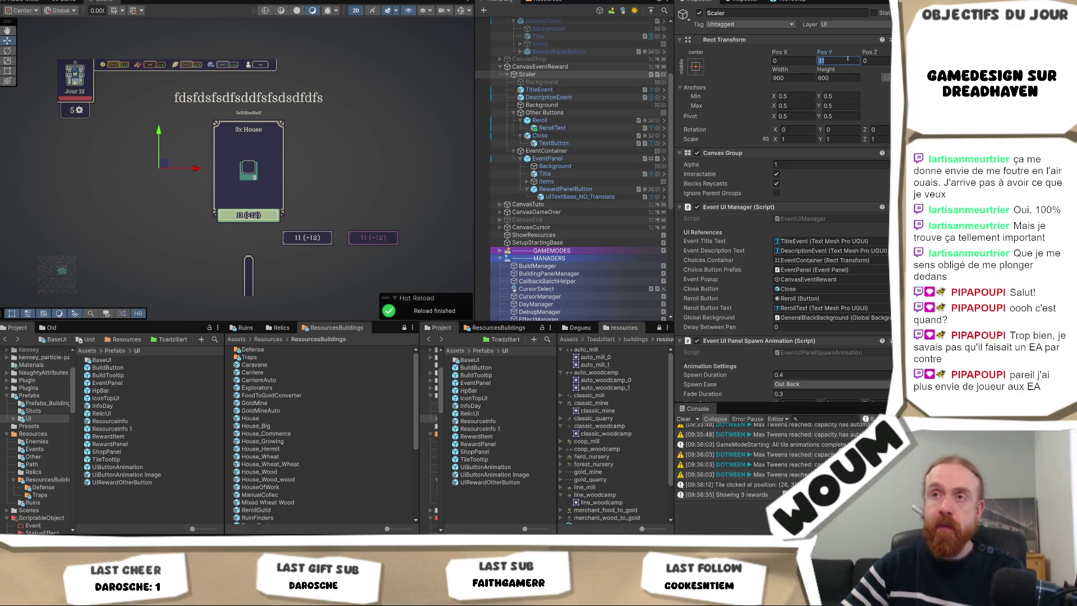
{"action": "type", "text": "30"}
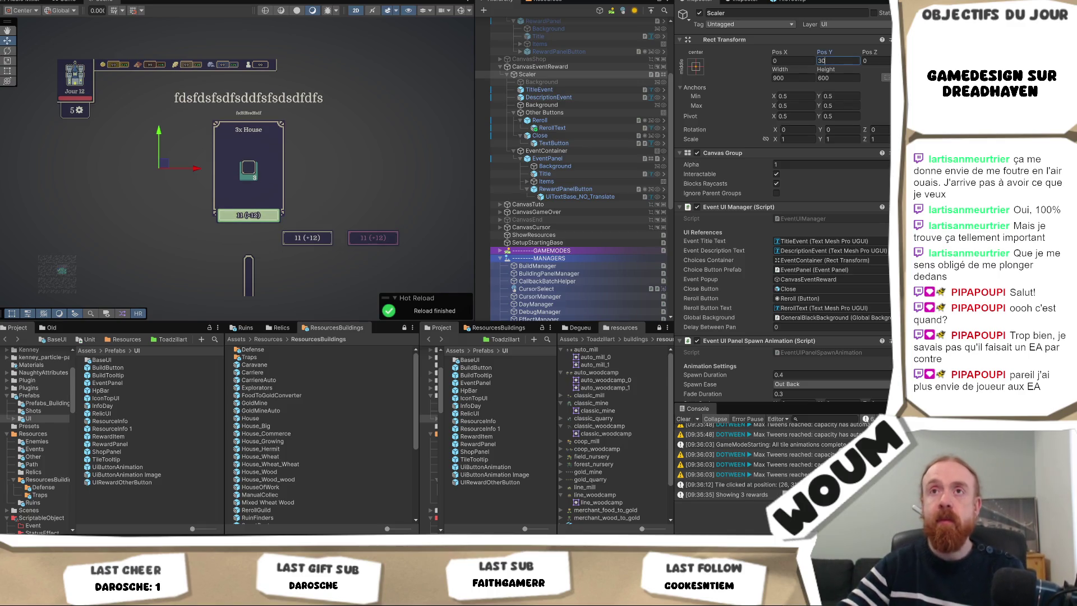
{"action": "left_click", "coordinate": [539, 66]}
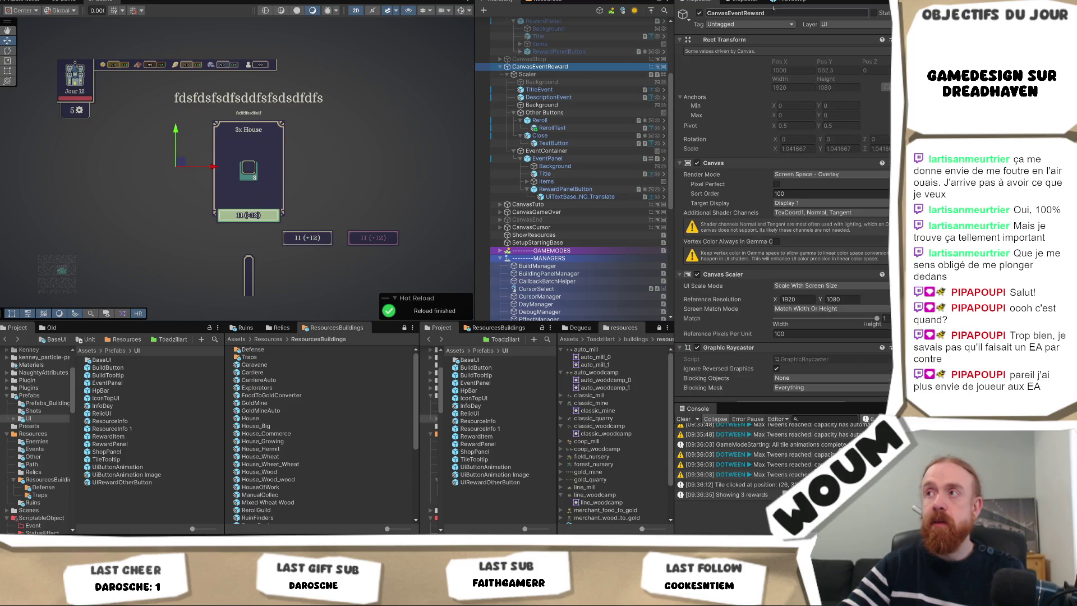
{"action": "left_click", "coordinate": [699, 13]}
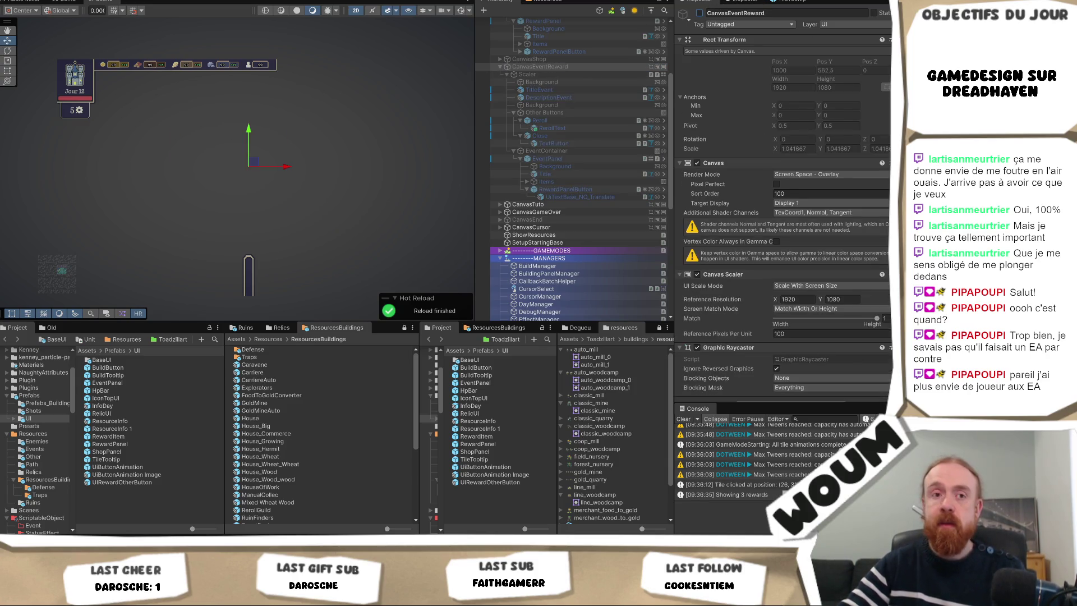
{"action": "left_click", "coordinate": [70, 1]}
- Run the game, reveal tiles near the castle, inspect the first EventPanel(Clone), then stop playing
{"action": "key", "text": "ctrl+p"}
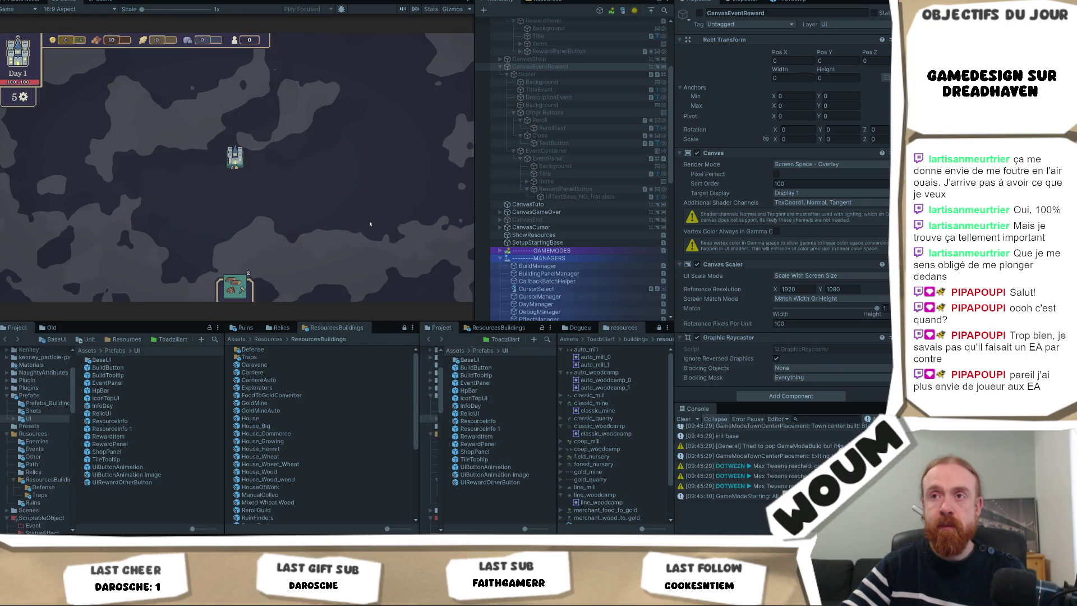
{"action": "left_click", "coordinate": [368, 221]}
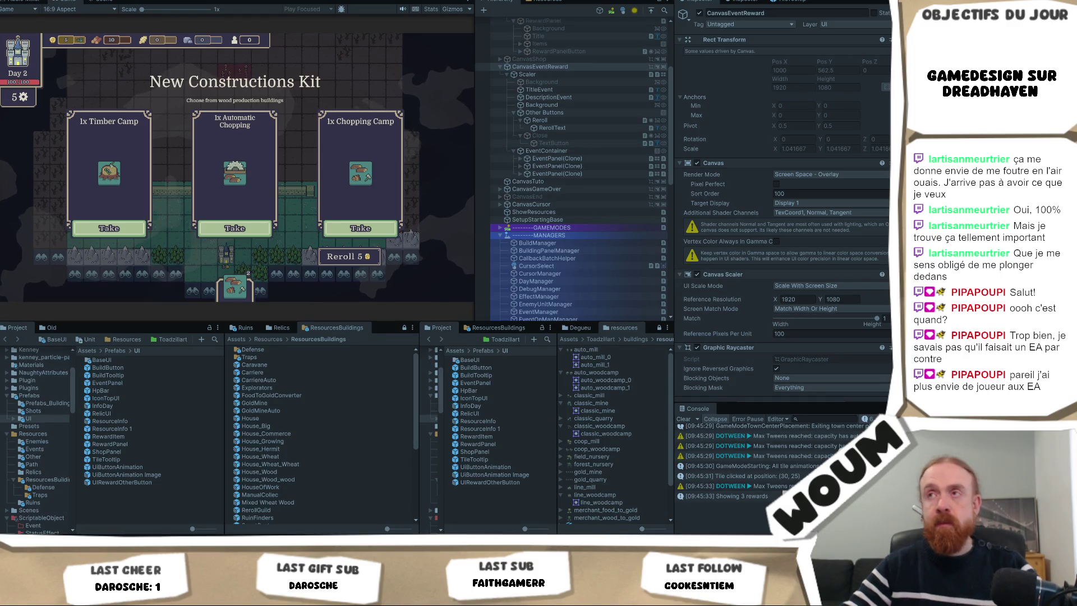
{"action": "left_click", "coordinate": [564, 159]}
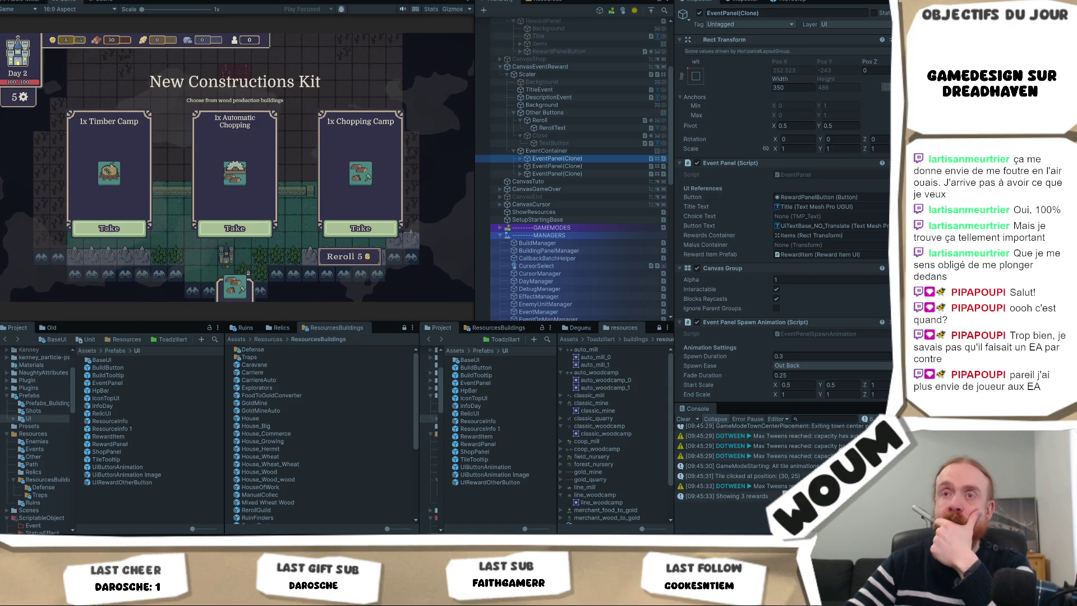
{"action": "key", "text": "ctrl+p"}
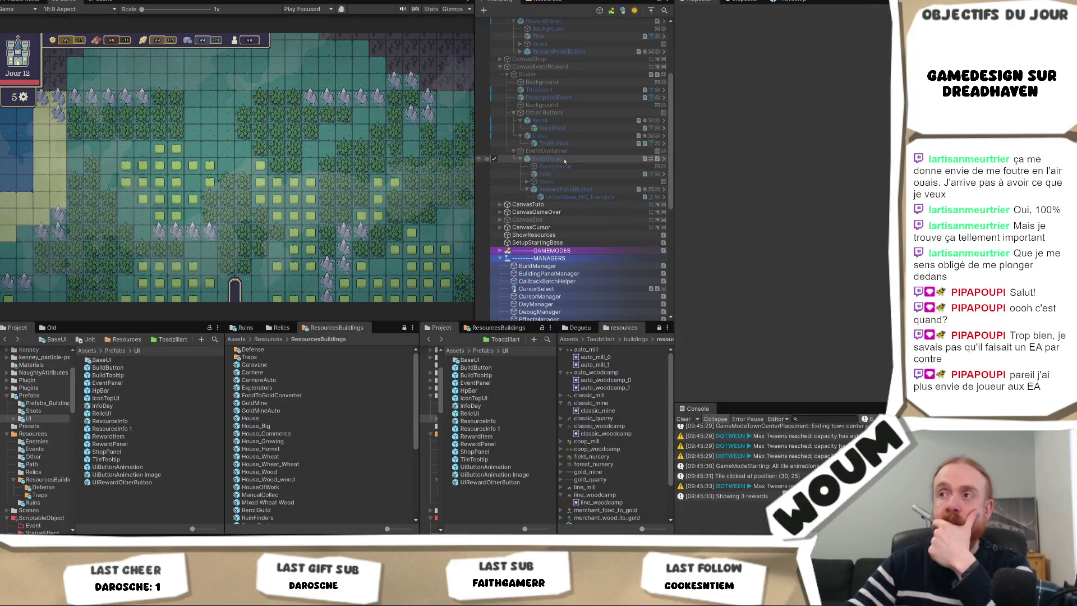
- Enable CanvasEventReward and move the TitleEvent and DescriptionEvent texts slightly upward in the Scene view
{"action": "left_click", "coordinate": [570, 83]}
{"action": "left_click", "coordinate": [569, 90]}
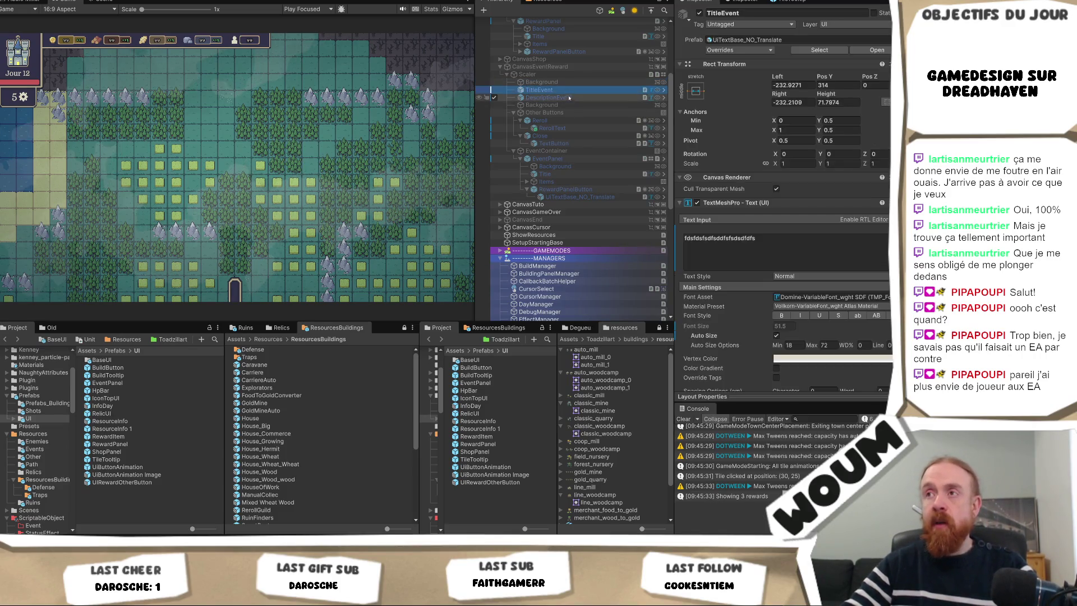
{"action": "left_click", "coordinate": [540, 66]}
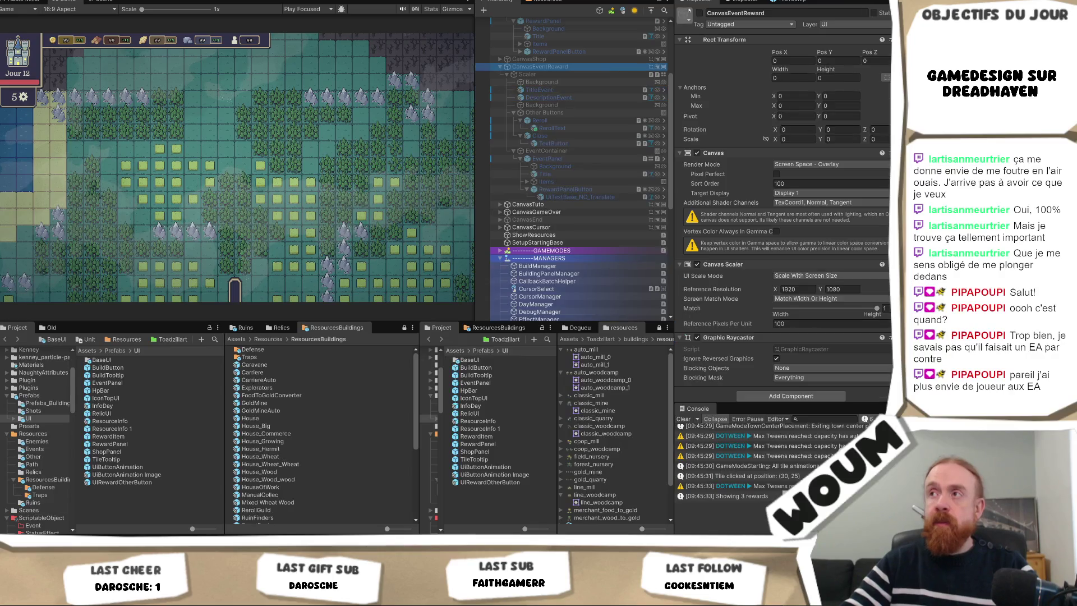
{"action": "left_click", "coordinate": [699, 13]}
{"action": "left_click", "coordinate": [548, 97]}
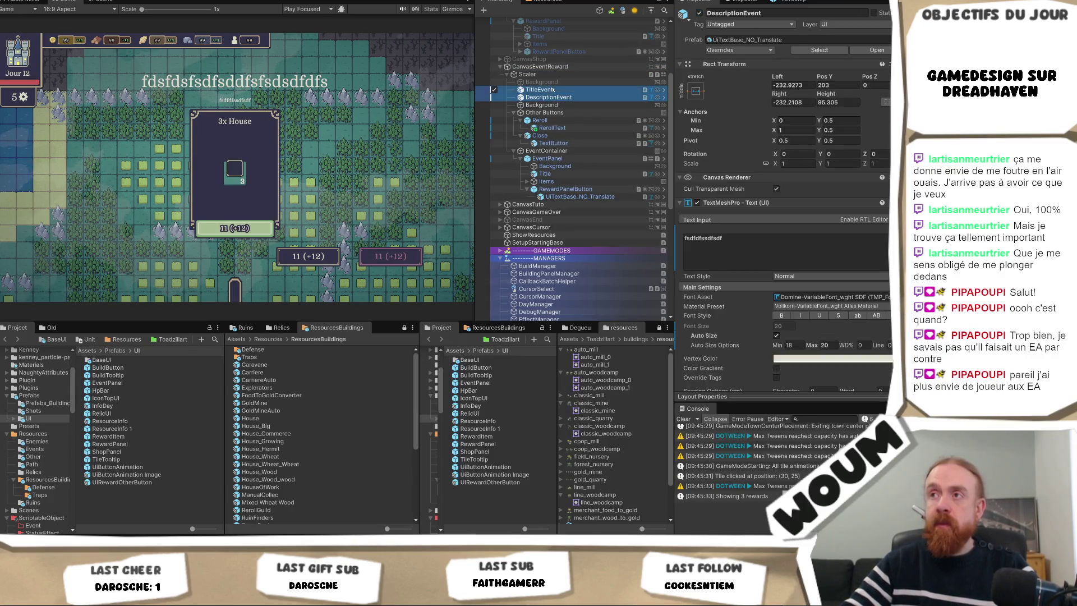
{"action": "left_click", "coordinate": [554, 90], "text": "ctrl"}
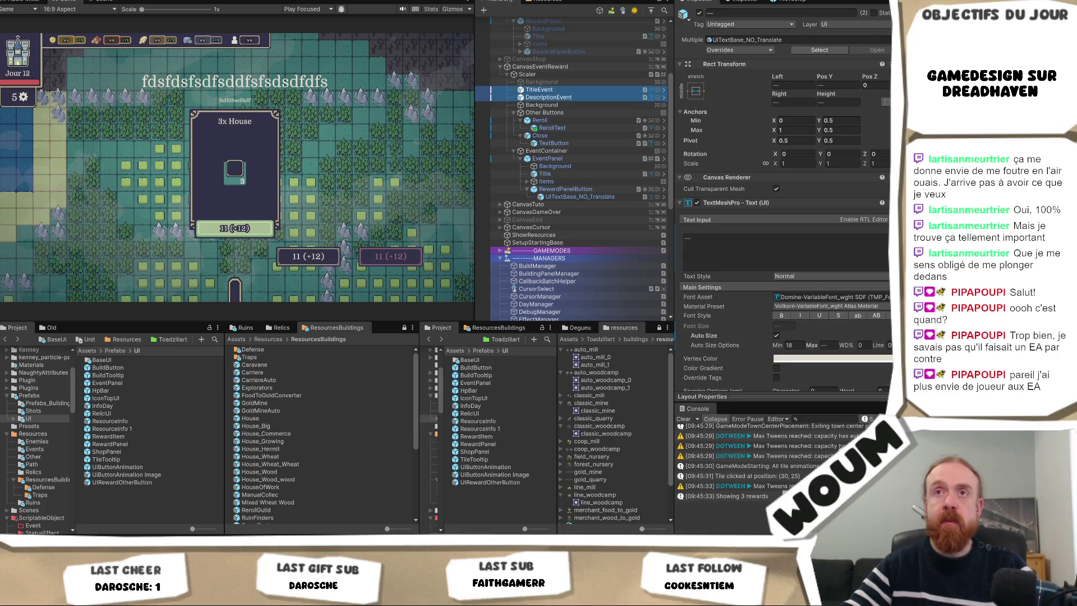
{"action": "left_click", "coordinate": [102, 2]}
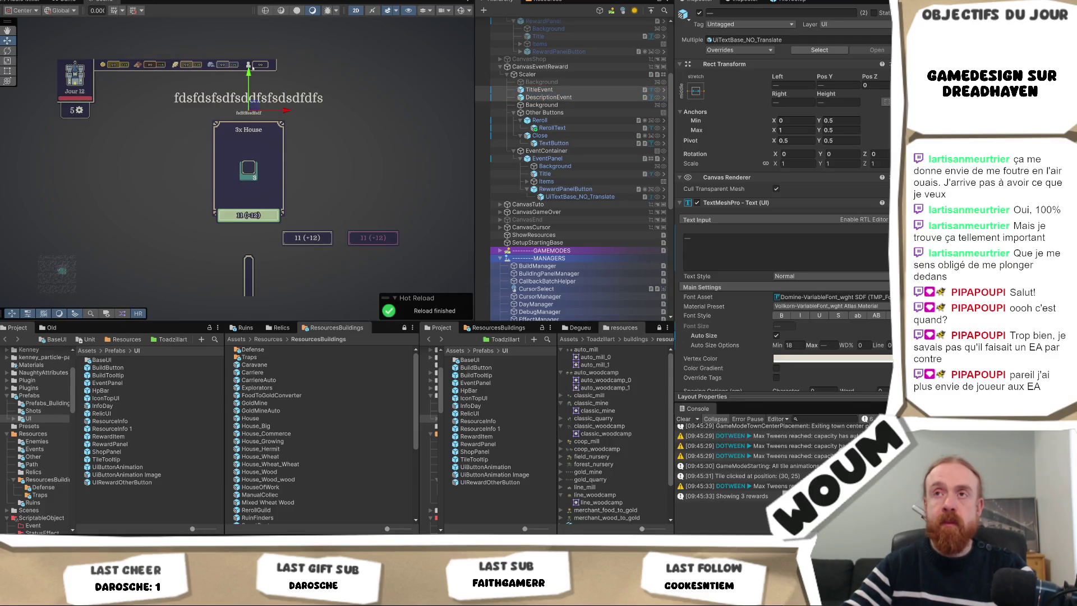
{"action": "left_click_drag", "start_coordinate": [248, 71], "coordinate": [248, 66]}
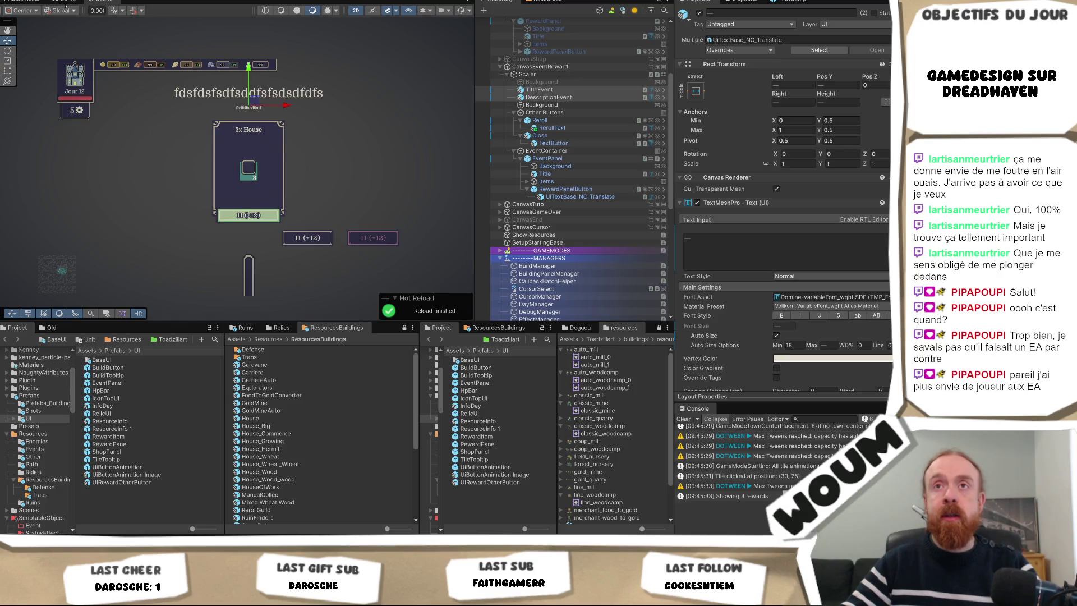
- Disable CanvasEventReward again and clear the selection
{"action": "left_click", "coordinate": [554, 66]}
{"action": "left_click", "coordinate": [699, 13]}
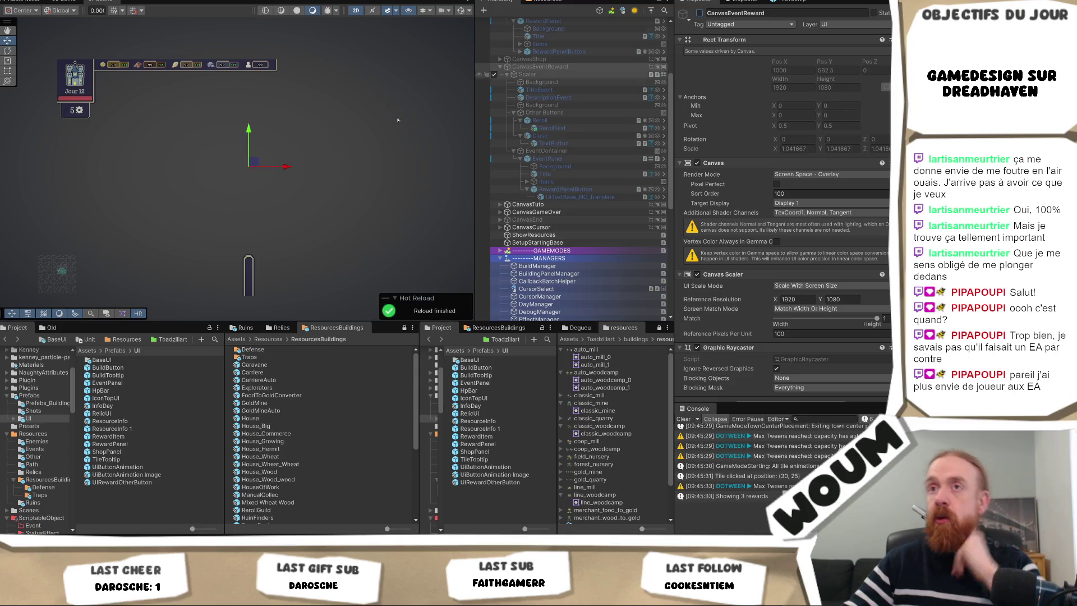
{"action": "left_click", "coordinate": [317, 123]}
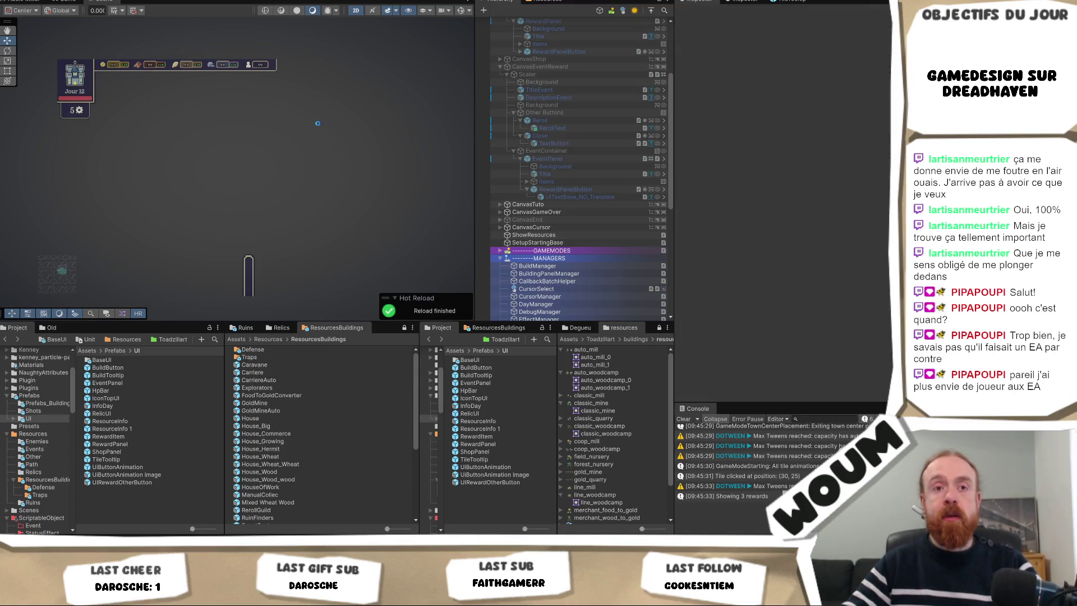
- Maximize the Game view and play to Day 2's New Constructions Kit panel, then restore the layout
{"action": "left_click", "coordinate": [69, 3]}
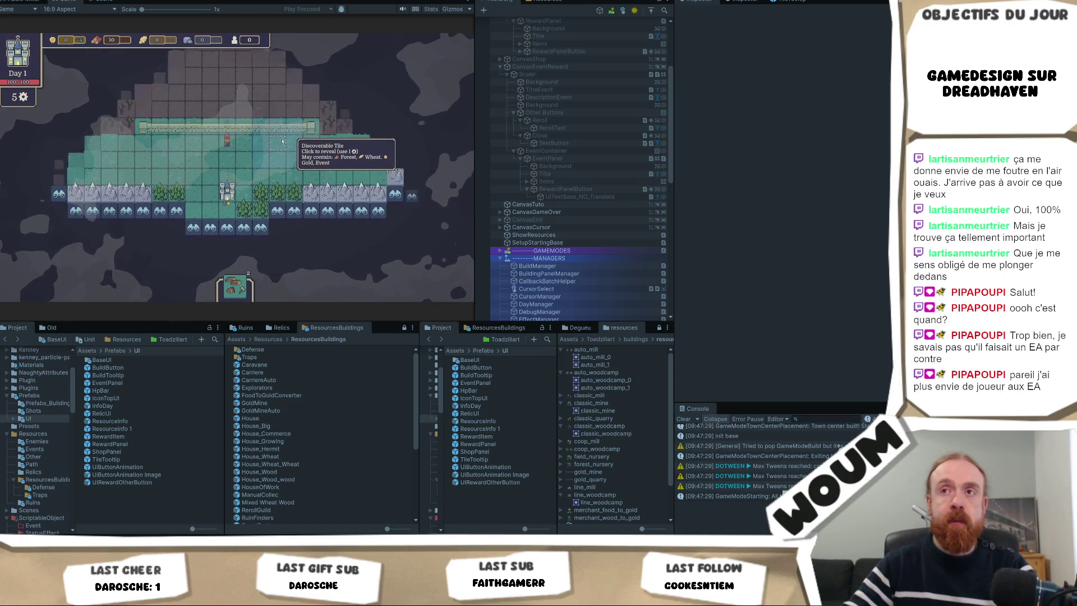
{"action": "right_click", "coordinate": [61, 3]}
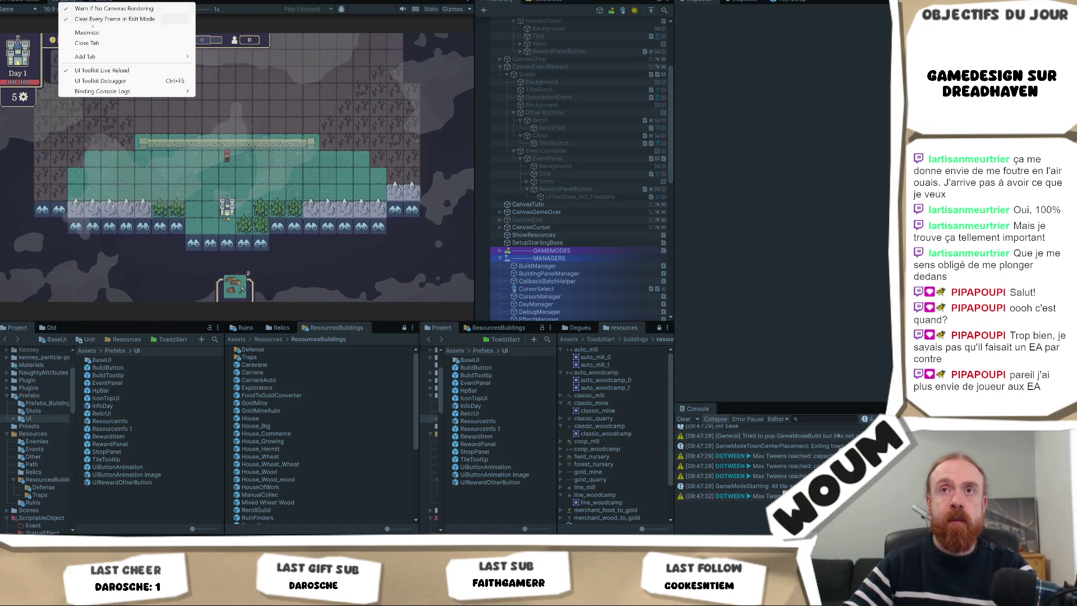
{"action": "left_click", "coordinate": [89, 32]}
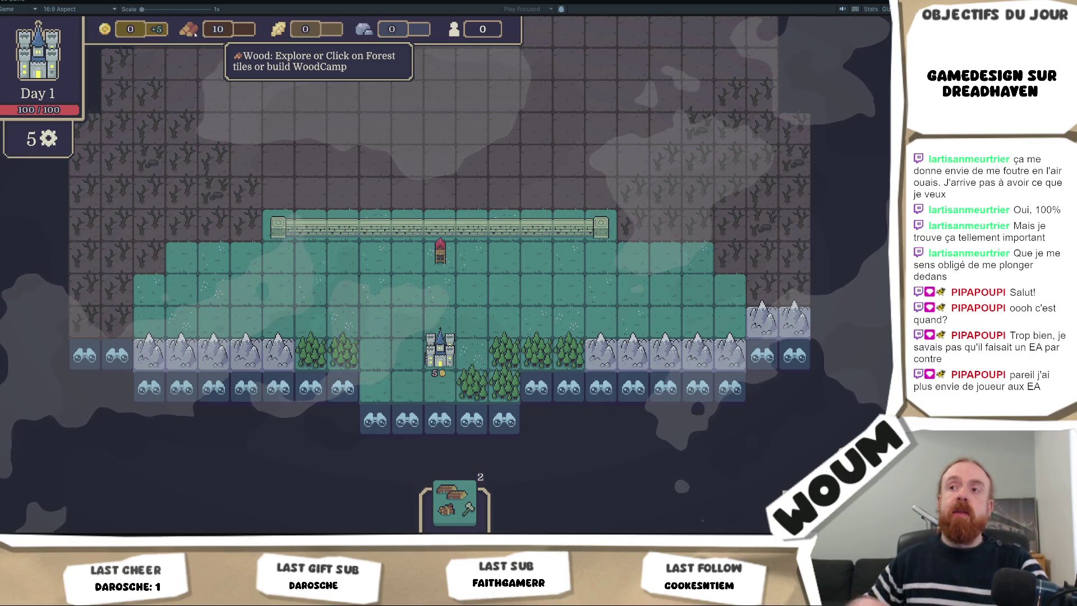
{"action": "key", "text": "w"}
{"action": "key", "text": "d"}
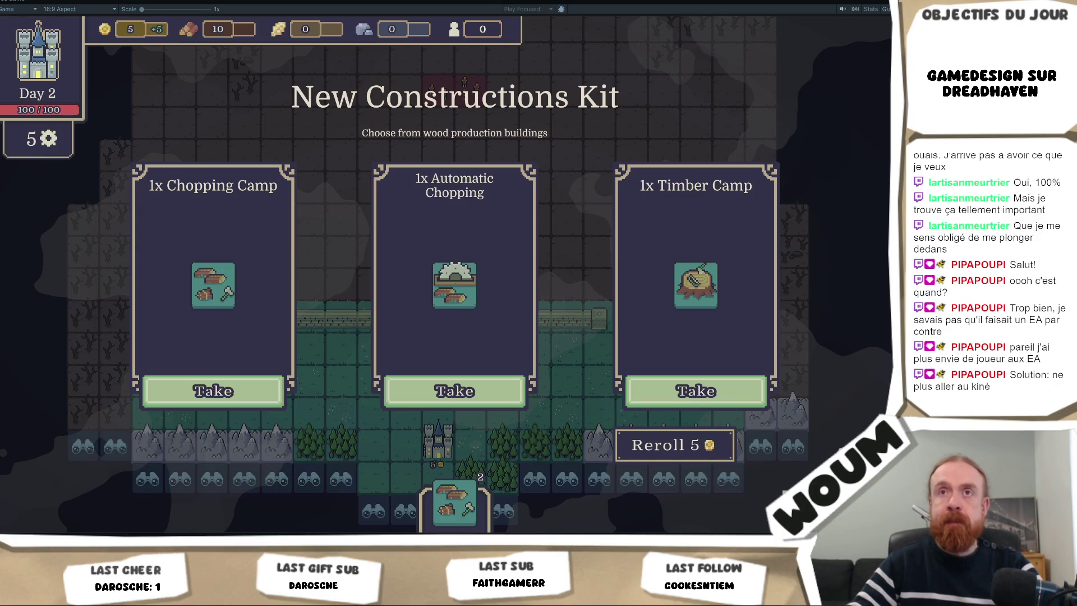
{"action": "right_click", "coordinate": [17, 2]}
{"action": "left_click", "coordinate": [34, 12]}
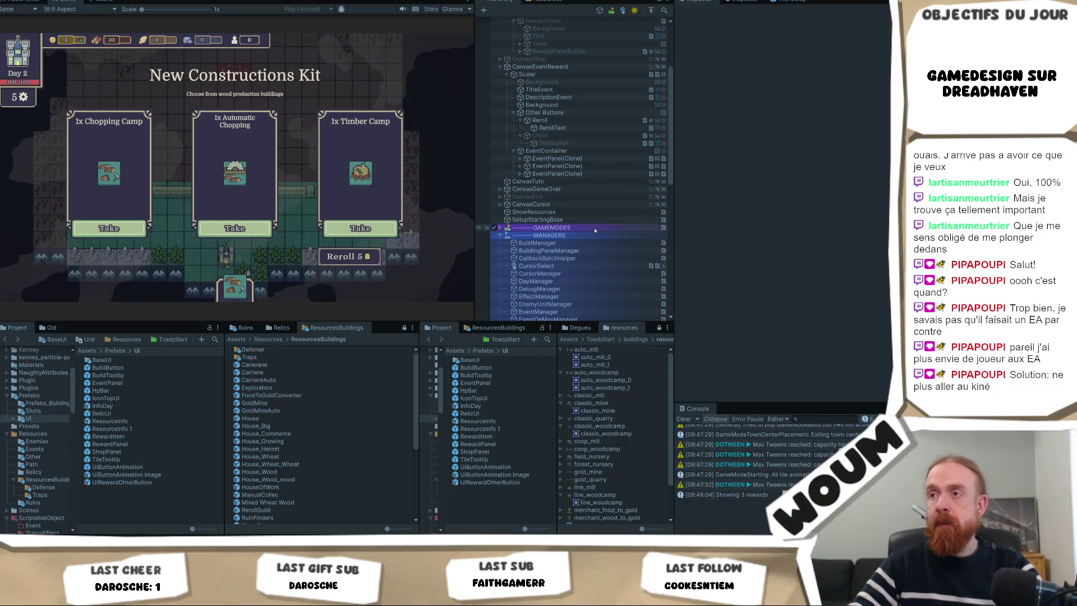
- Assign the Domine SDF font asset to the RerollText label
{"action": "left_click", "coordinate": [550, 128]}
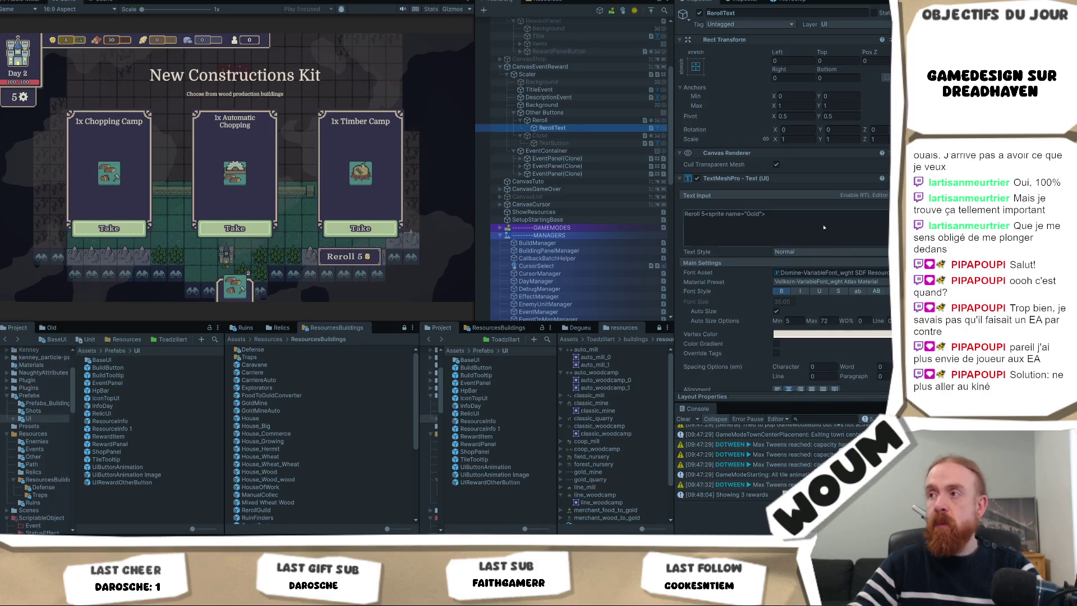
{"action": "left_click", "coordinate": [781, 291]}
{"action": "left_click", "coordinate": [781, 291]}
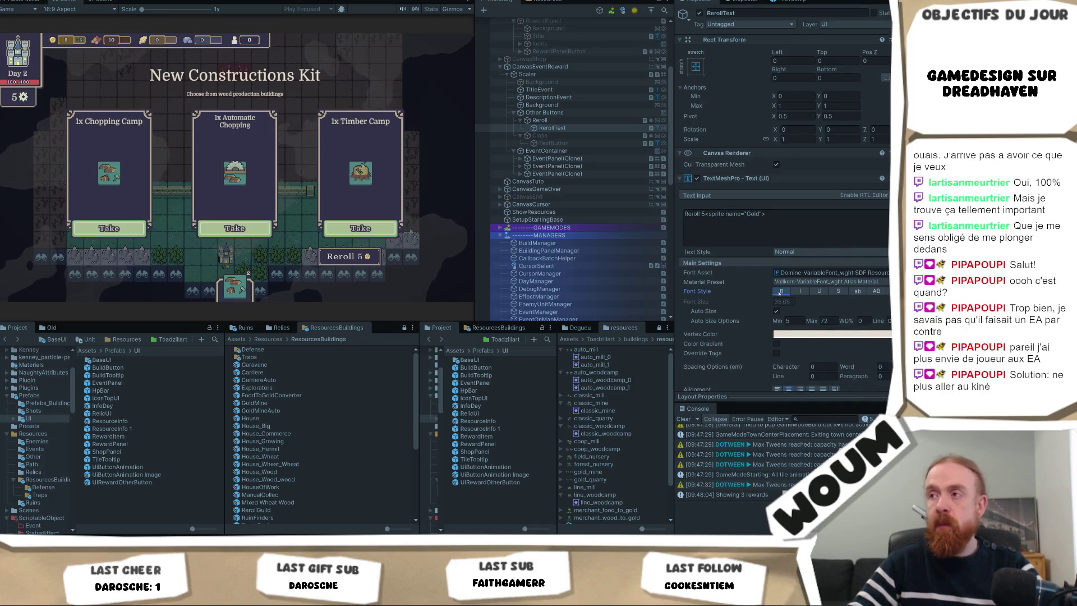
{"action": "scroll", "coordinate": [812, 246], "scroll_direction": "down", "scroll_amount": 4}
{"action": "scroll", "coordinate": [812, 246], "scroll_direction": "up", "scroll_amount": 1}
{"action": "left_click", "coordinate": [830, 195]}
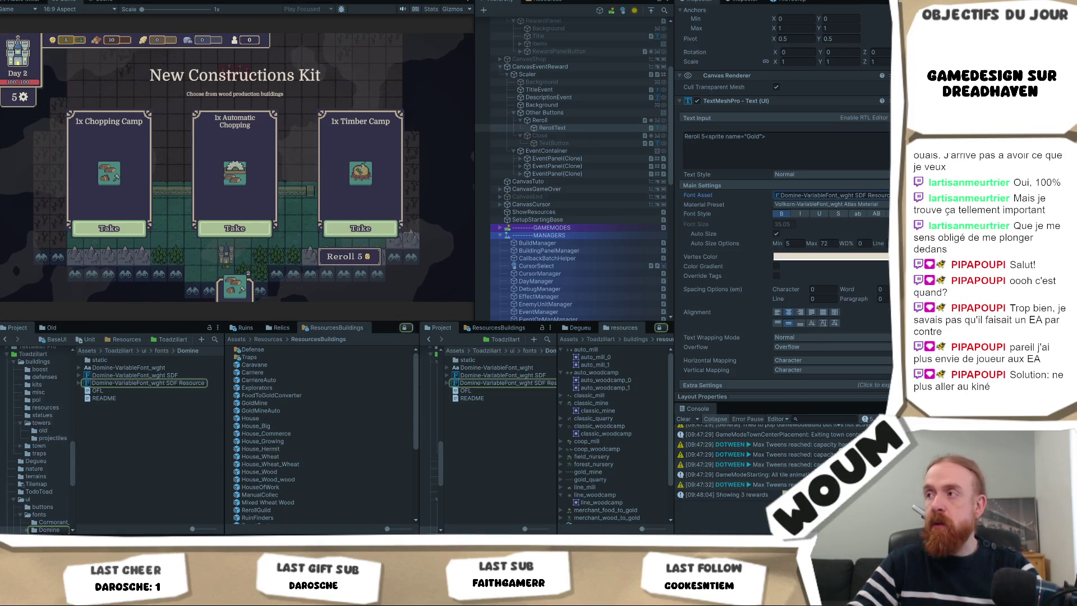
{"action": "left_click_drag", "start_coordinate": [483, 375], "coordinate": [830, 195]}
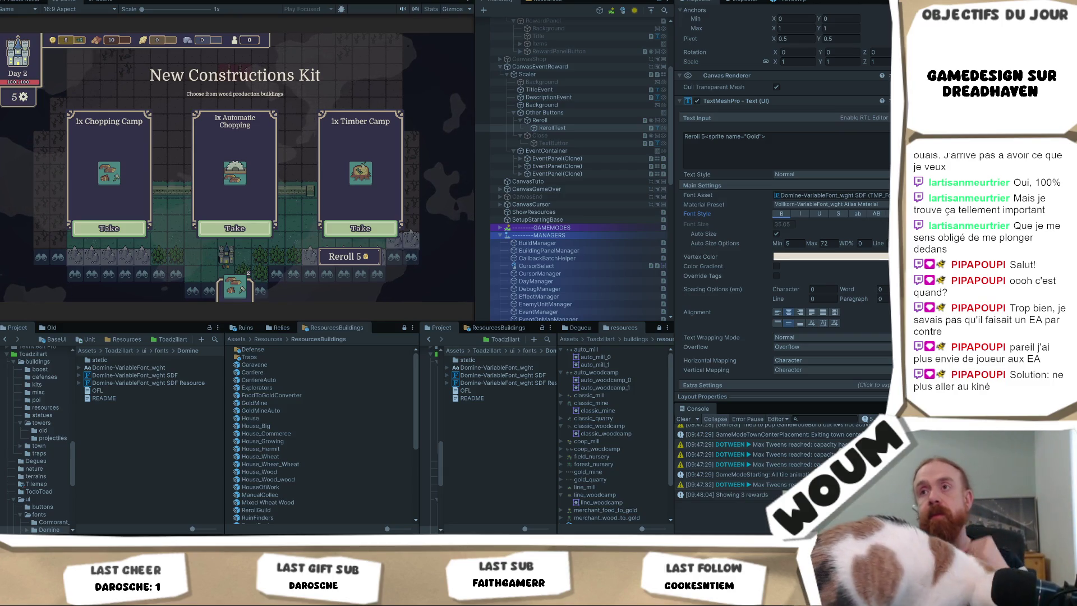
- Stop play mode and make the reroll and close labels bold, keeping the close key Menu Shop_Close
{"action": "key", "text": "ctrl+p"}
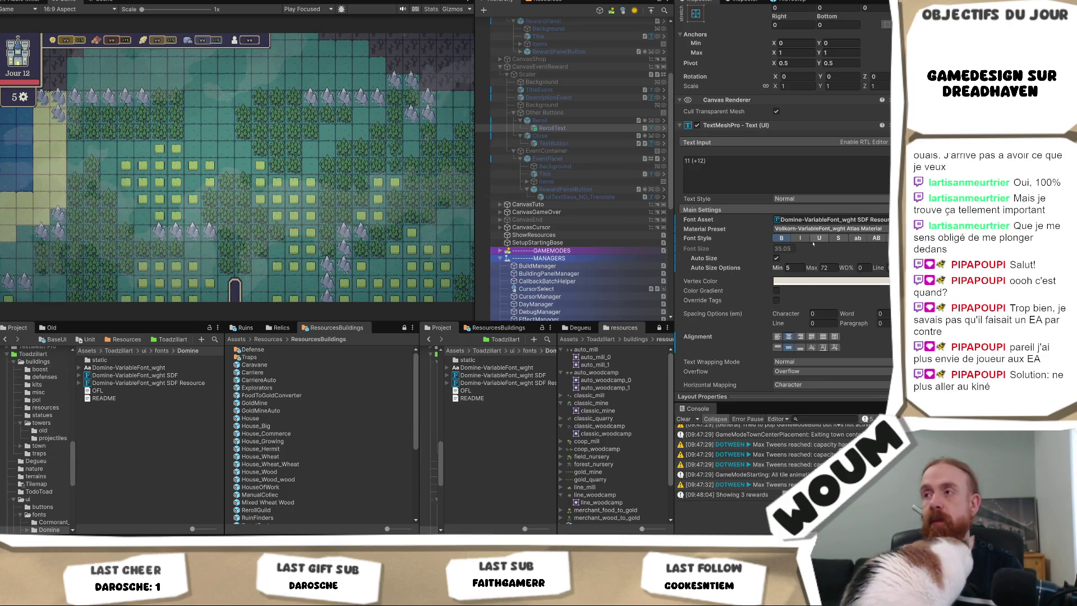
{"action": "left_click", "coordinate": [783, 239]}
{"action": "left_click", "coordinate": [583, 144], "text": "ctrl"}
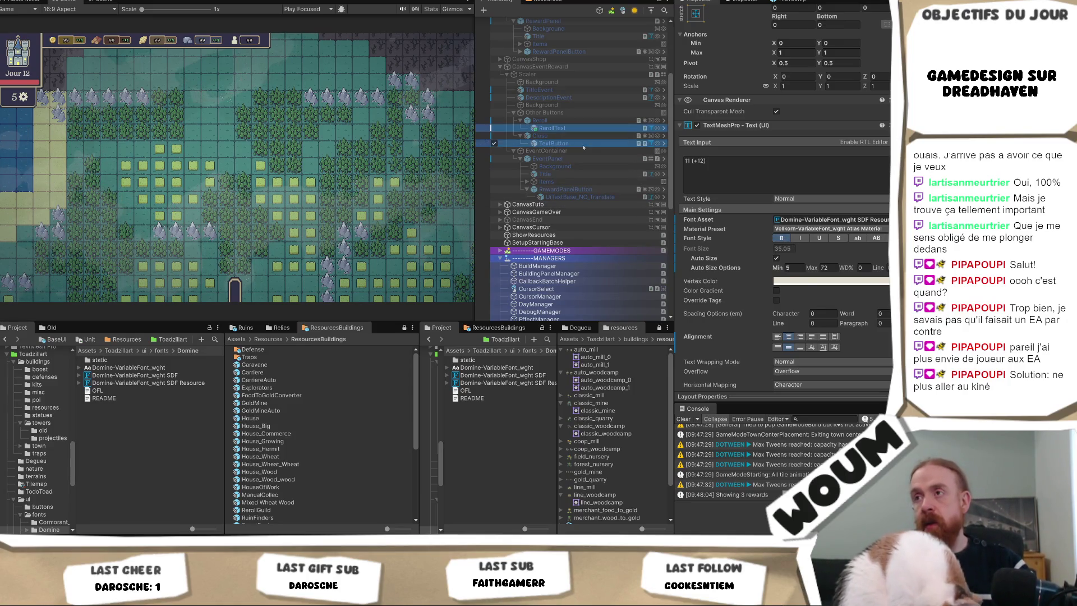
{"action": "left_click", "coordinate": [781, 238]}
{"action": "scroll", "coordinate": [866, 306], "scroll_direction": "down", "scroll_amount": 3}
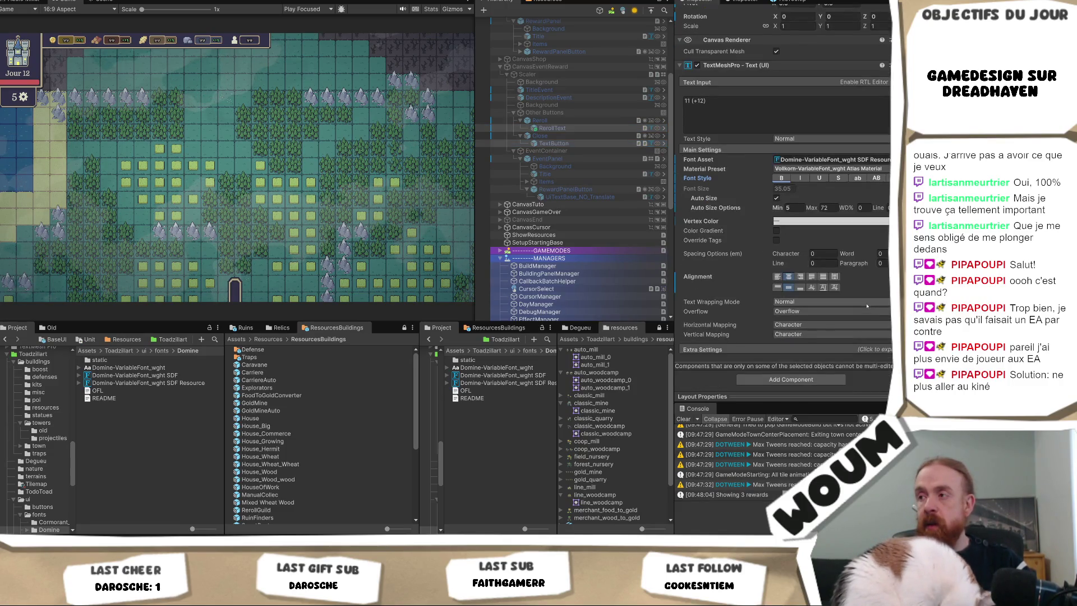
{"action": "left_click", "coordinate": [553, 143]}
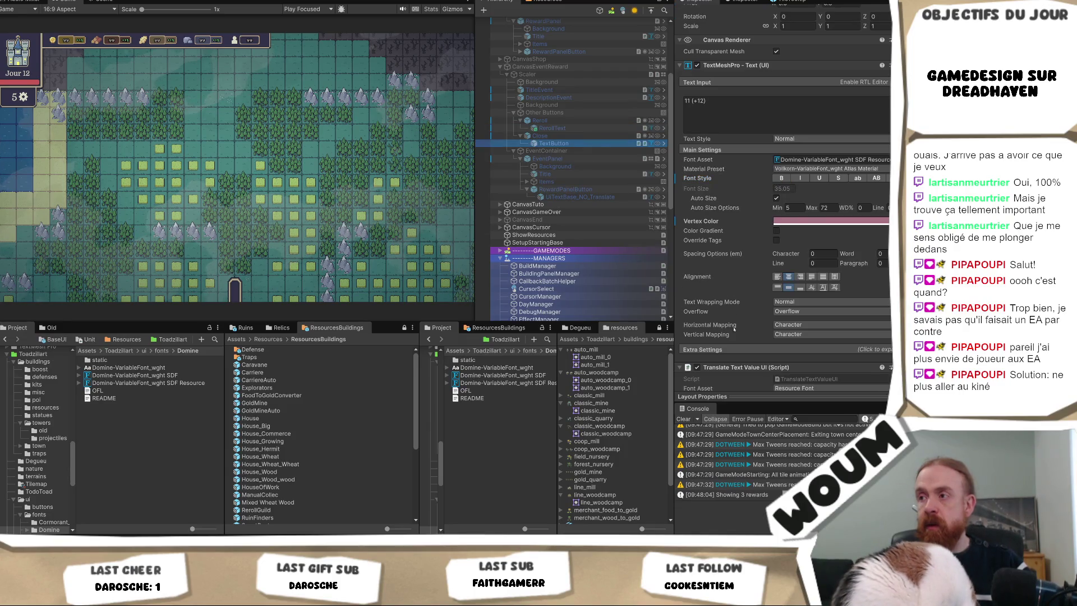
{"action": "scroll", "coordinate": [734, 328], "scroll_direction": "down", "scroll_amount": 5}
{"action": "left_click", "coordinate": [812, 295]}
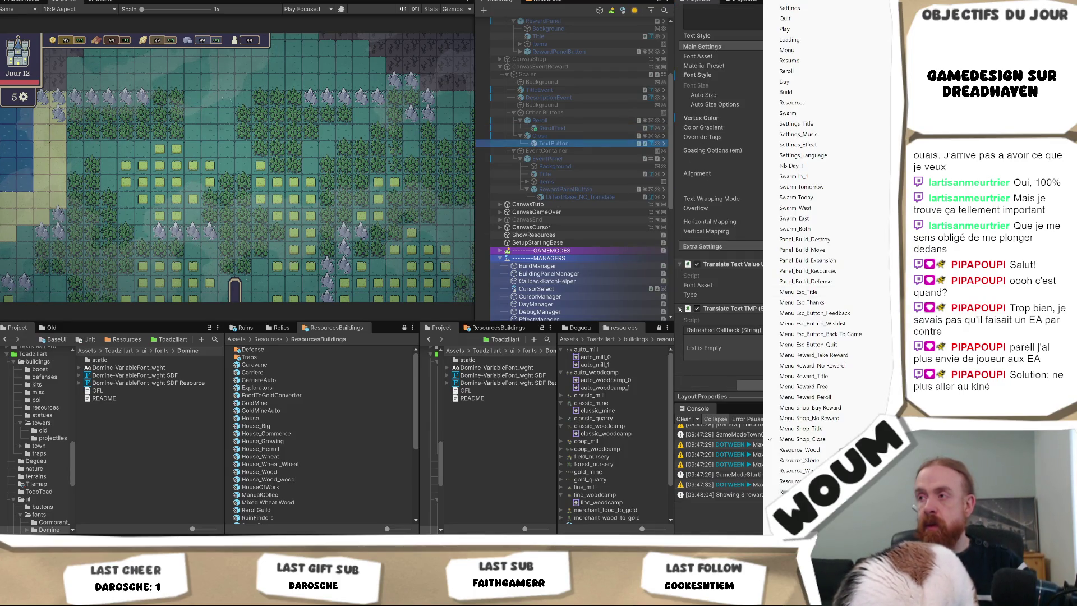
{"action": "left_click", "coordinate": [707, 291]}
{"action": "left_click", "coordinate": [830, 285]}
{"action": "left_click", "coordinate": [785, 293]}
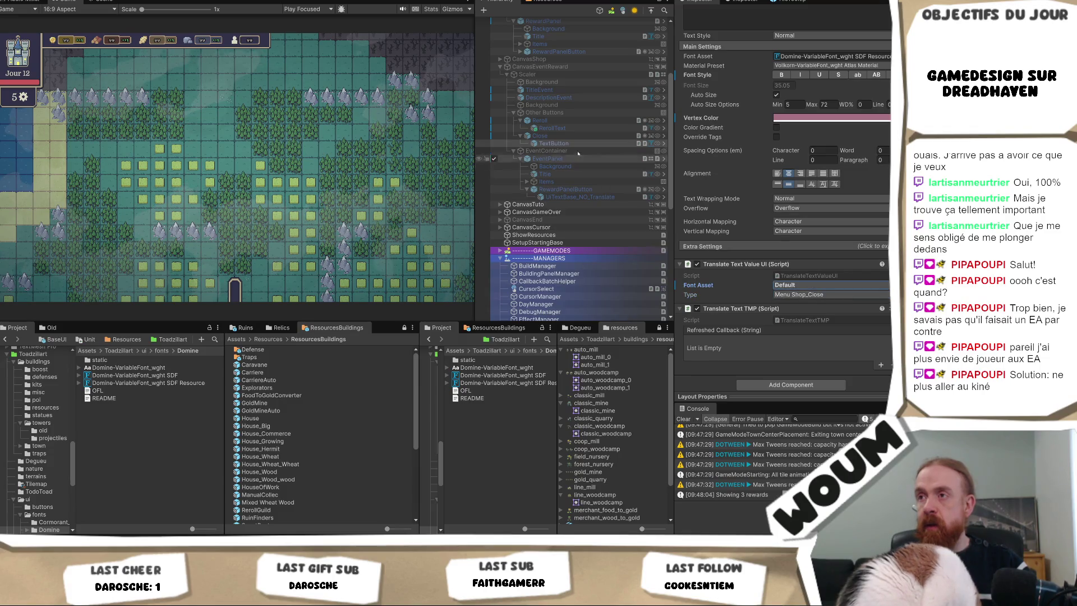
- Set the reroll label's Font Setter Font Asset Type to Default
{"action": "left_click", "coordinate": [567, 131]}
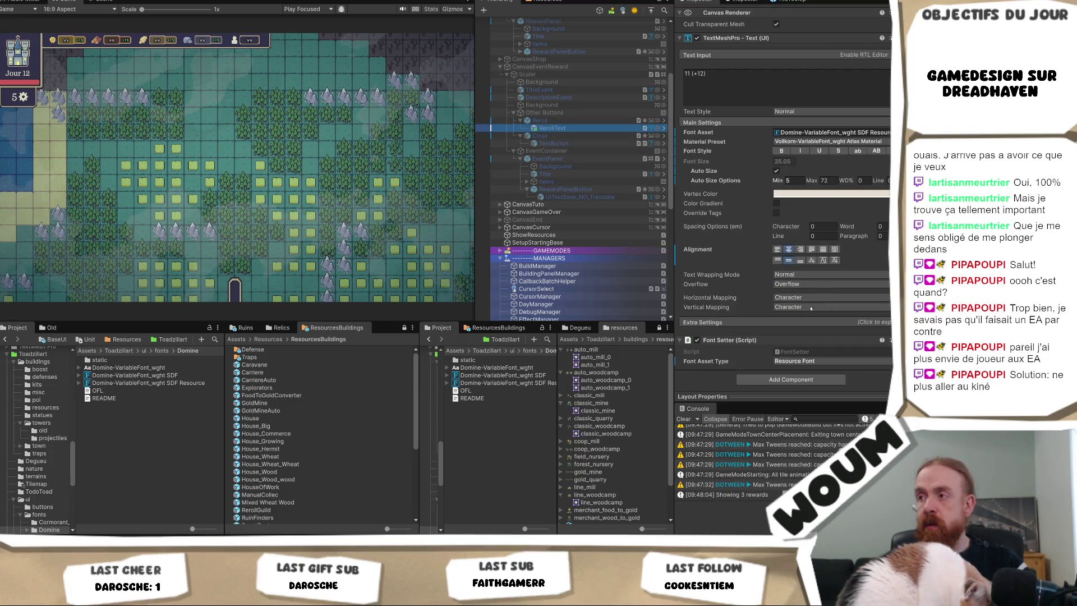
{"action": "left_click", "coordinate": [803, 359]}
{"action": "left_click", "coordinate": [786, 372]}
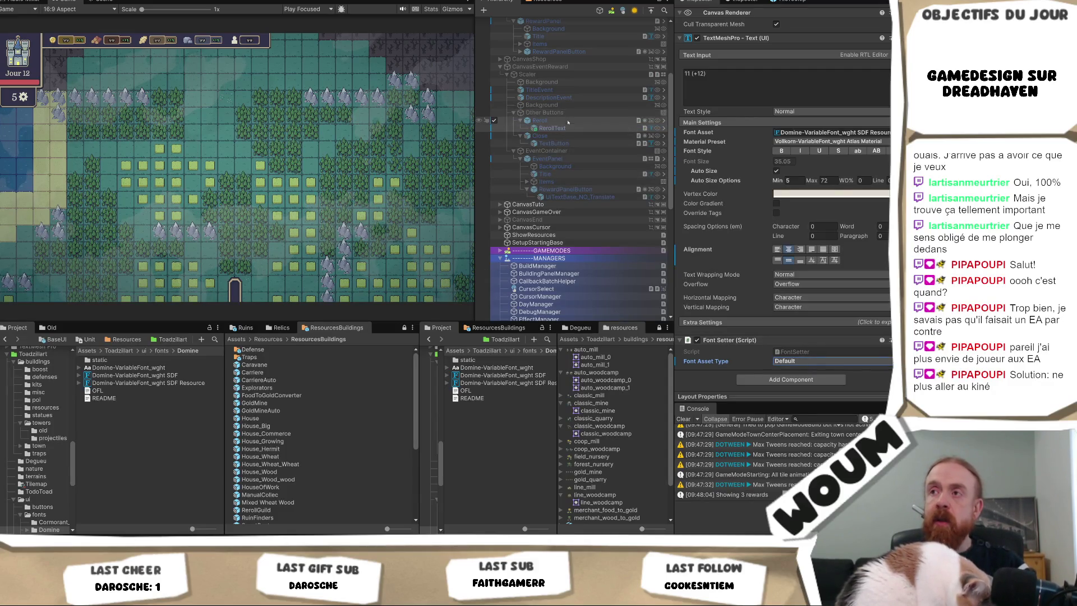
{"action": "left_click", "coordinate": [556, 66]}
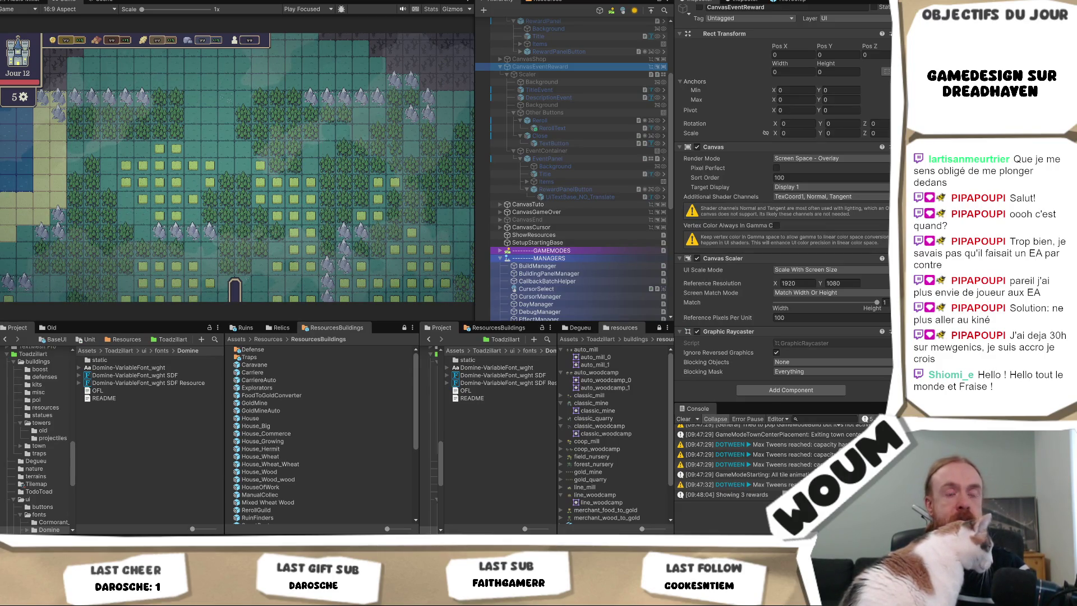
- Tick CanvasEventReward's active checkbox so the 3x House reward panel shows again
{"action": "left_click", "coordinate": [311, 173]}
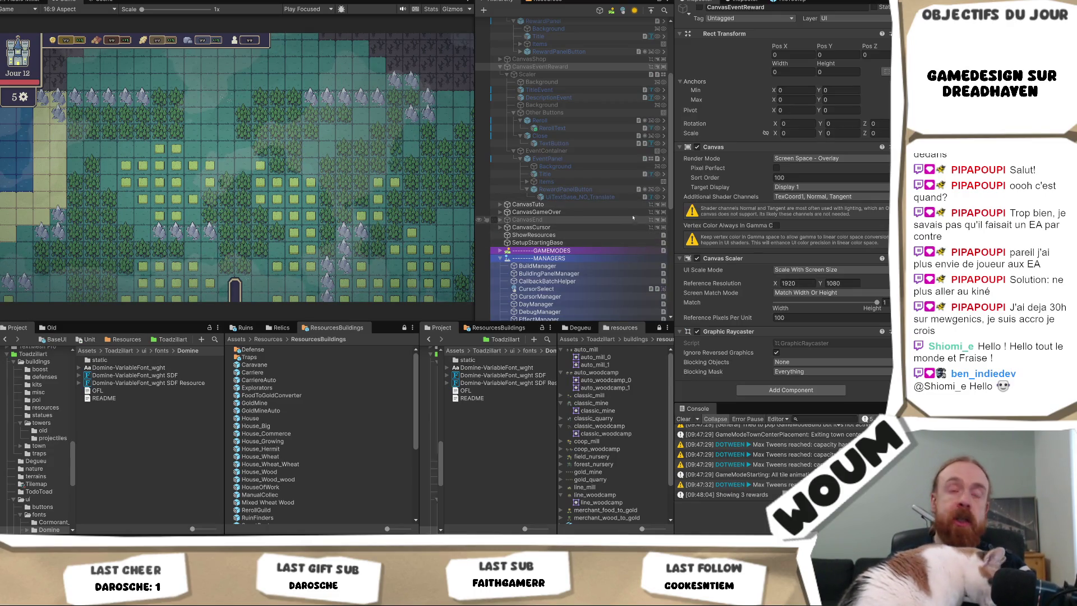
{"action": "left_click", "coordinate": [700, 8]}
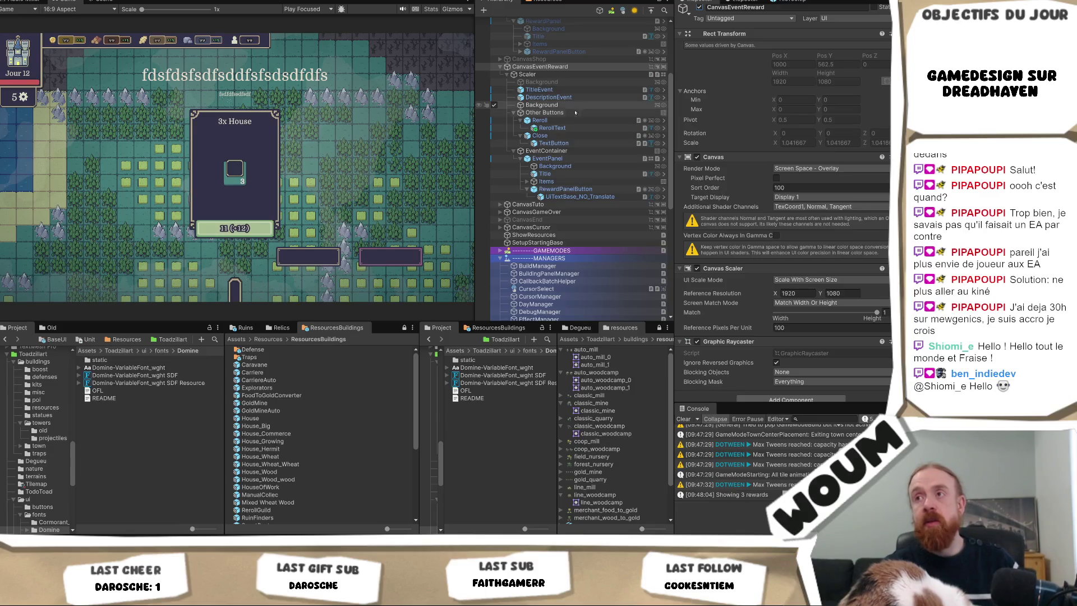
- Open the EventPanel prefab in context and move its 3x House Title lower on the card
{"action": "left_click", "coordinate": [570, 158]}
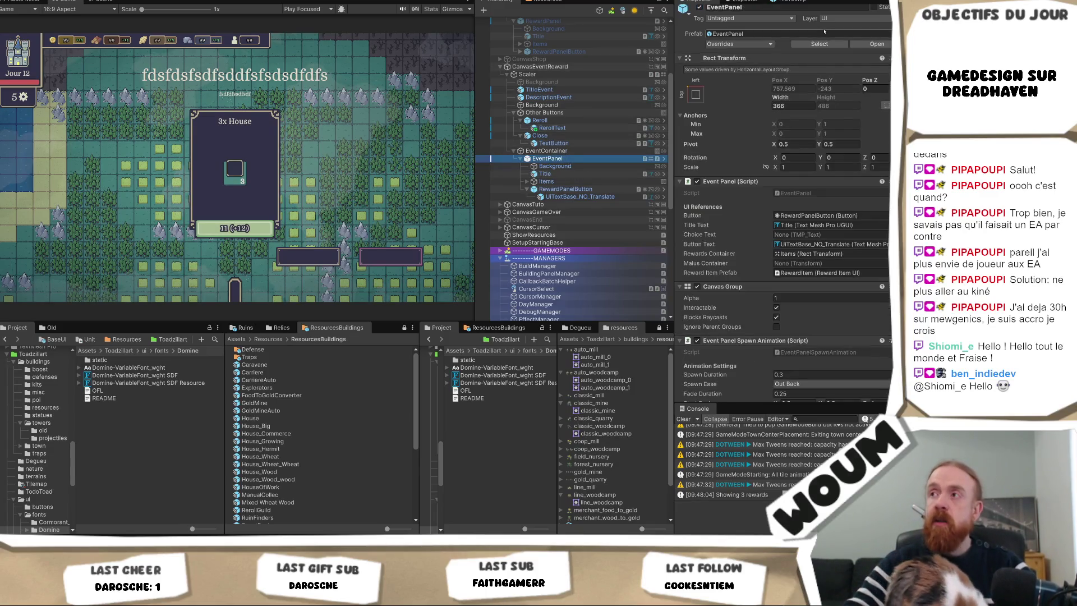
{"action": "left_click", "coordinate": [663, 158]}
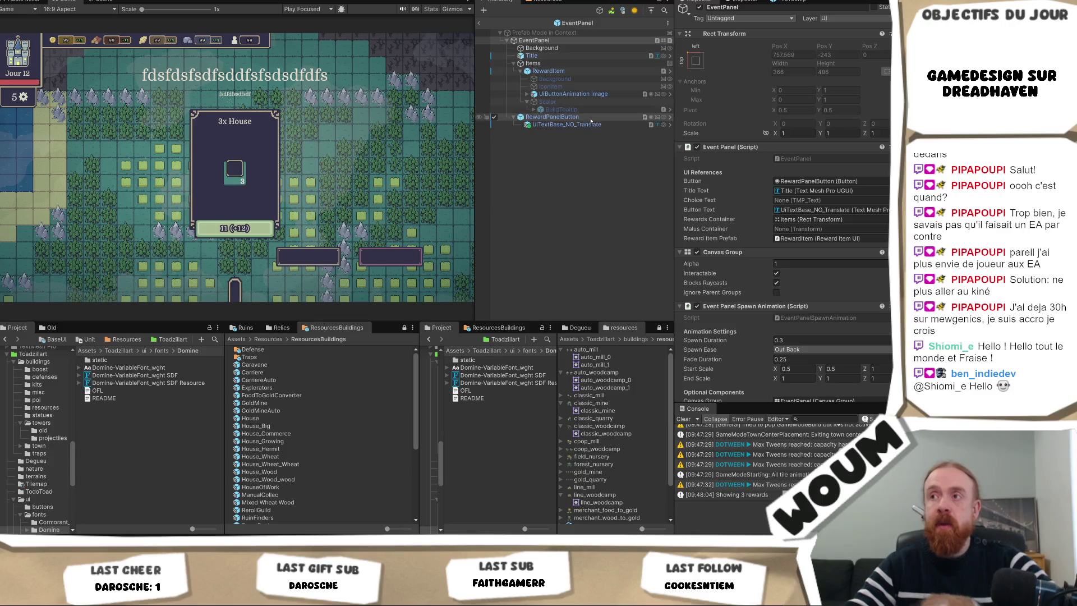
{"action": "left_click", "coordinate": [561, 55]}
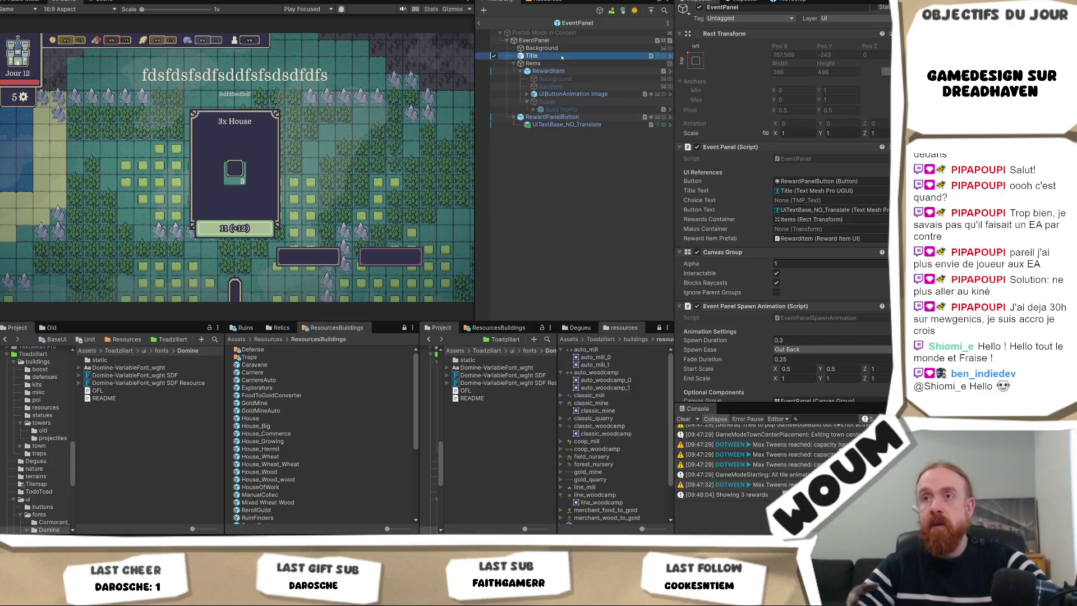
{"action": "left_click", "coordinate": [109, 2]}
{"action": "key", "text": "f"}
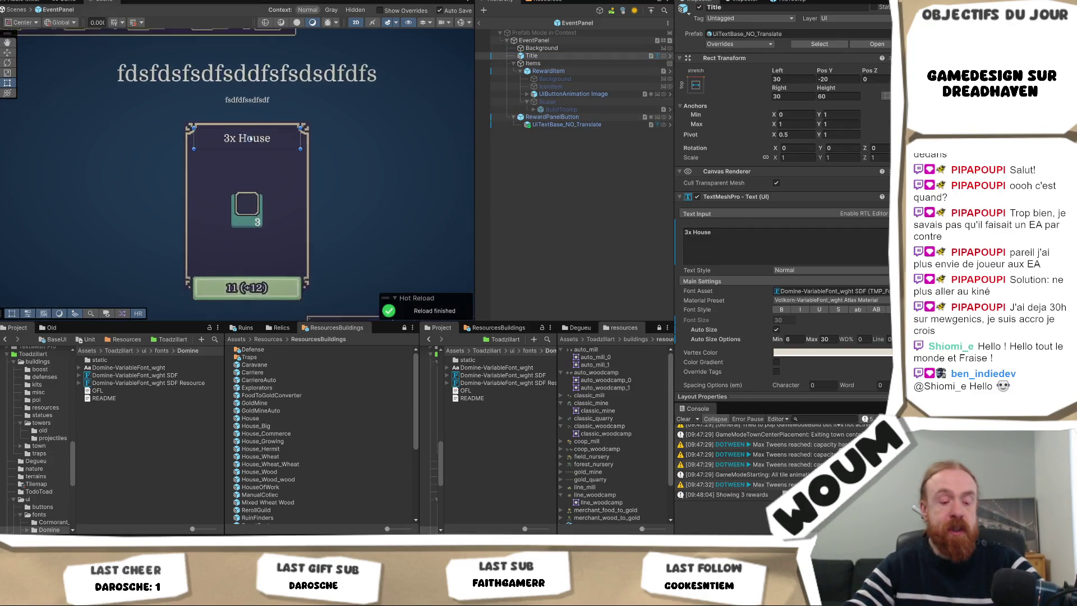
{"action": "key", "text": "w"}
{"action": "left_click_drag", "start_coordinate": [252, 110], "coordinate": [268, 140]}
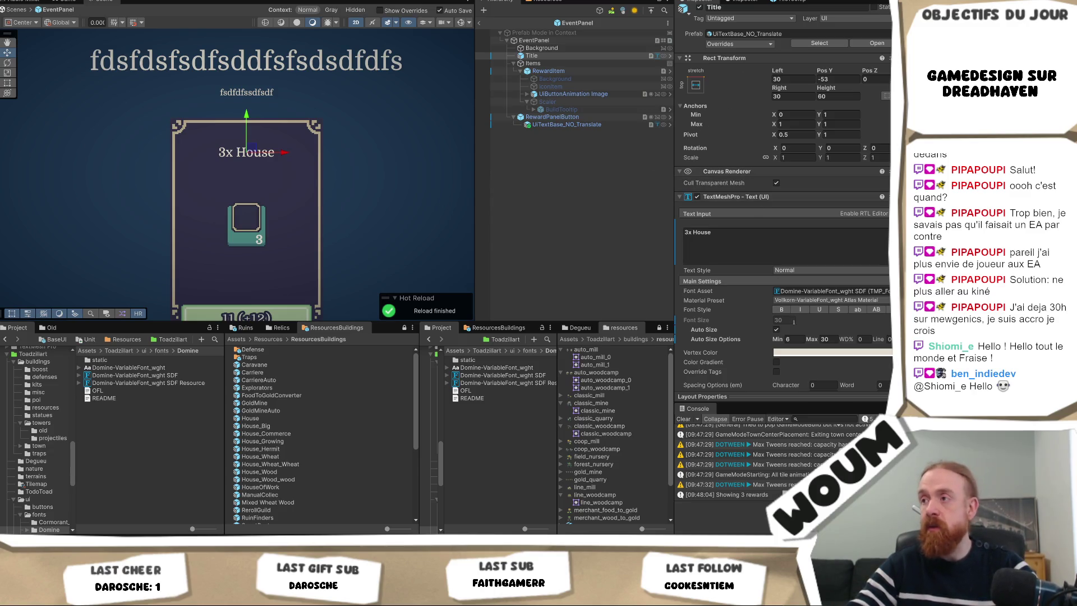
{"action": "scroll", "coordinate": [810, 354], "scroll_direction": "down", "scroll_amount": 2}
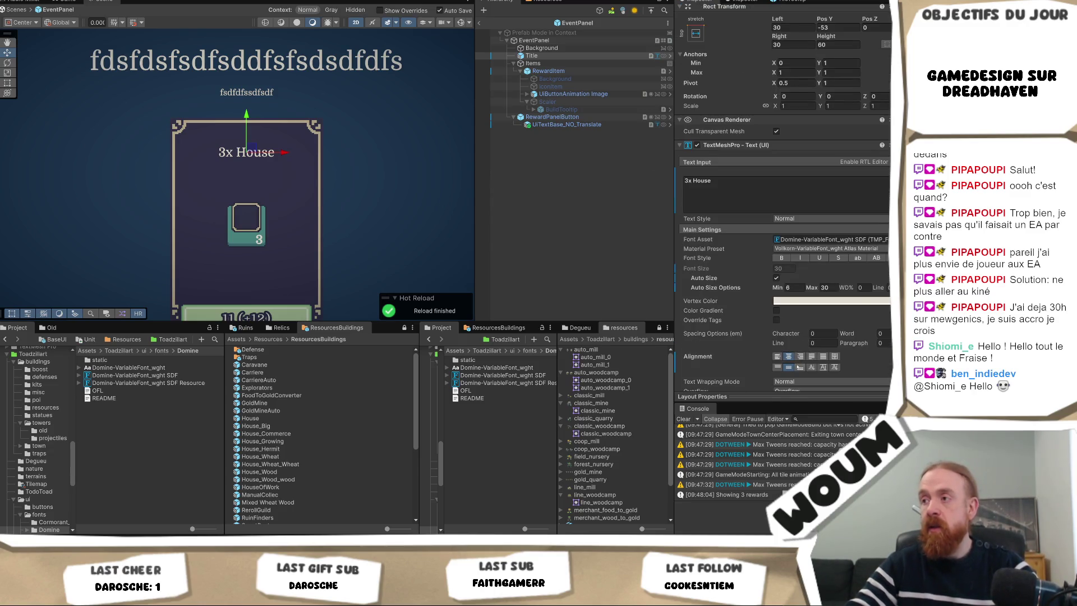
- Resize the Title rect taller, its top edge near the card top and bottom extended down
{"action": "key", "text": "t"}
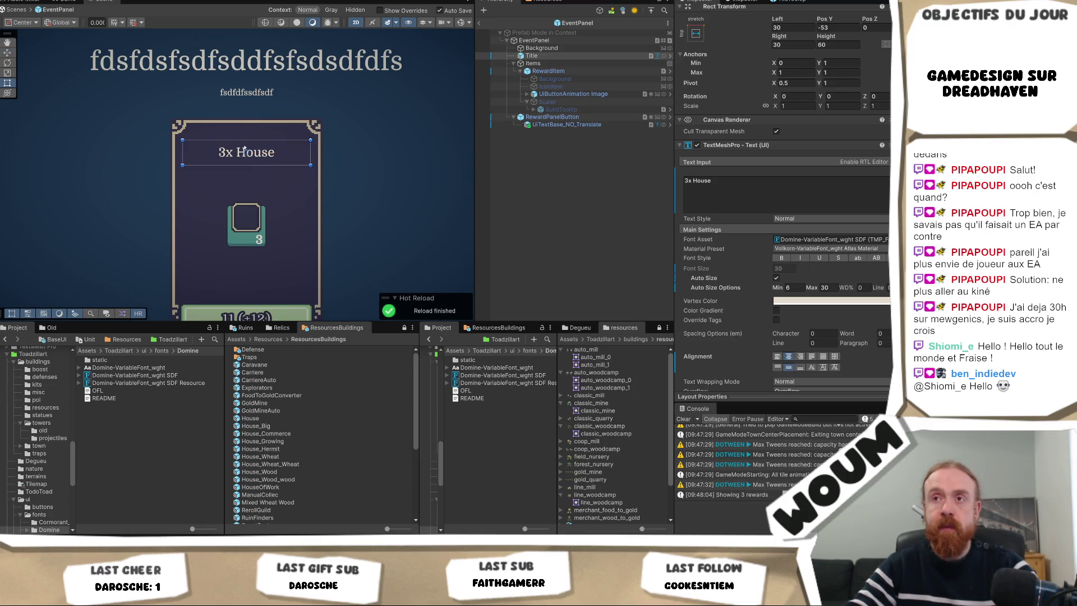
{"action": "left_click_drag", "start_coordinate": [245, 140], "coordinate": [246, 123]}
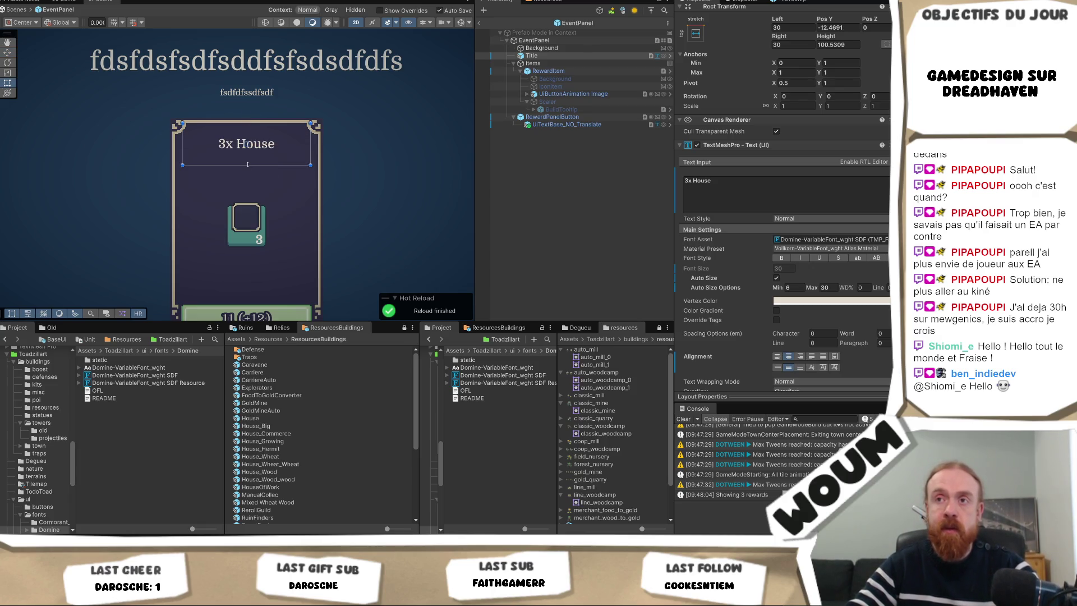
{"action": "left_click_drag", "start_coordinate": [246, 165], "coordinate": [245, 174]}
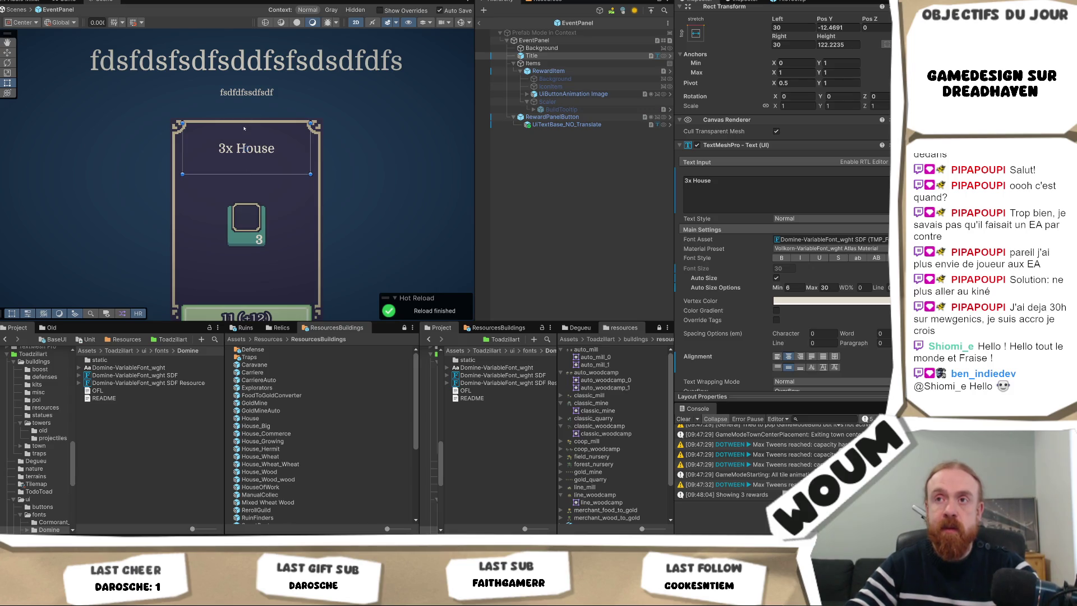
{"action": "left_click_drag", "start_coordinate": [249, 122], "coordinate": [249, 126]}
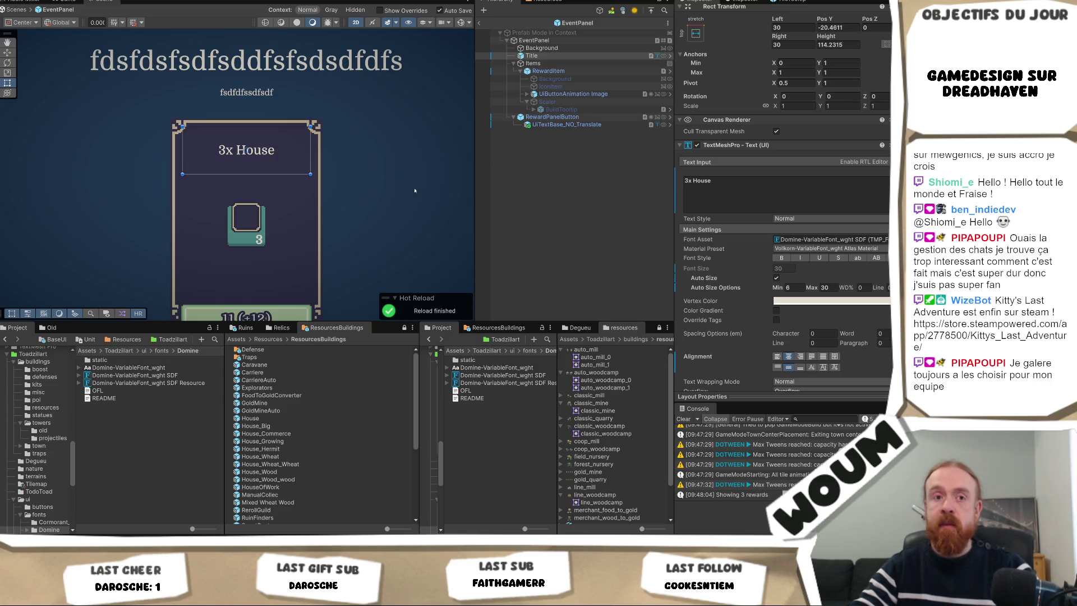
{"action": "left_click", "coordinate": [504, 196]}
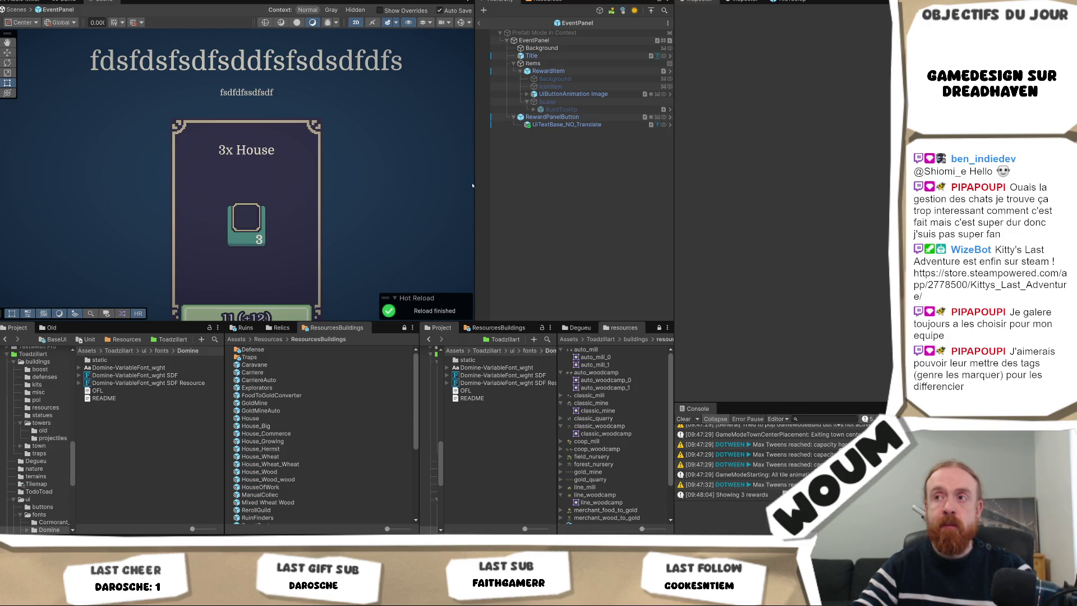
- Widen the Scene view, switch to the Game view, and exit EventPanel Prefab Mode
{"action": "mouse_move", "coordinate": [473, 184]}
{"action": "left_mouse_down"}
{"action": "mouse_move", "coordinate": [515, 190]}
{"action": "mouse_move", "coordinate": [492, 193]}
{"action": "left_mouse_up"}
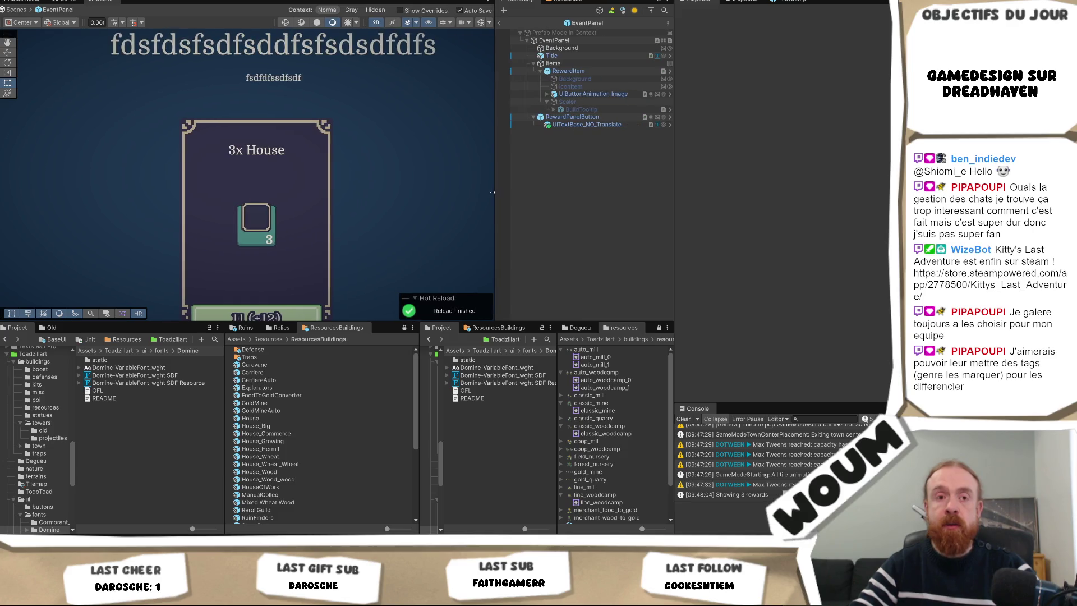
{"action": "left_click", "coordinate": [64, 2]}
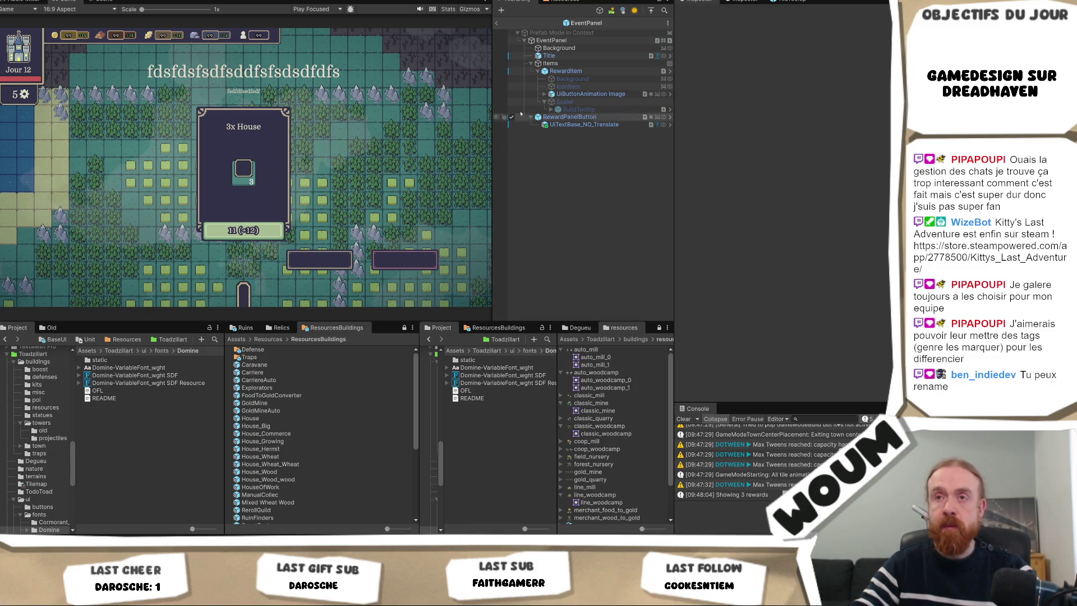
{"action": "left_click", "coordinate": [497, 25]}
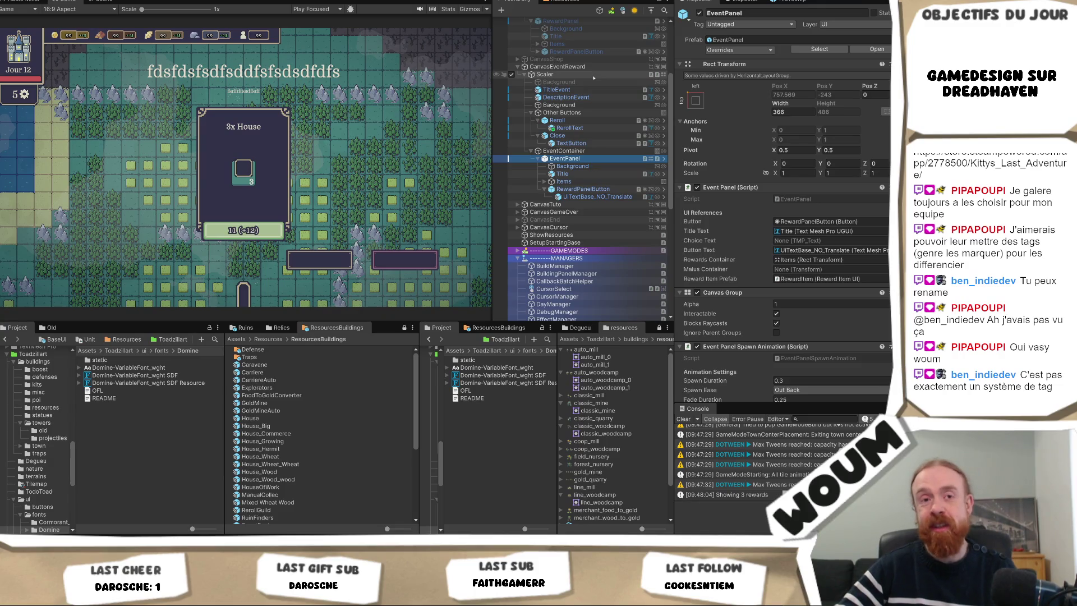
- Select CanvasEventReward and uncheck its active box to hide the reward panel
{"action": "left_click", "coordinate": [595, 74]}
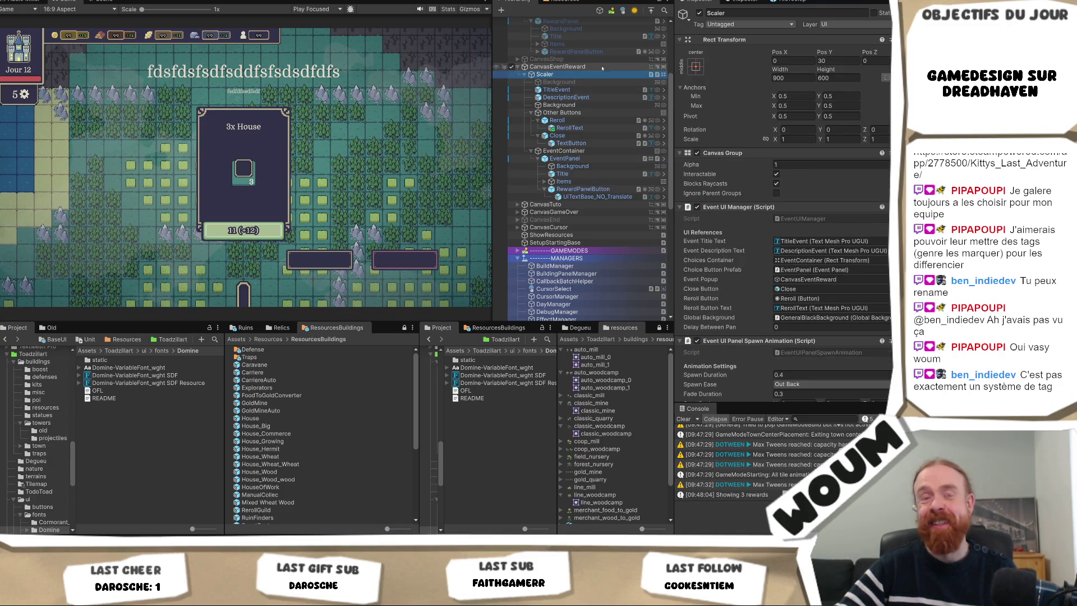
{"action": "left_click", "coordinate": [587, 66]}
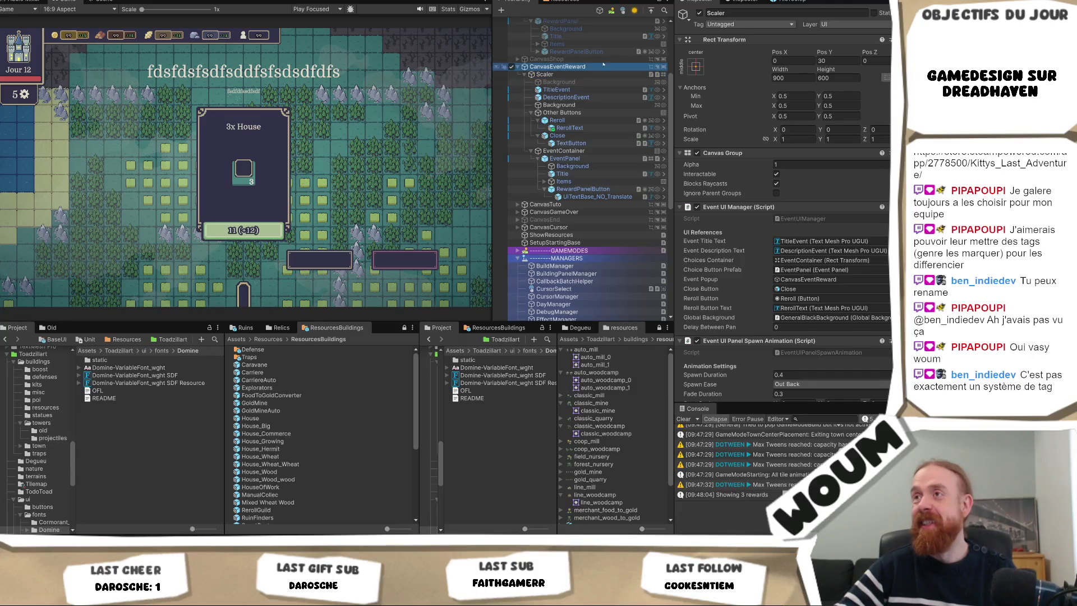
{"action": "left_click", "coordinate": [699, 13]}
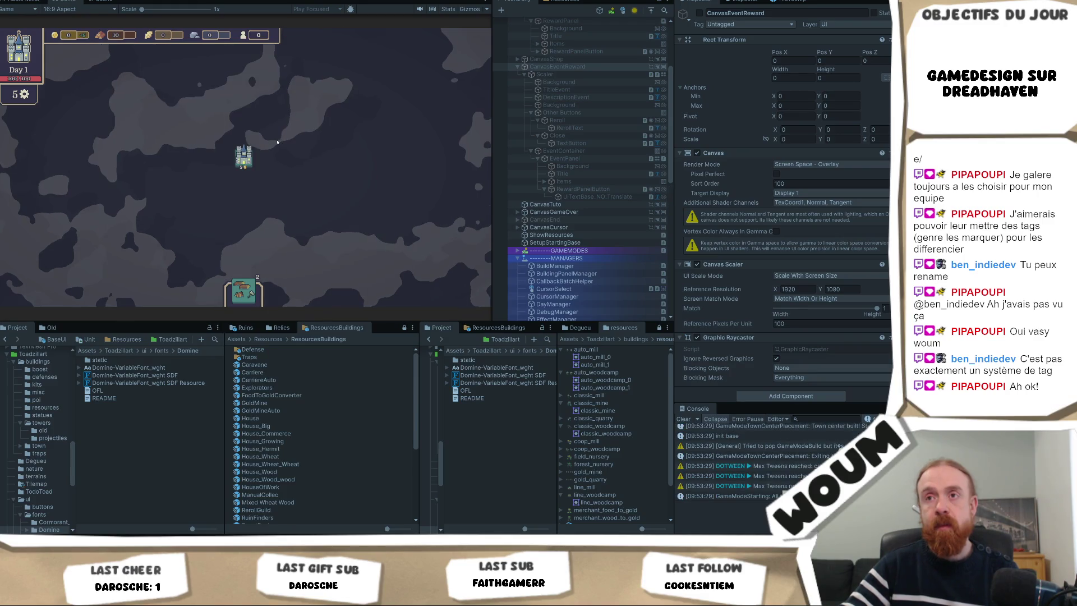
- Maximize the Game view, take Chopping Camp and Base Tower rewards to Day 3, then un-maximize
{"action": "left_click", "coordinate": [78, 9]}
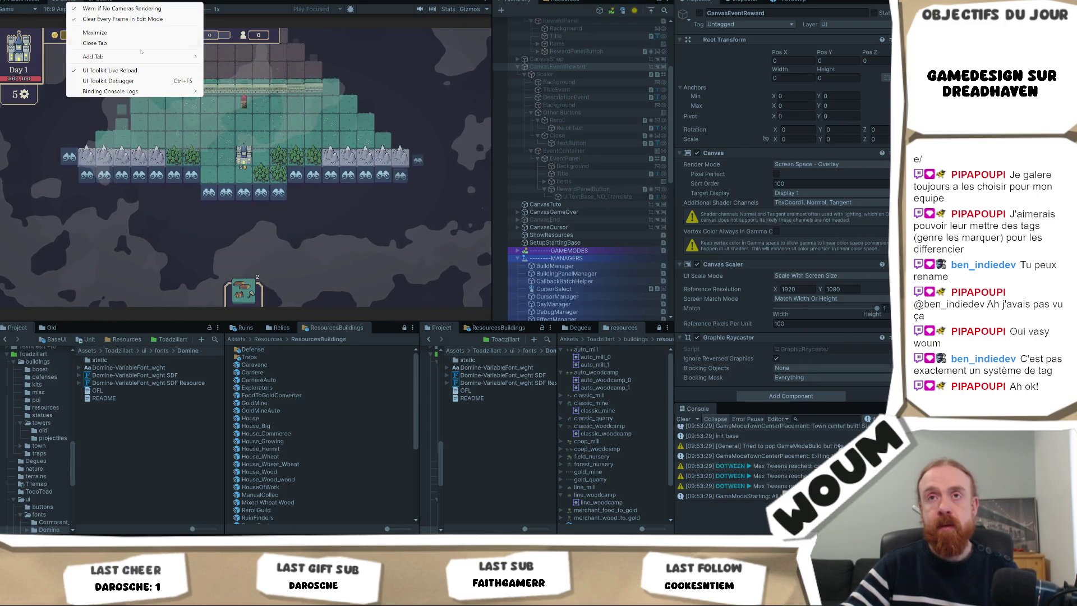
{"action": "left_click", "coordinate": [128, 36]}
{"action": "key", "text": "shift+space"}
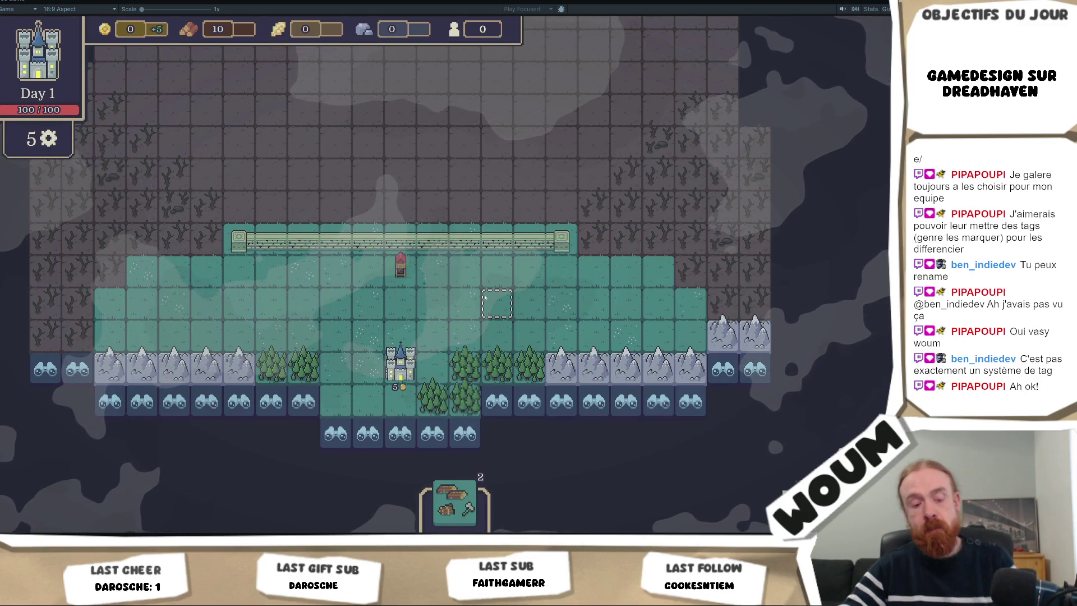
{"action": "key", "text": "w"}
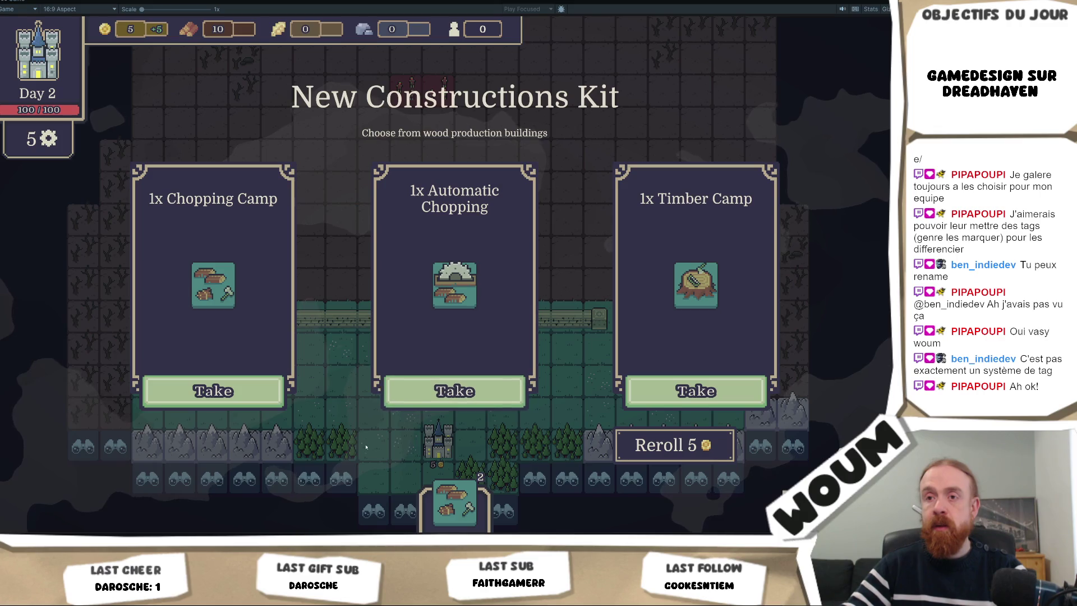
{"action": "left_click", "coordinate": [250, 399]}
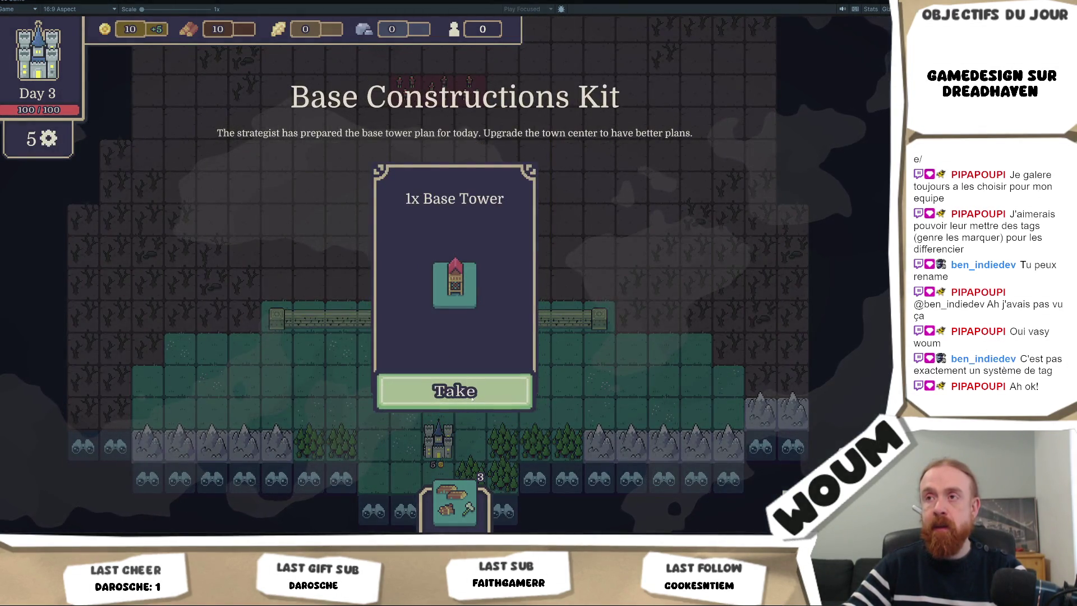
{"action": "left_click", "coordinate": [467, 390]}
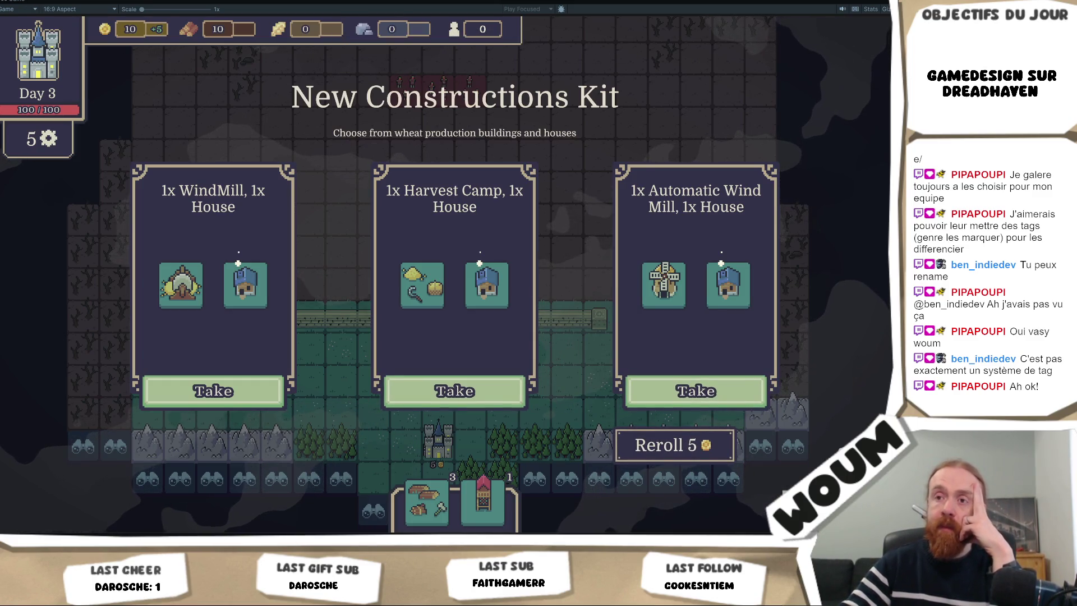
{"action": "right_click", "coordinate": [24, 1]}
{"action": "left_click", "coordinate": [89, 44]}
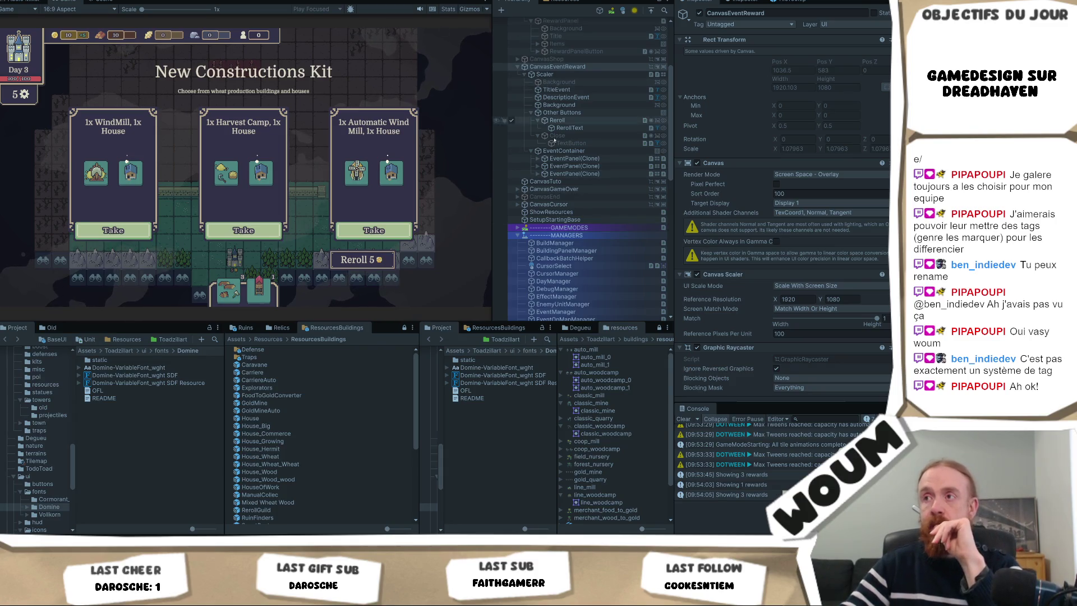
- Try shifting the Other Buttons group right via Pos X during play, then stop play mode
{"action": "left_click", "coordinate": [561, 113]}
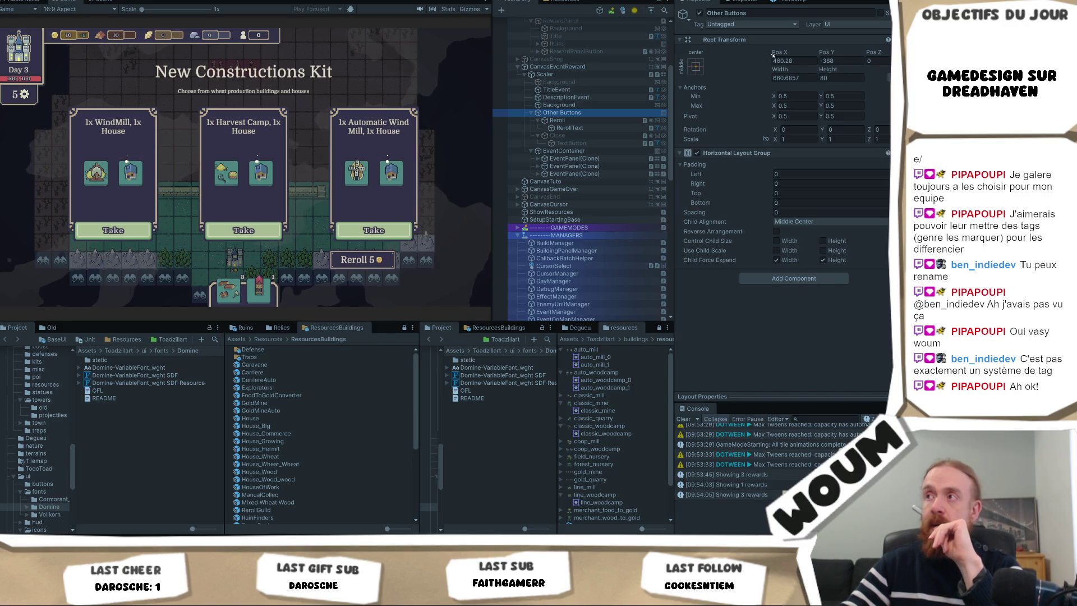
{"action": "mouse_move", "coordinate": [778, 52]}
{"action": "left_mouse_down"}
{"action": "mouse_move", "coordinate": [503, 340]}
{"action": "mouse_move", "coordinate": [553, 326]}
{"action": "left_mouse_up"}
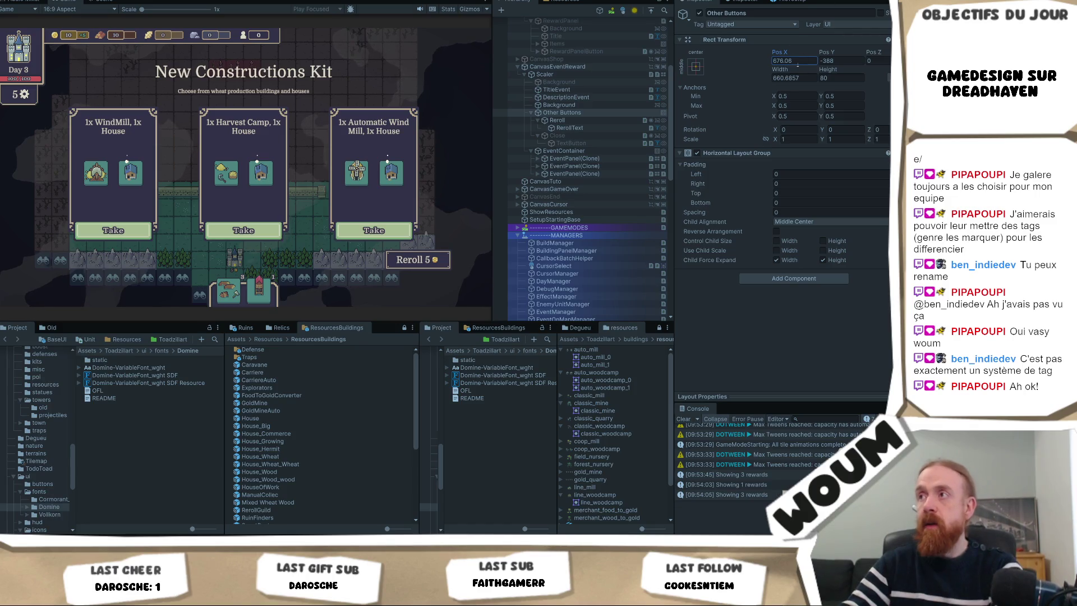
{"action": "type", "text": "680"}
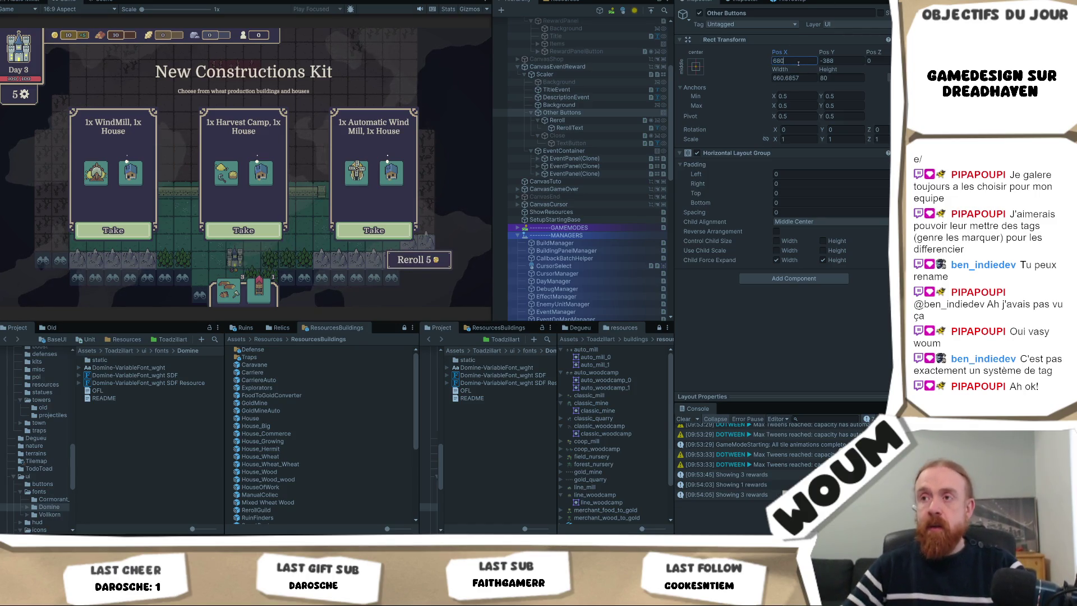
{"action": "key", "text": "BackSpace"}
{"action": "key", "text": "BackSpace"}
{"action": "type", "text": "90"}
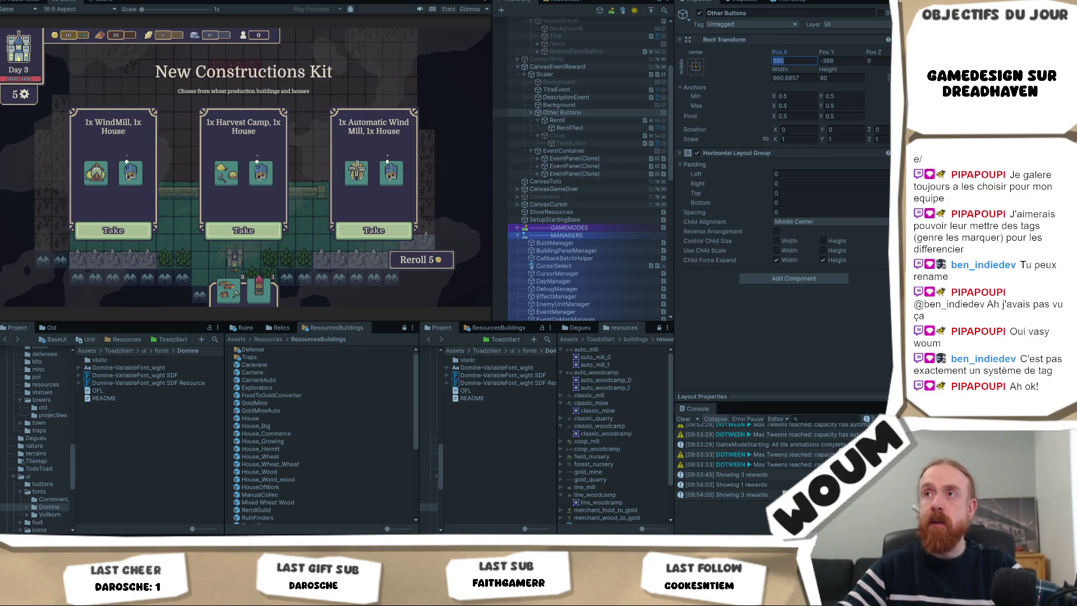
{"action": "key", "text": "ctrl+p"}
- Set Other Buttons Pos X to 690 and Child Alignment to Middle Right, then start play
{"action": "left_click", "coordinate": [785, 60]}
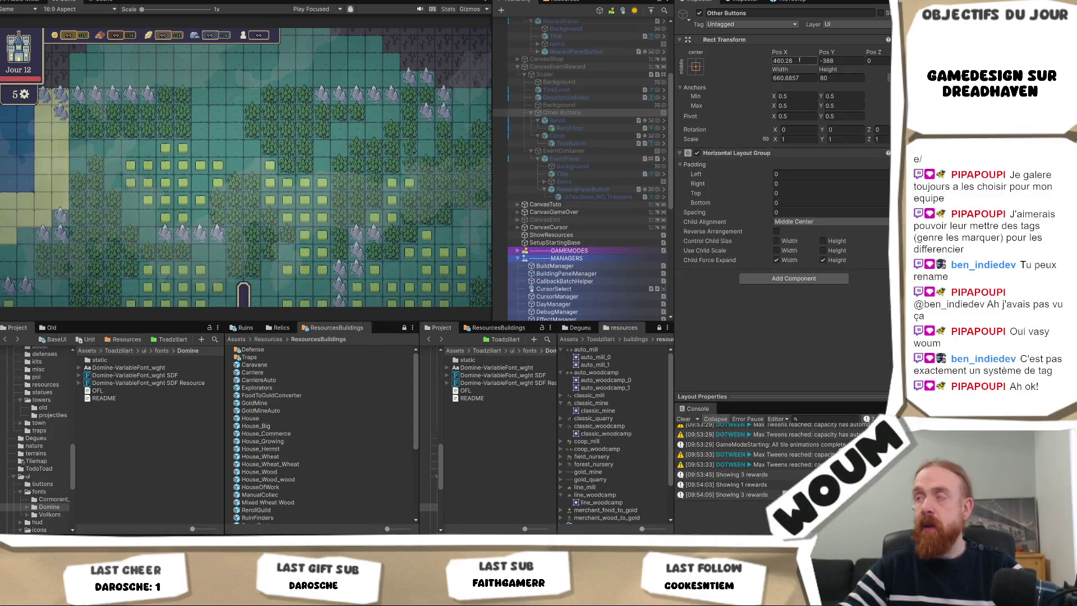
{"action": "type", "text": "690"}
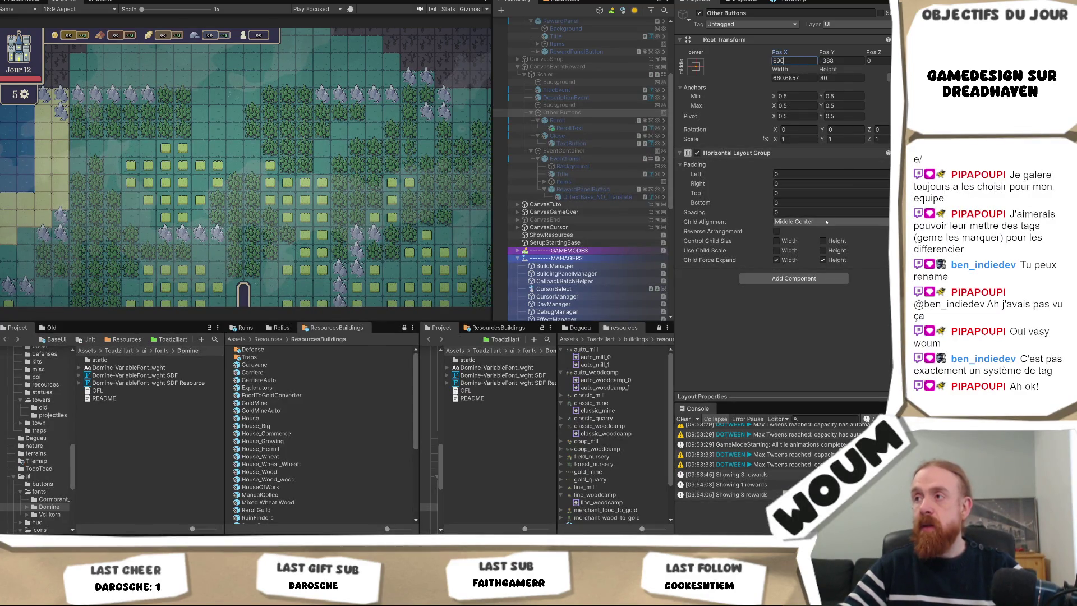
{"action": "left_click", "coordinate": [830, 222]}
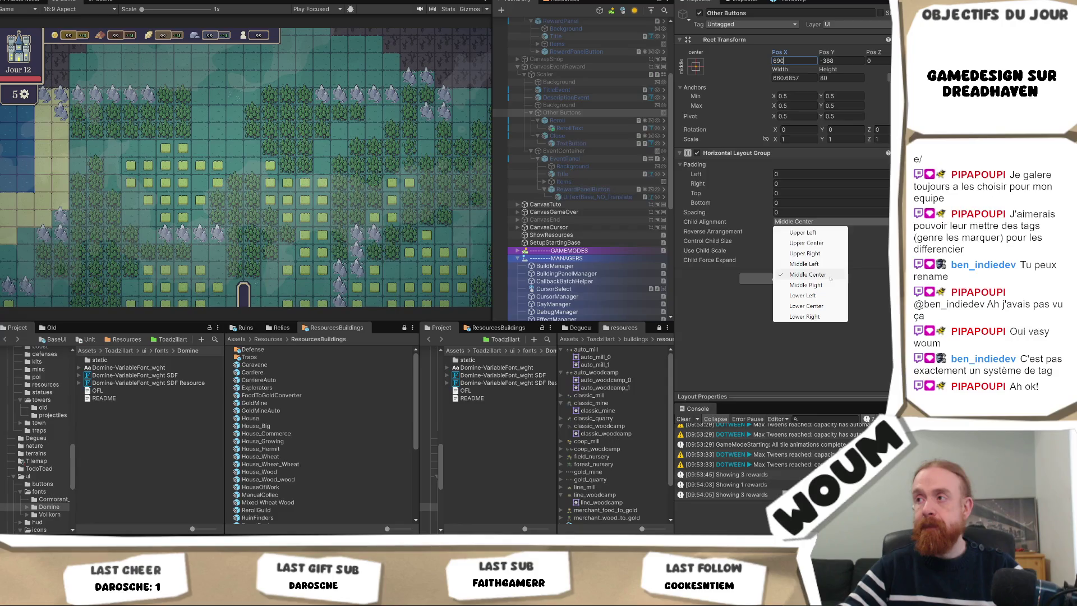
{"action": "left_click", "coordinate": [824, 285]}
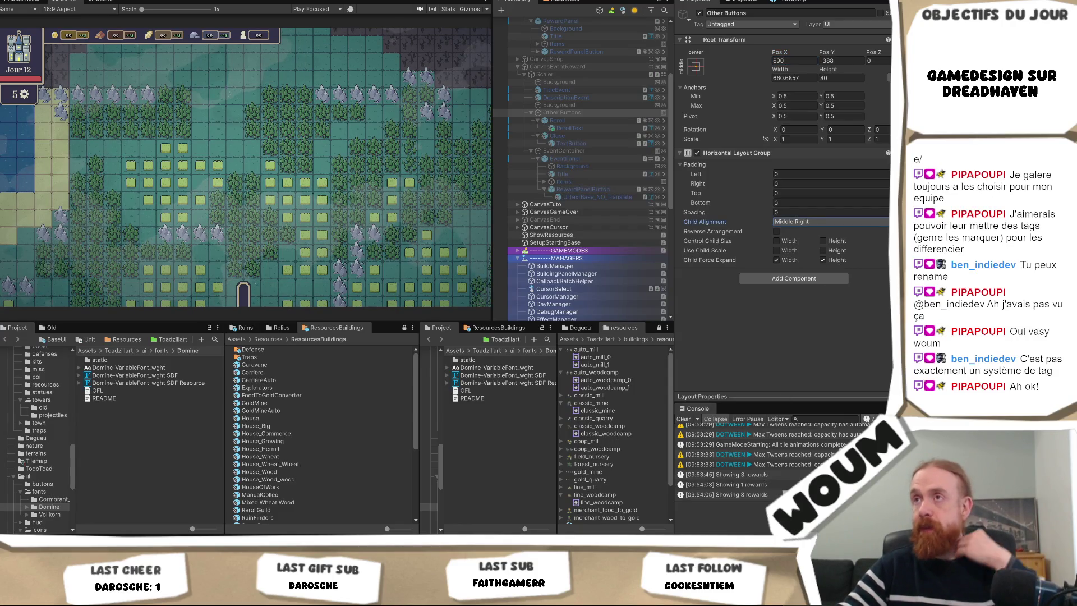
{"action": "left_click", "coordinate": [445, 14]}
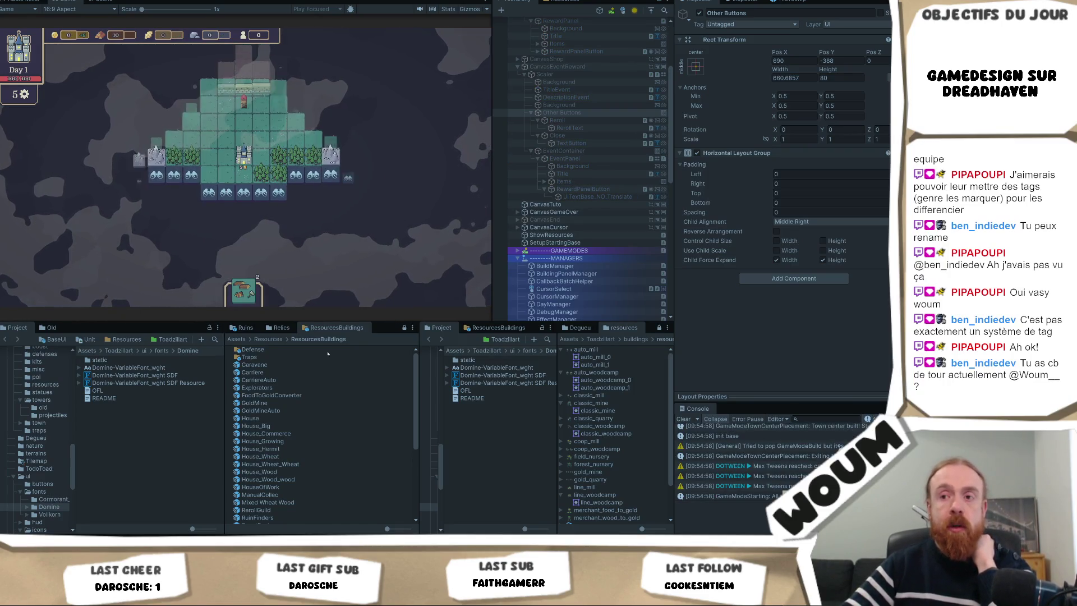
- Change the Other Buttons row's Pos X to 670 to shift Reroll slightly left
{"action": "left_click", "coordinate": [383, 240]}
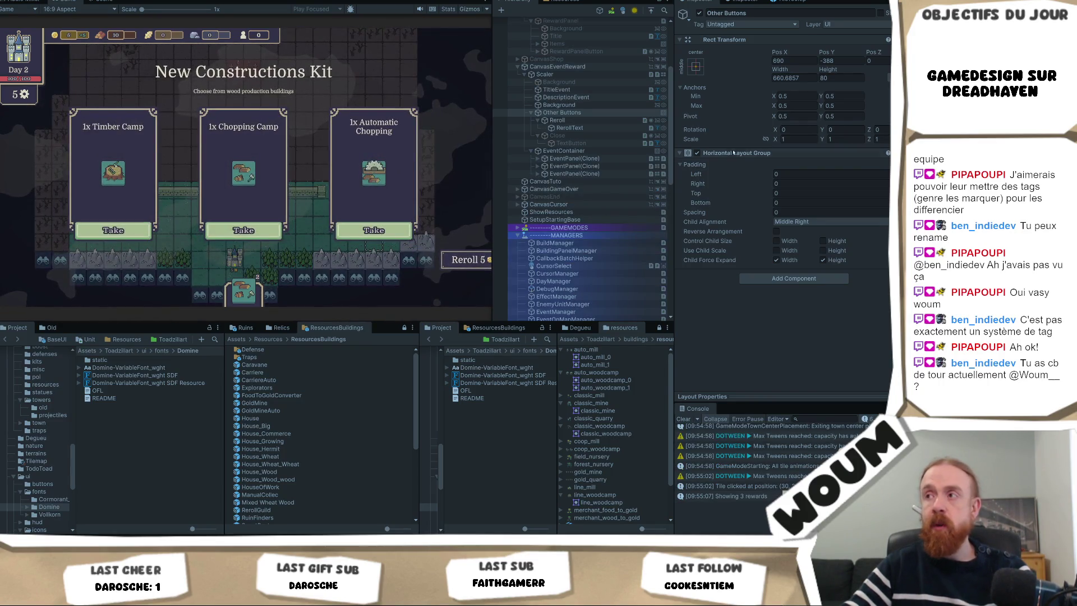
{"action": "left_click", "coordinate": [799, 78]}
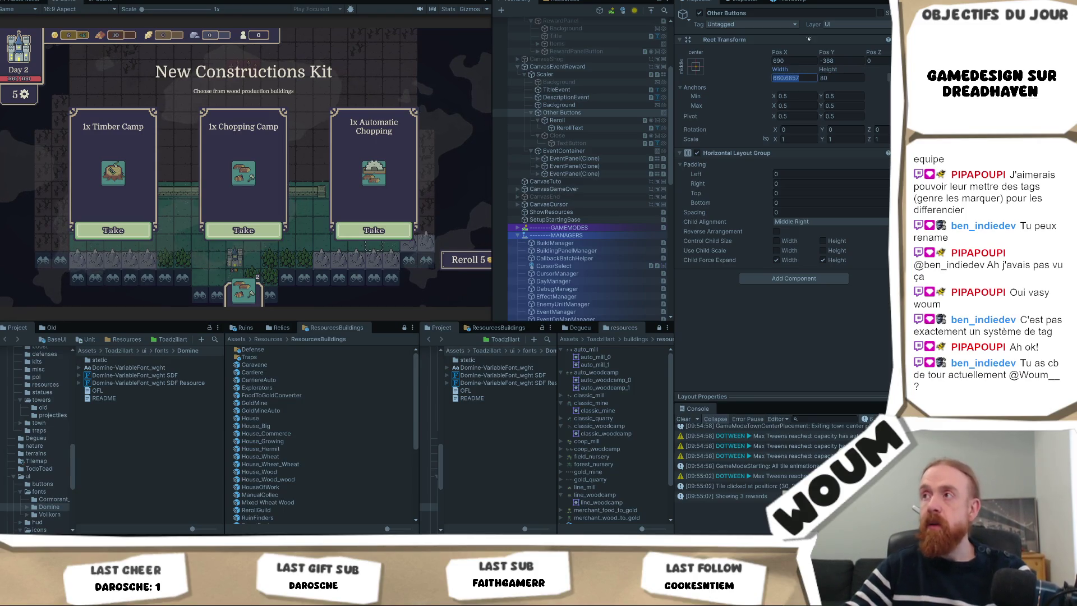
{"action": "left_click", "coordinate": [799, 63]}
- Set the Other Buttons row's Pos X to 550
{"action": "type", "text": "670"}
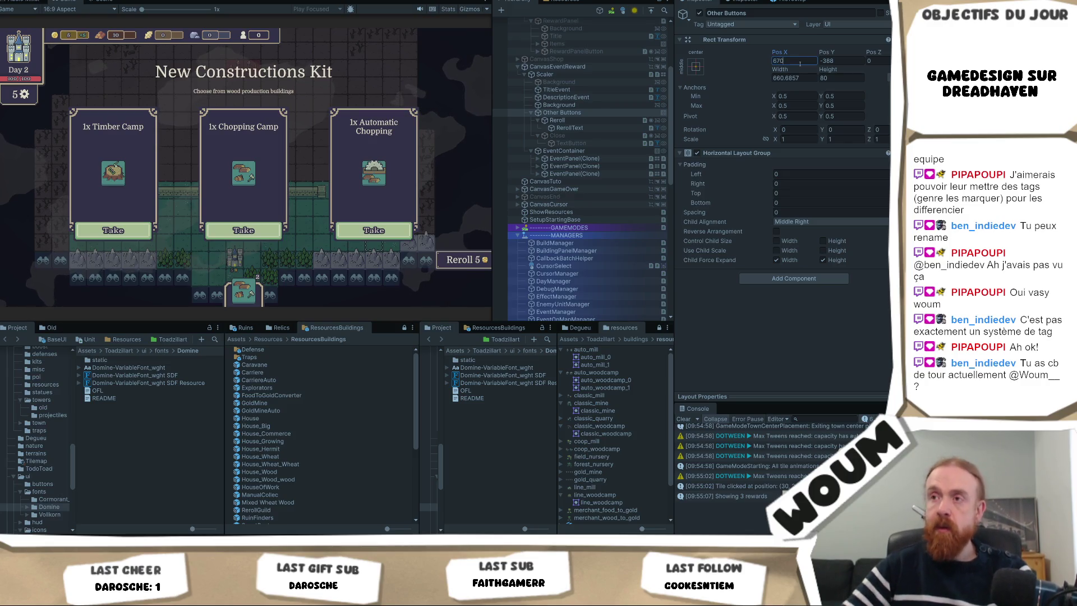
{"action": "key", "text": "BackSpace"}
{"action": "key", "text": "BackSpace"}
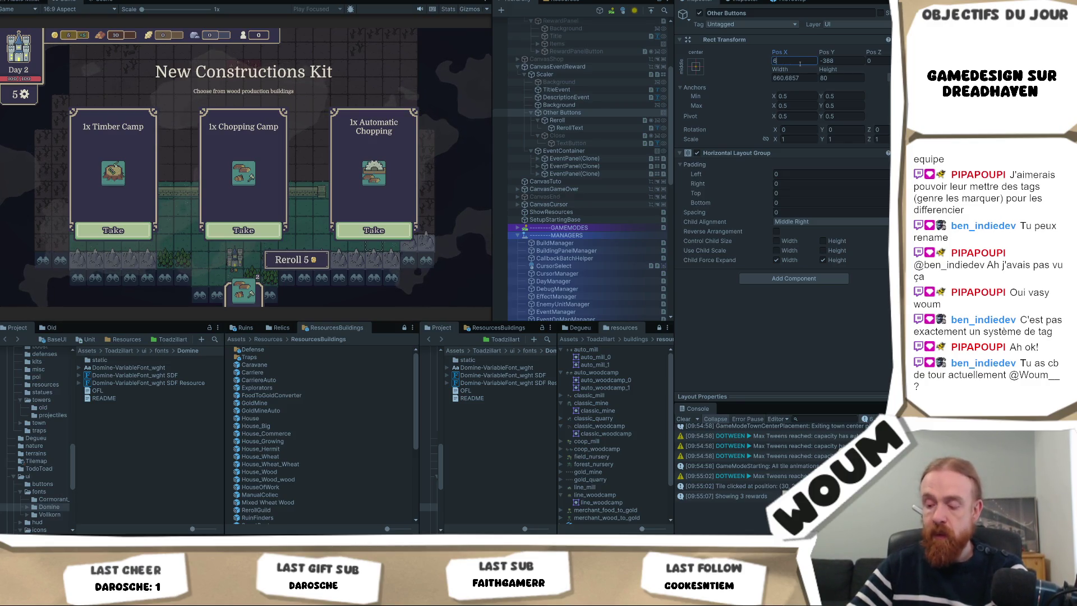
{"action": "type", "text": "00"}
{"action": "key", "text": "BackSpace"}
{"action": "key", "text": "BackSpace"}
{"action": "key", "text": "BackSpace"}
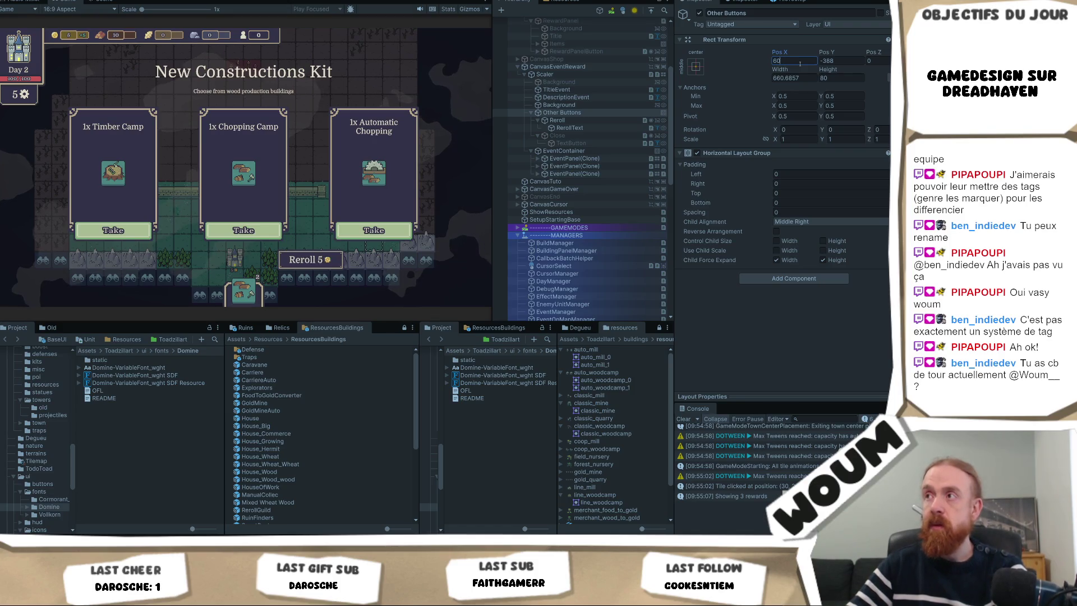
{"action": "type", "text": "550"}
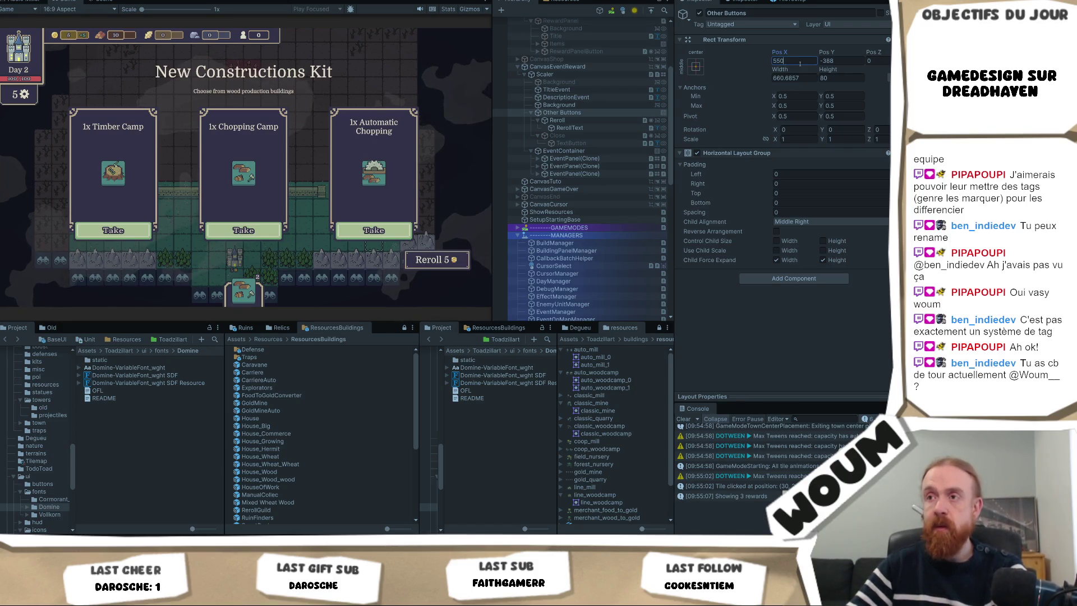
{"action": "key", "text": "Return"}
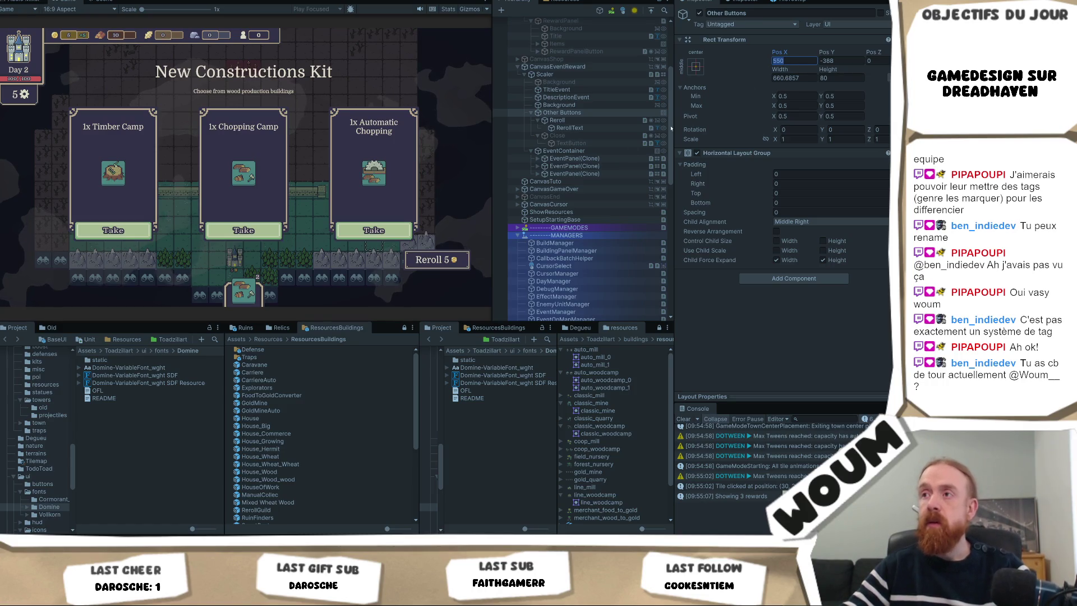
- Activate the Close button so it shows beside Reroll
{"action": "left_click", "coordinate": [558, 136]}
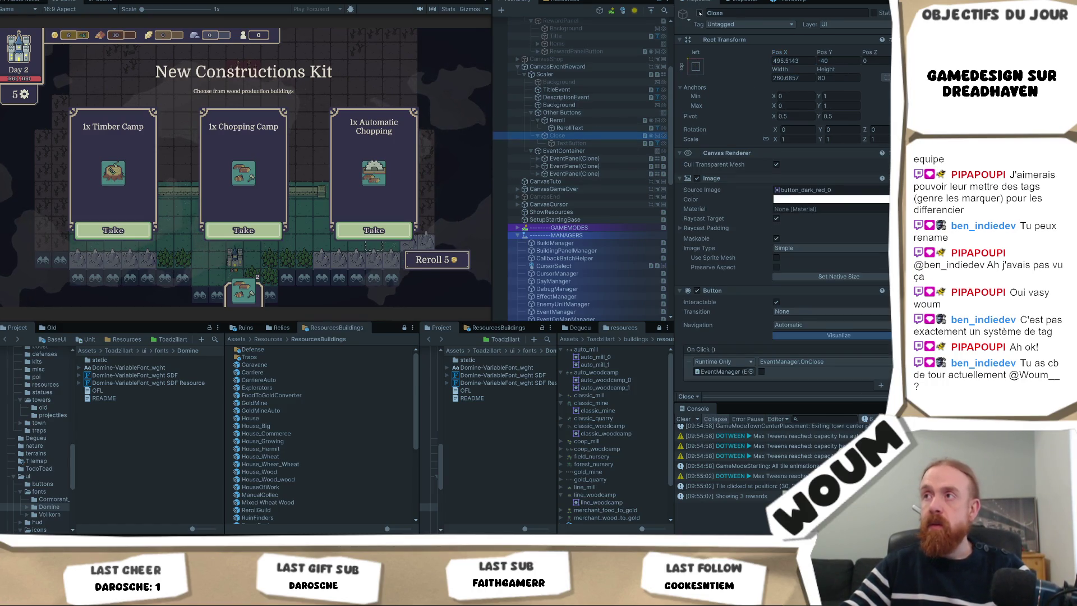
{"action": "left_click", "coordinate": [700, 13]}
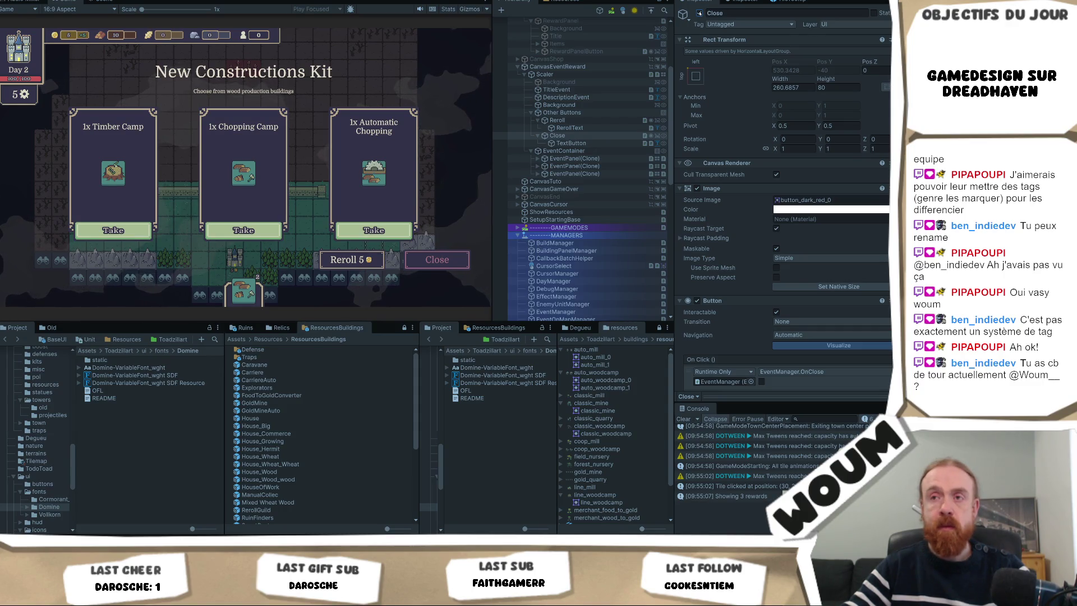
{"action": "left_click", "coordinate": [700, 13]}
{"action": "left_click", "coordinate": [699, 13]}
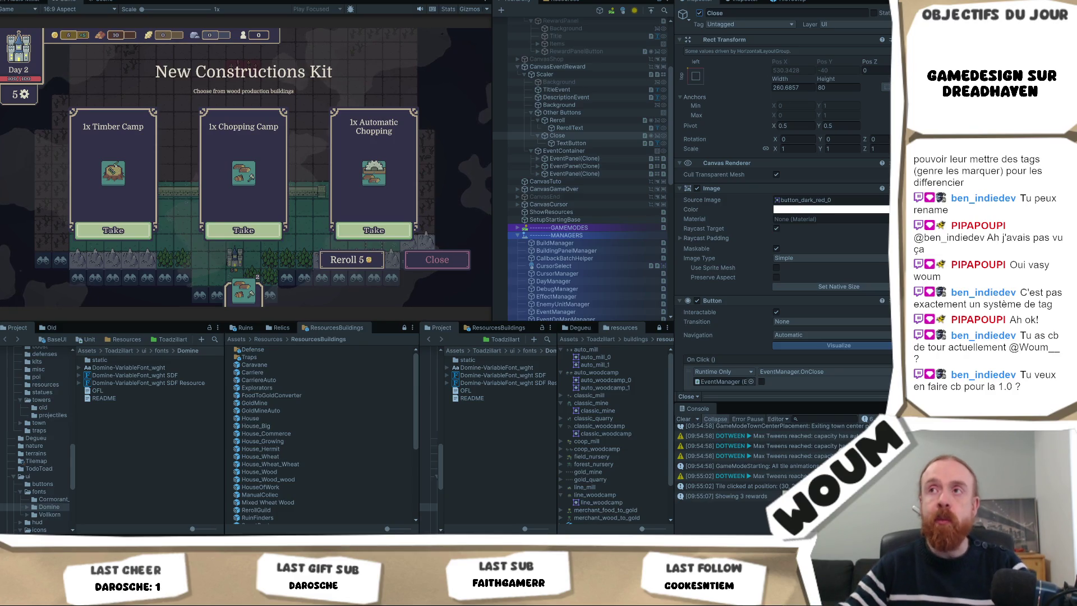
- Stop play mode and enable the CanvasEventReward canvas
{"action": "key", "text": "ctrl+p"}
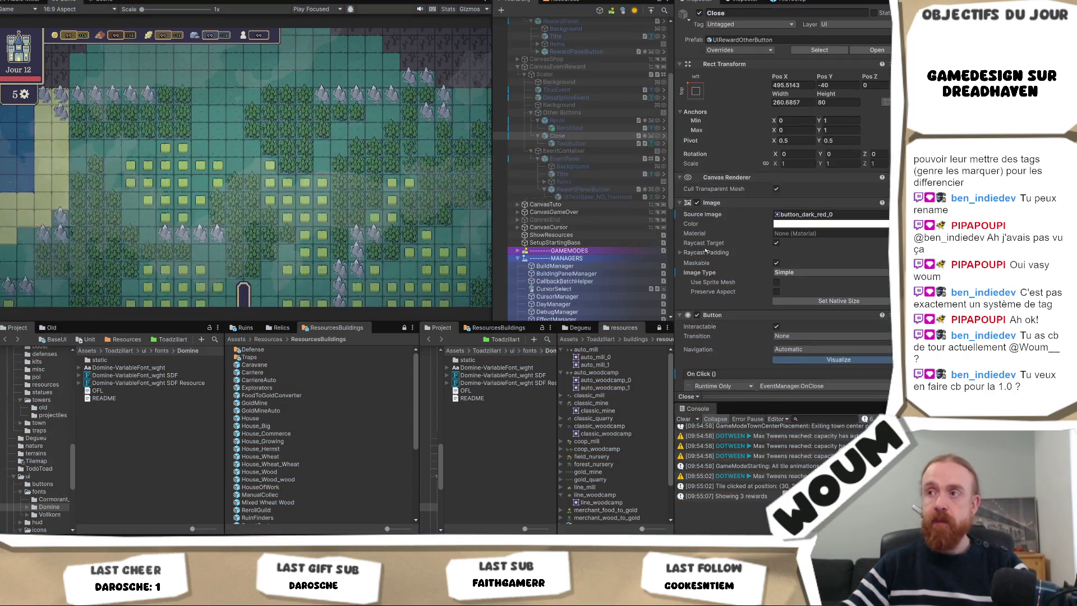
{"action": "left_click", "coordinate": [556, 67]}
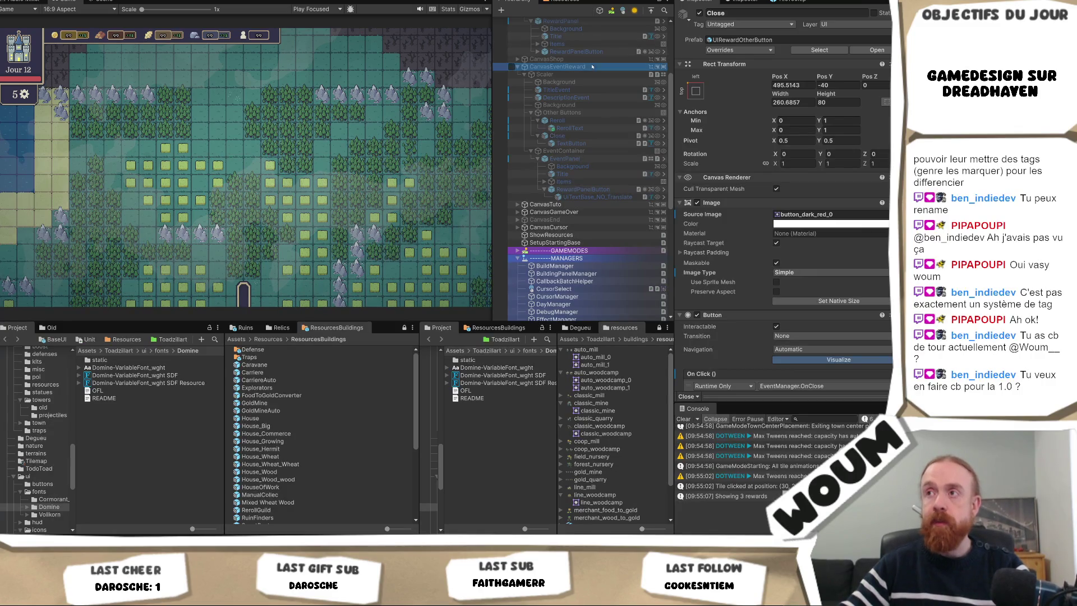
{"action": "left_click", "coordinate": [698, 12]}
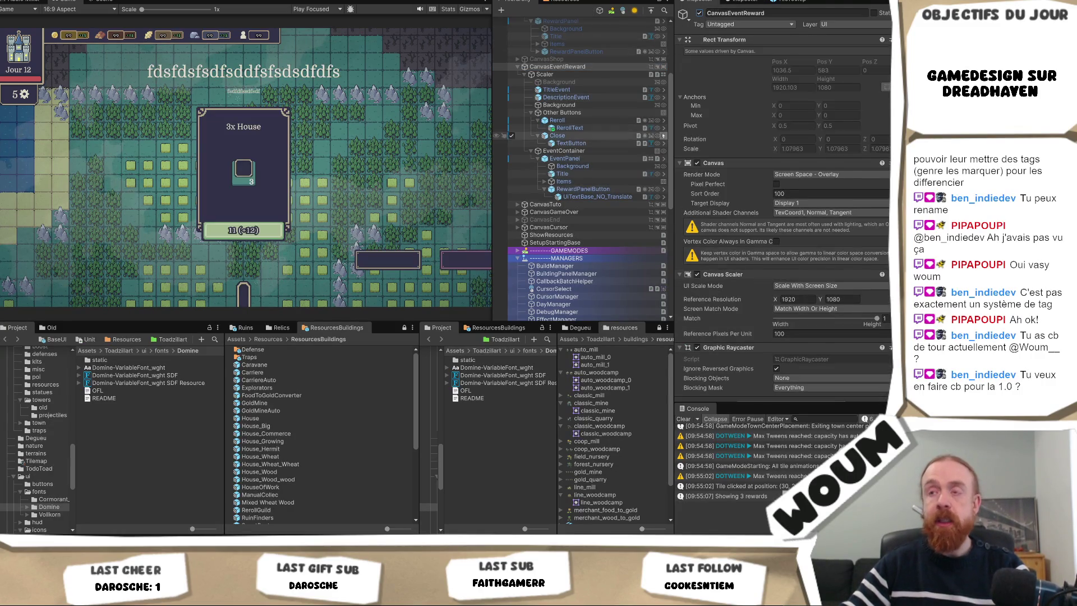
- Replace Other Buttons' Horizontal Layout Group with a Vertical Layout Group at spacing 20
{"action": "left_click", "coordinate": [596, 113]}
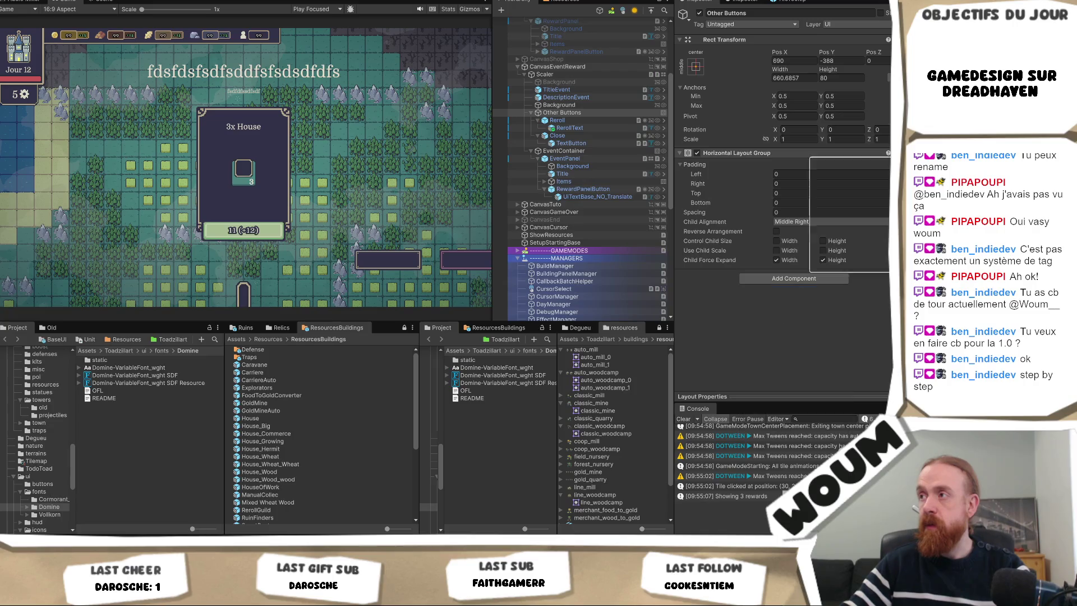
{"action": "left_click", "coordinate": [835, 171]}
{"action": "left_click", "coordinate": [807, 159]}
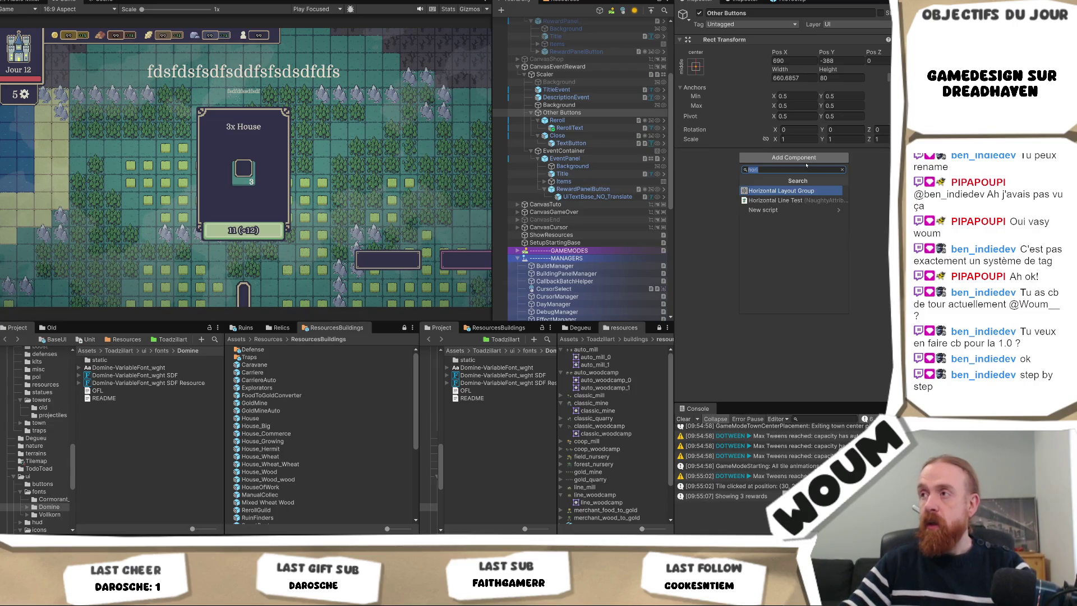
{"action": "type", "text": "verti"}
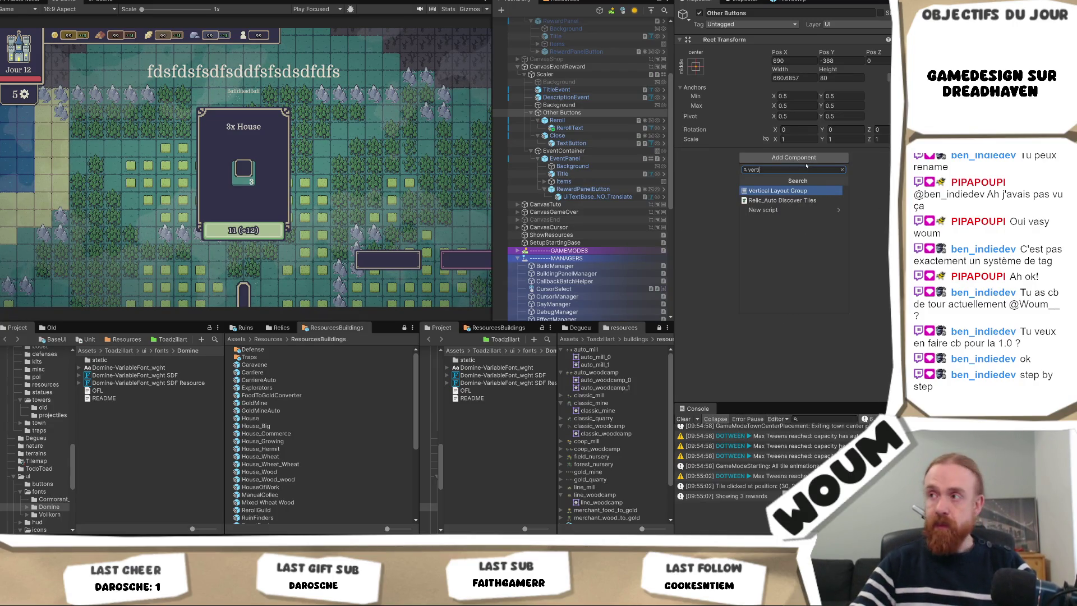
{"action": "key", "text": "Return"}
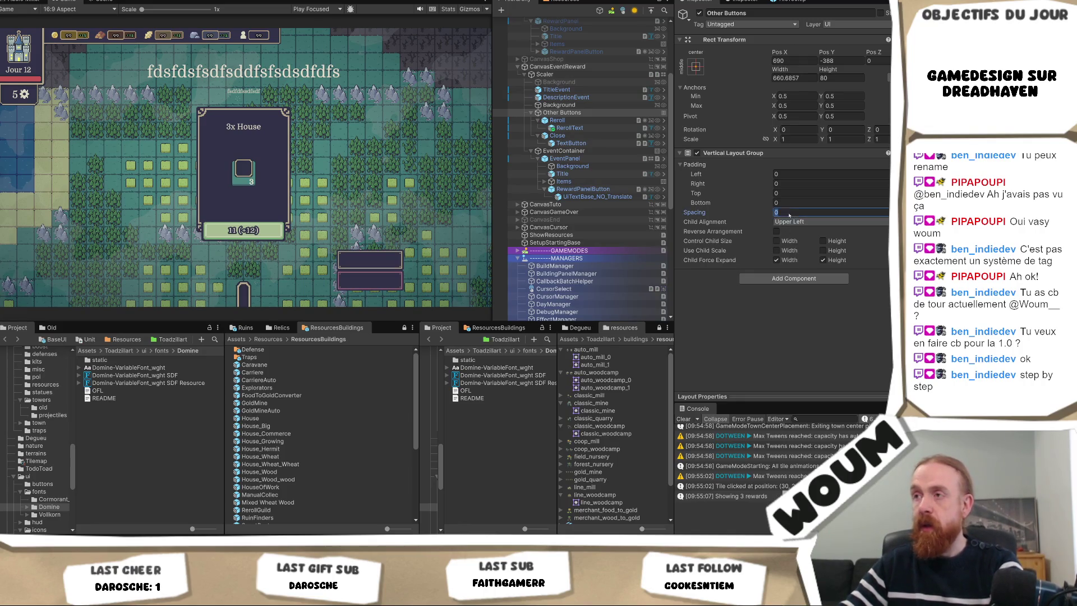
{"action": "type", "text": "10"}
{"action": "key", "text": "BackSpace"}
{"action": "key", "text": "BackSpace"}
{"action": "type", "text": "20"}
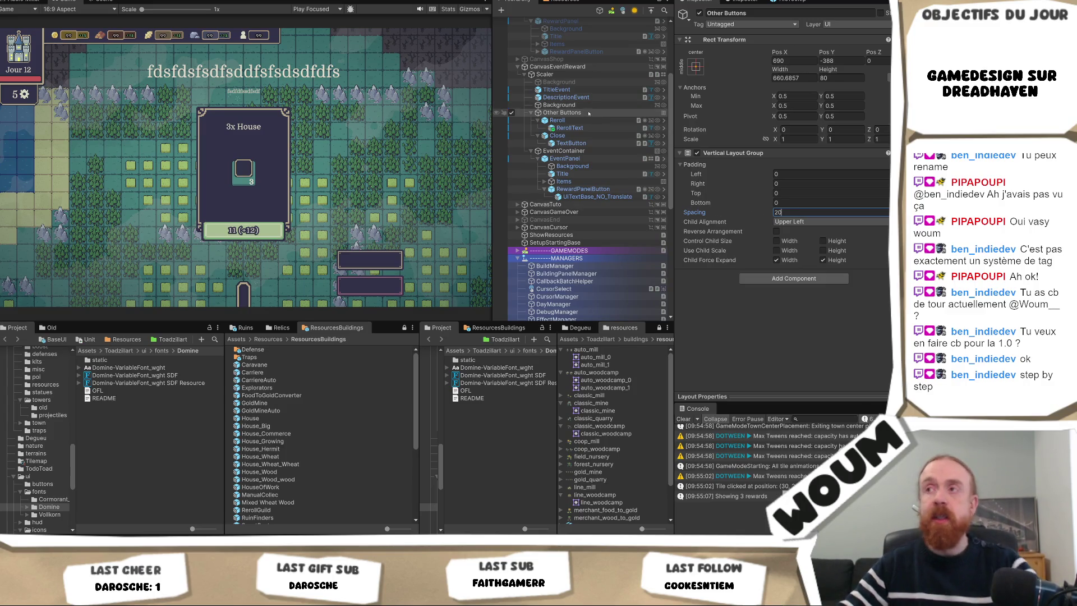
- Frame Other Buttons in the Scene view and drag it up to Y 336 near the title
{"action": "left_click", "coordinate": [101, 2]}
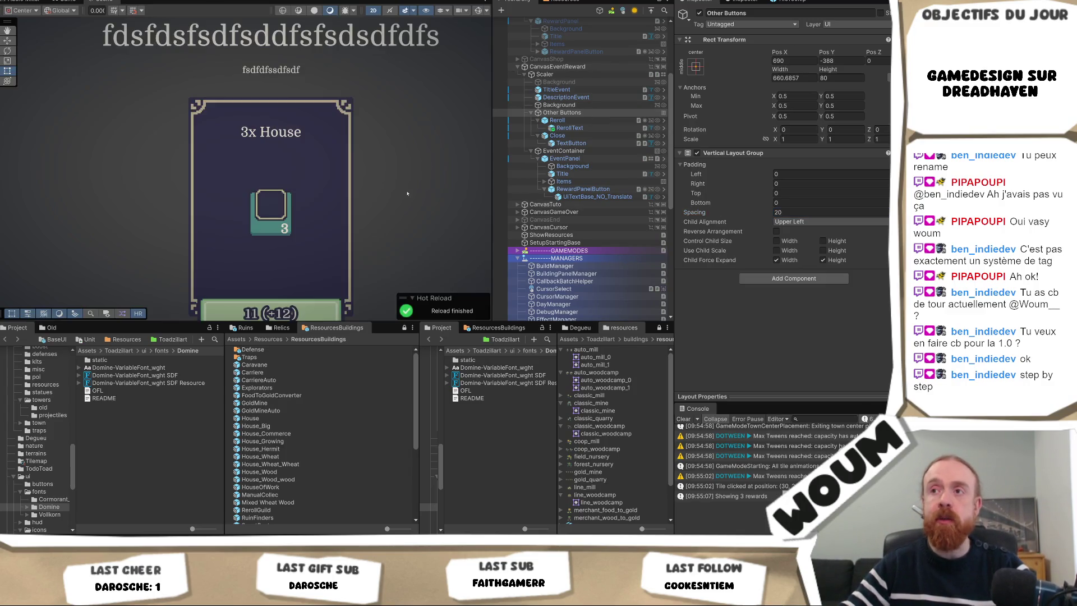
{"action": "double_click", "coordinate": [561, 112]}
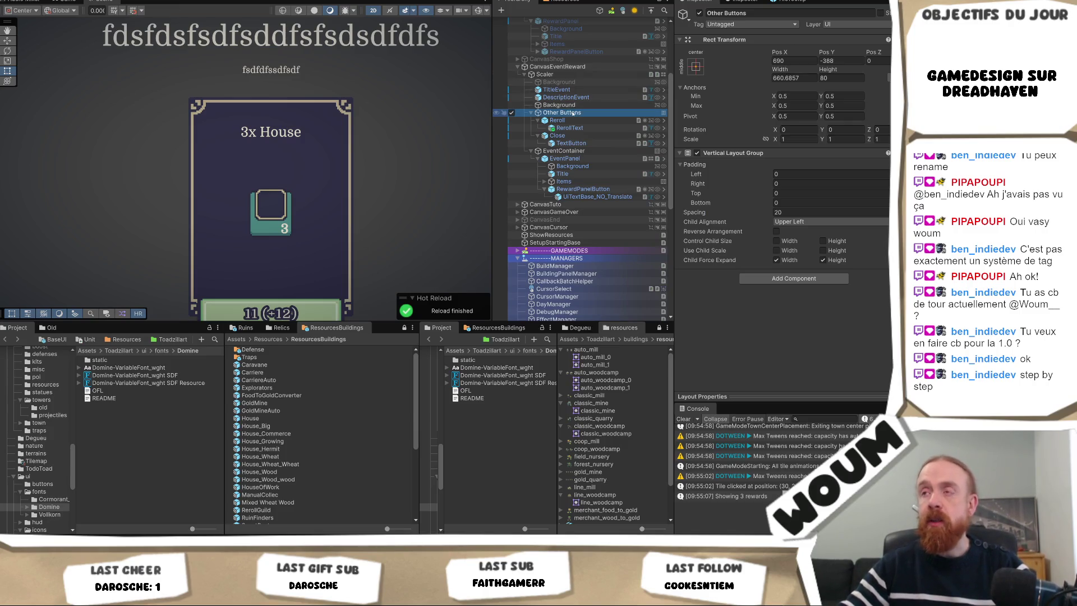
{"action": "scroll", "coordinate": [341, 125], "scroll_direction": "down", "scroll_amount": 5}
{"action": "scroll", "coordinate": [352, 246], "scroll_direction": "up", "scroll_amount": 4}
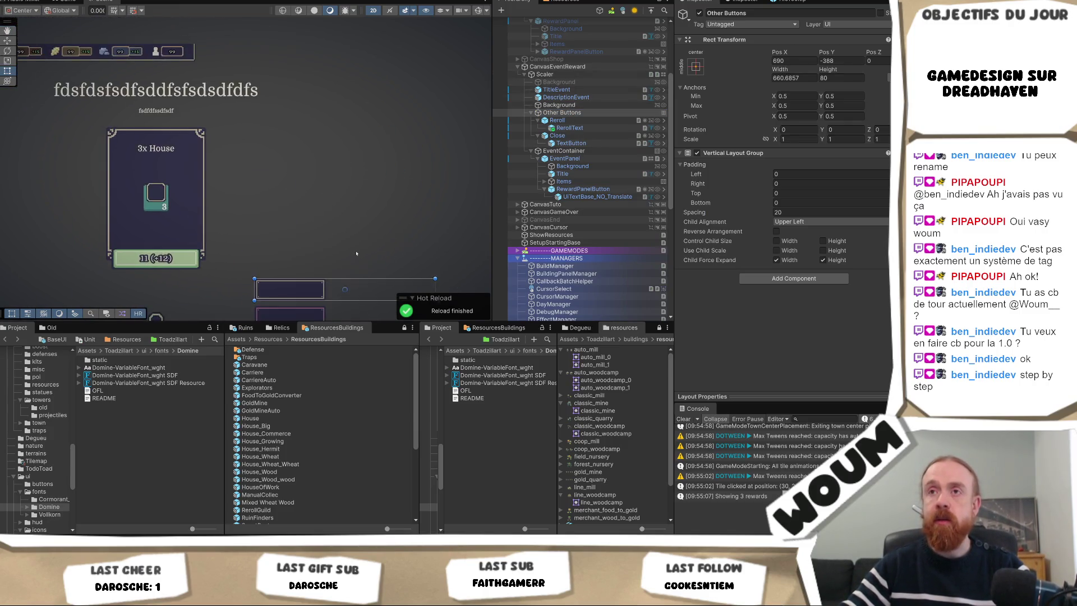
{"action": "key", "text": "w"}
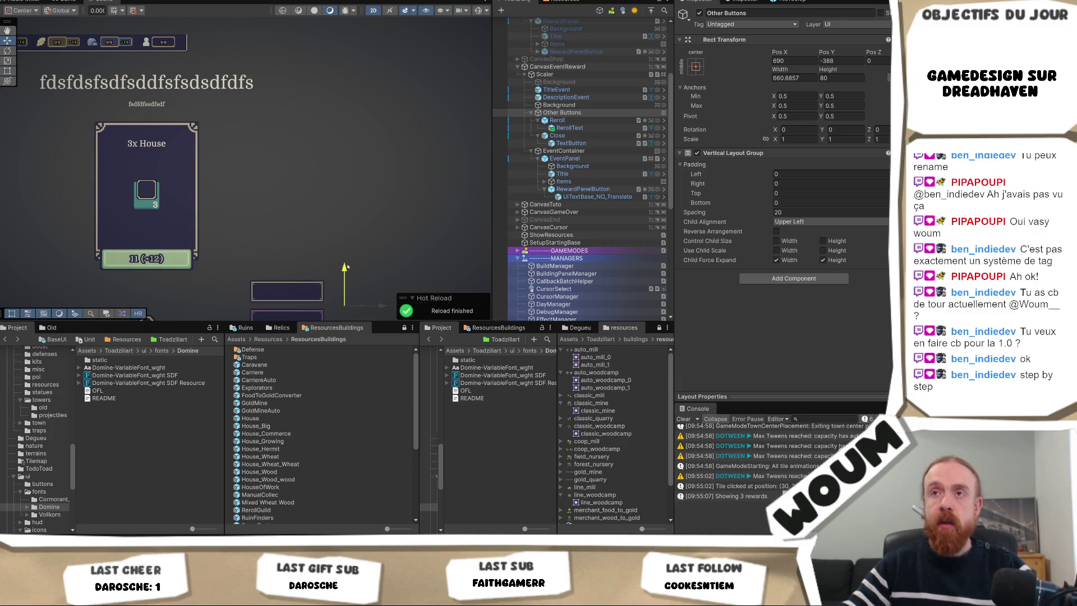
{"action": "mouse_move", "coordinate": [340, 258]}
{"action": "left_mouse_down"}
{"action": "mouse_move", "coordinate": [332, 91]}
{"action": "mouse_move", "coordinate": [360, 189]}
{"action": "left_mouse_up"}
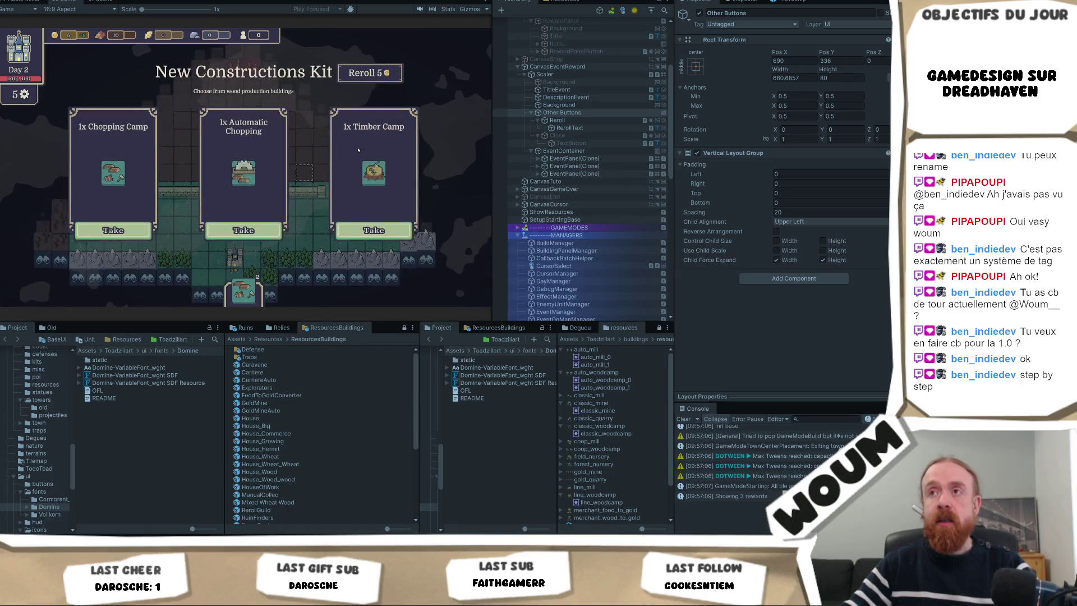
- Enable the Close button and shift the Other Buttons group to the right
{"action": "left_click", "coordinate": [557, 135]}
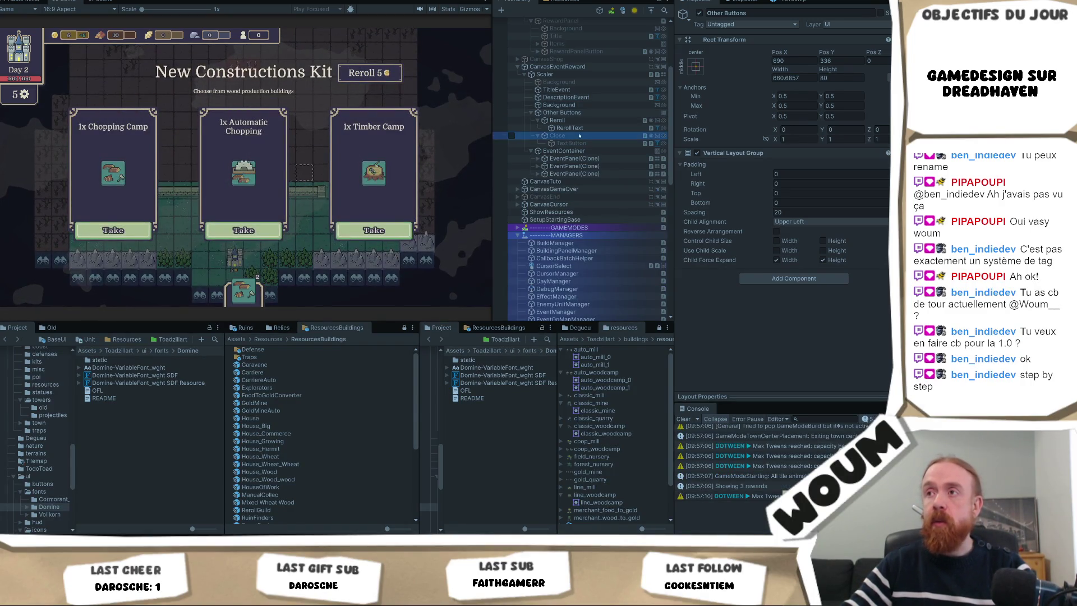
{"action": "left_click", "coordinate": [700, 12]}
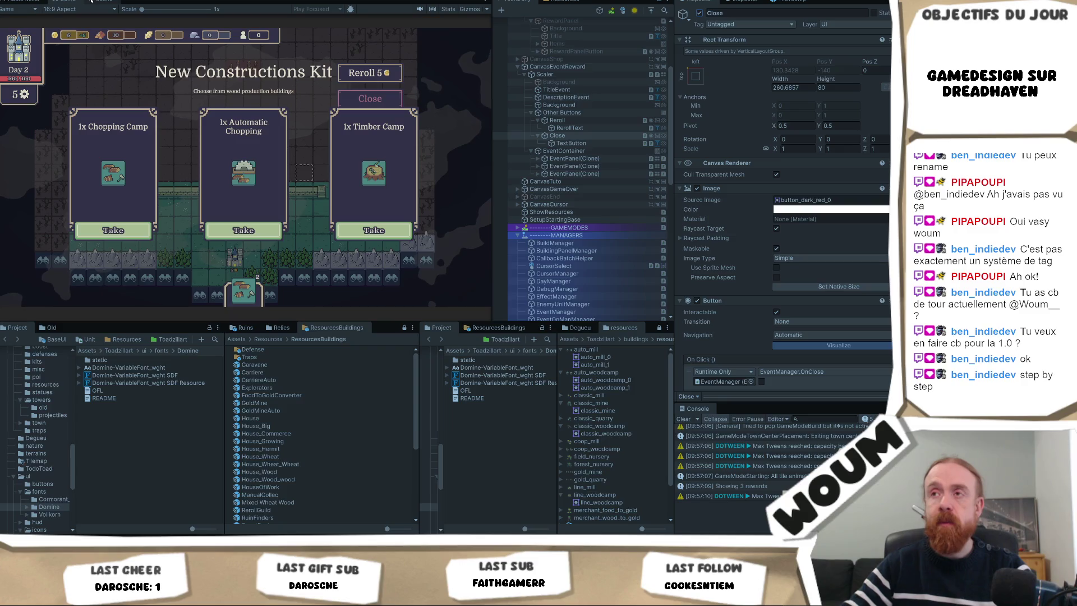
{"action": "left_click", "coordinate": [558, 105]}
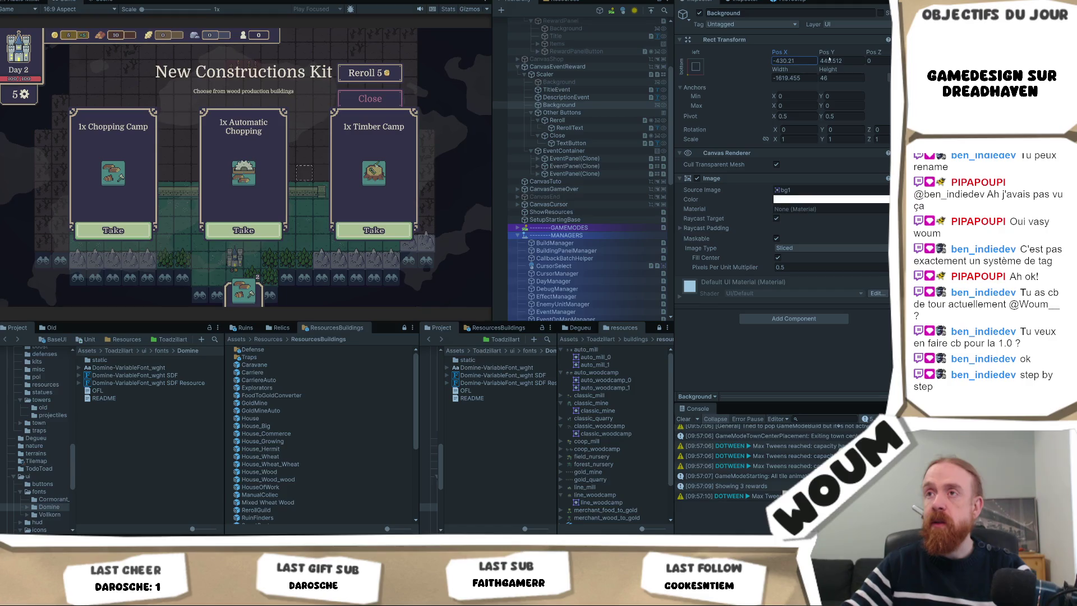
{"action": "left_click", "coordinate": [521, 113]}
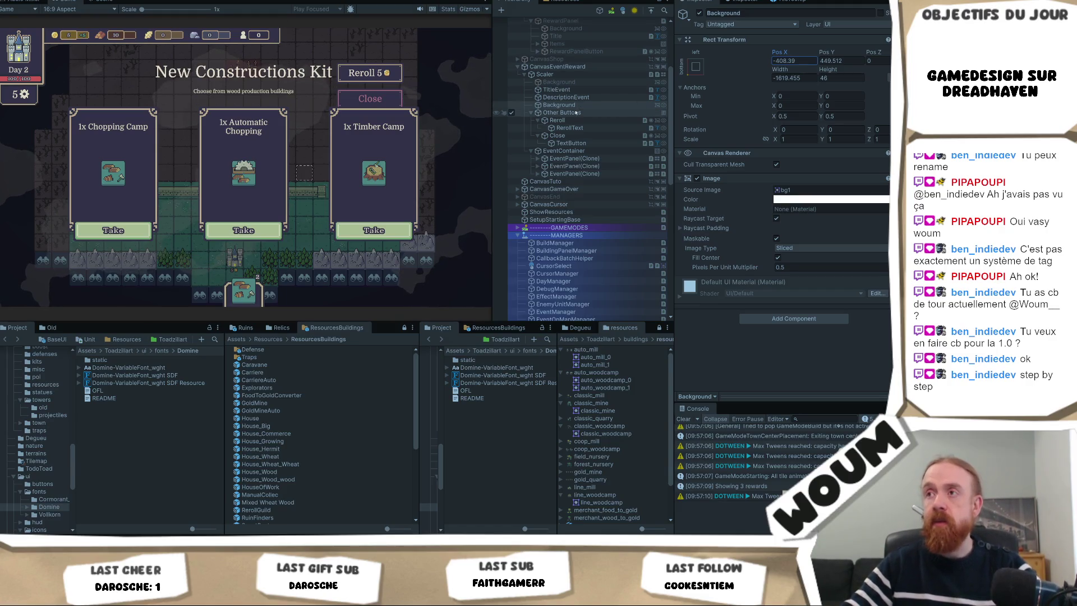
{"action": "mouse_move", "coordinate": [788, 53]}
{"action": "left_mouse_down"}
{"action": "mouse_move", "coordinate": [897, 56]}
{"action": "mouse_move", "coordinate": [78, 74]}
{"action": "left_mouse_up"}
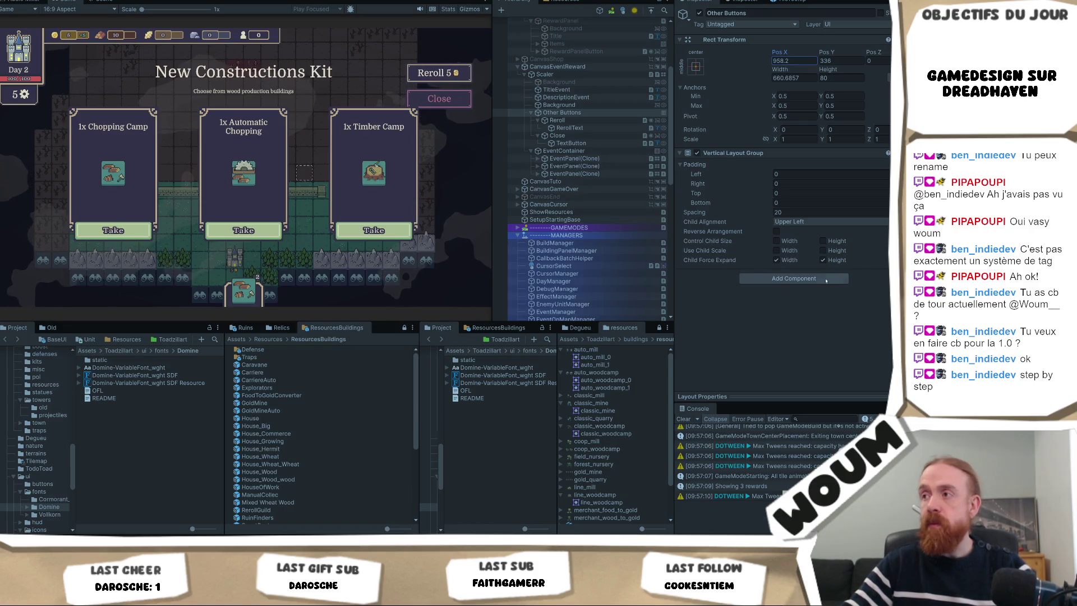
- Swap Other Buttons' Vertical Layout Group for a Horizontal Layout Group
{"action": "left_click", "coordinate": [825, 279]}
{"action": "left_click", "coordinate": [887, 153]}
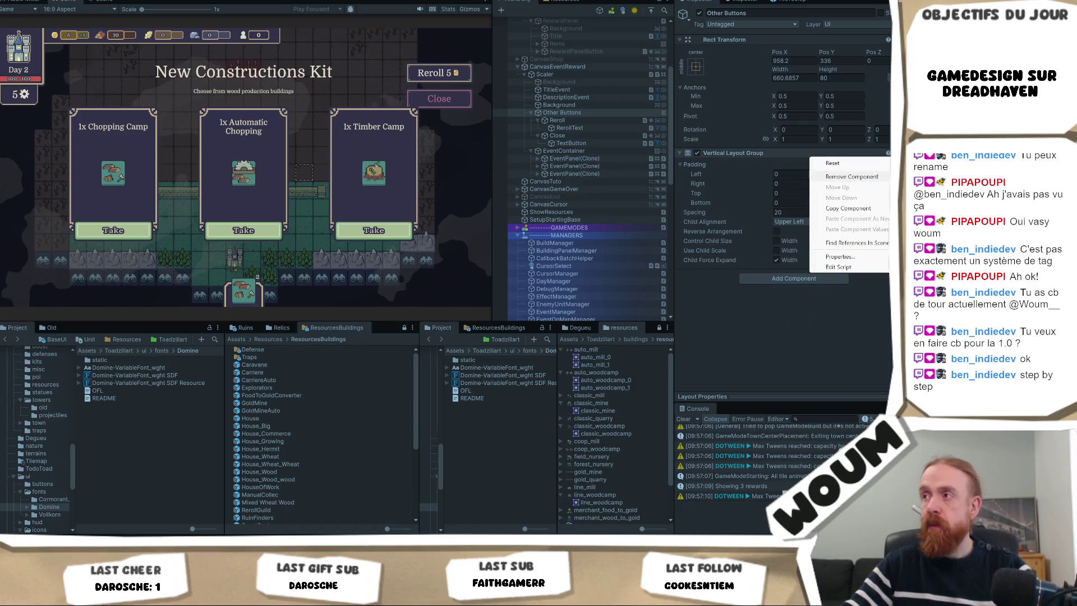
{"action": "left_click", "coordinate": [851, 177]}
{"action": "left_click", "coordinate": [777, 158]}
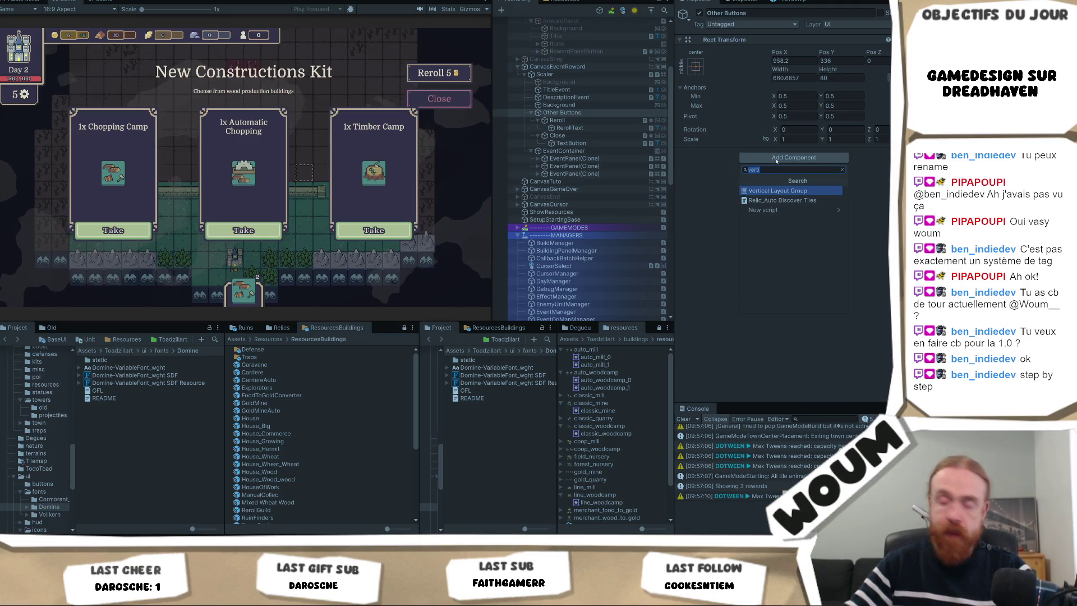
{"action": "type", "text": "horiz"}
{"action": "key", "text": "Return"}
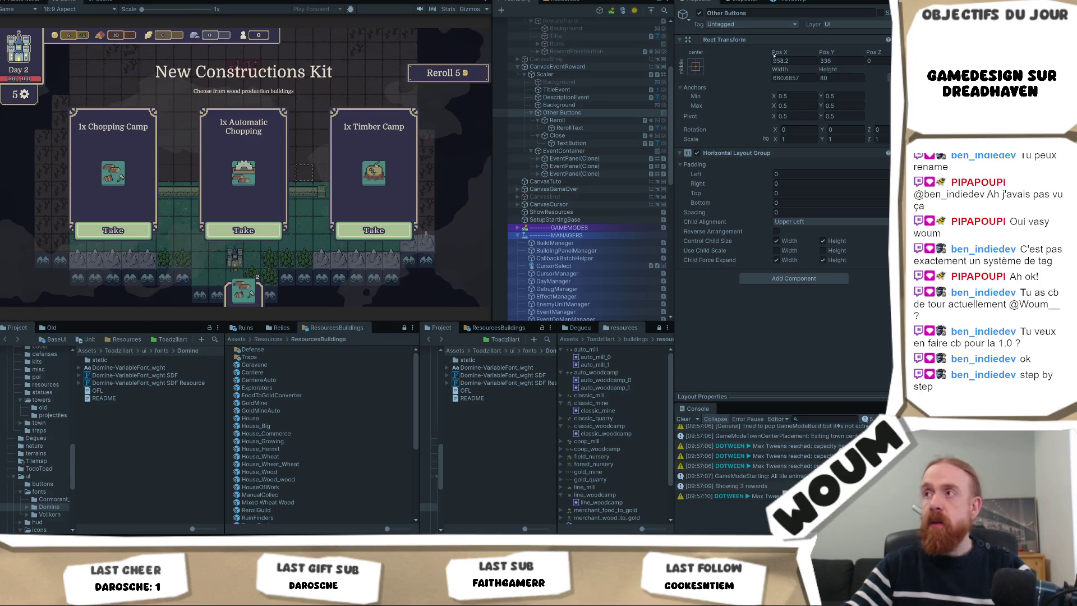
- Position Other Buttons at X 620, Y 225.6 and stop play mode
{"action": "mouse_move", "coordinate": [773, 54]}
{"action": "left_mouse_down"}
{"action": "mouse_move", "coordinate": [509, 65]}
{"action": "mouse_move", "coordinate": [566, 68]}
{"action": "left_mouse_up"}
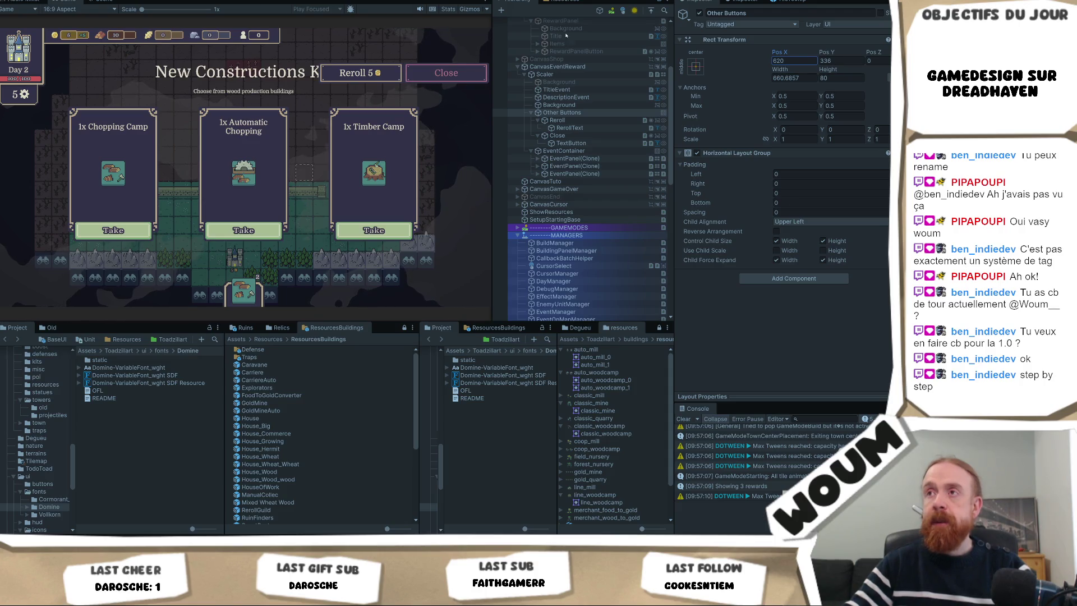
{"action": "left_click_drag", "start_coordinate": [836, 52], "coordinate": [780, 40]}
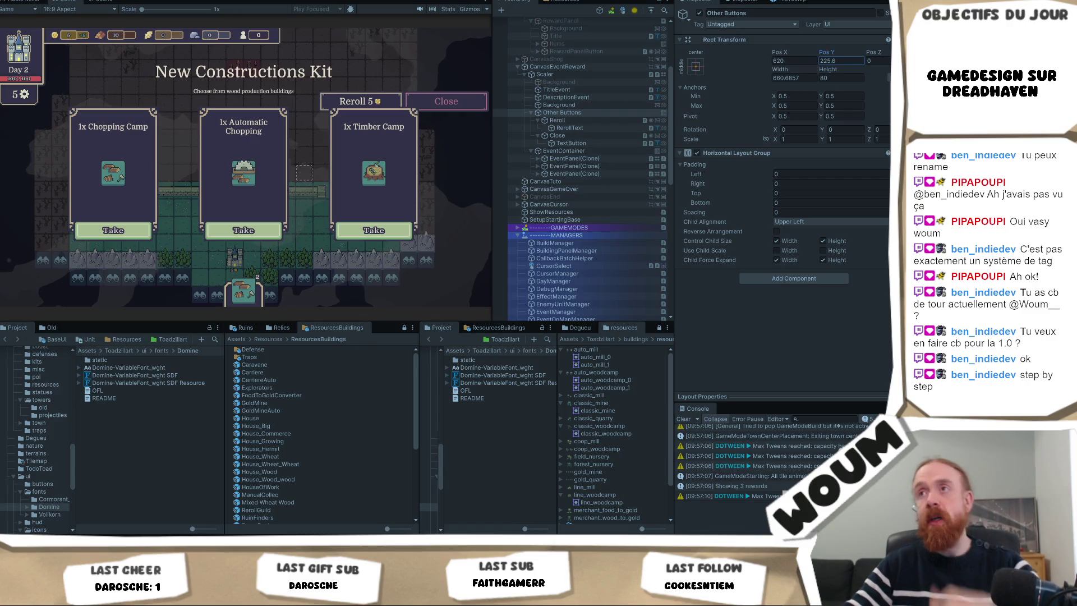
{"action": "key", "text": "Return"}
{"action": "key", "text": "ctrl+p"}
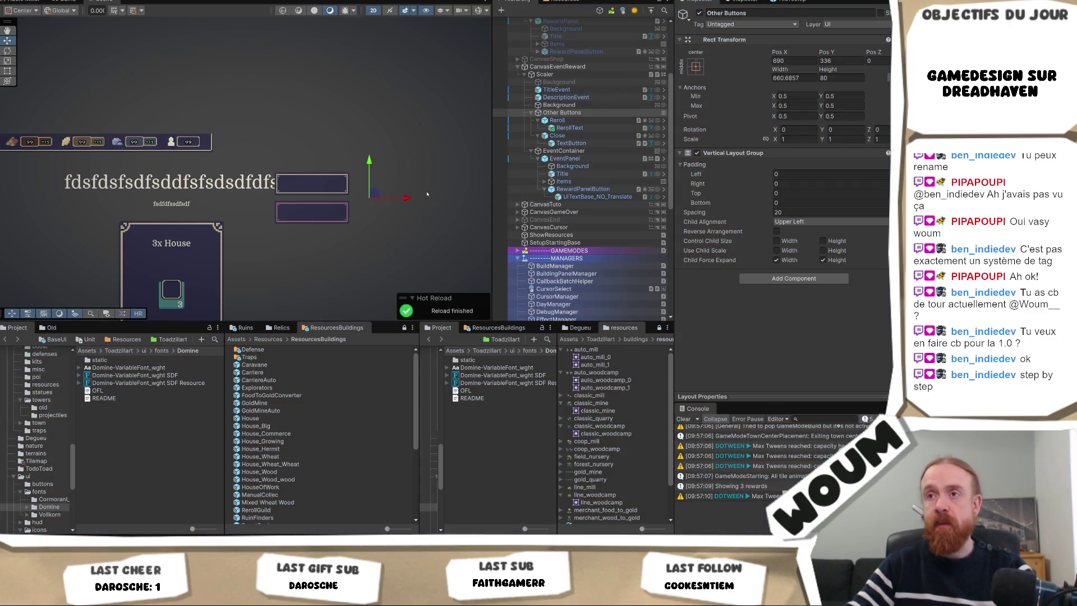
- Undo back to Other Buttons at Y -388 with a horizontal layout, then reselect it
{"action": "scroll", "coordinate": [427, 194], "scroll_direction": "down", "scroll_amount": 2}
{"action": "mouse_move", "coordinate": [359, 224]}
{"action": "left_mouse_down"}
{"action": "mouse_move", "coordinate": [385, 109]}
{"action": "mouse_move", "coordinate": [389, 119]}
{"action": "left_mouse_up"}
{"action": "key", "text": "ctrl+z"}
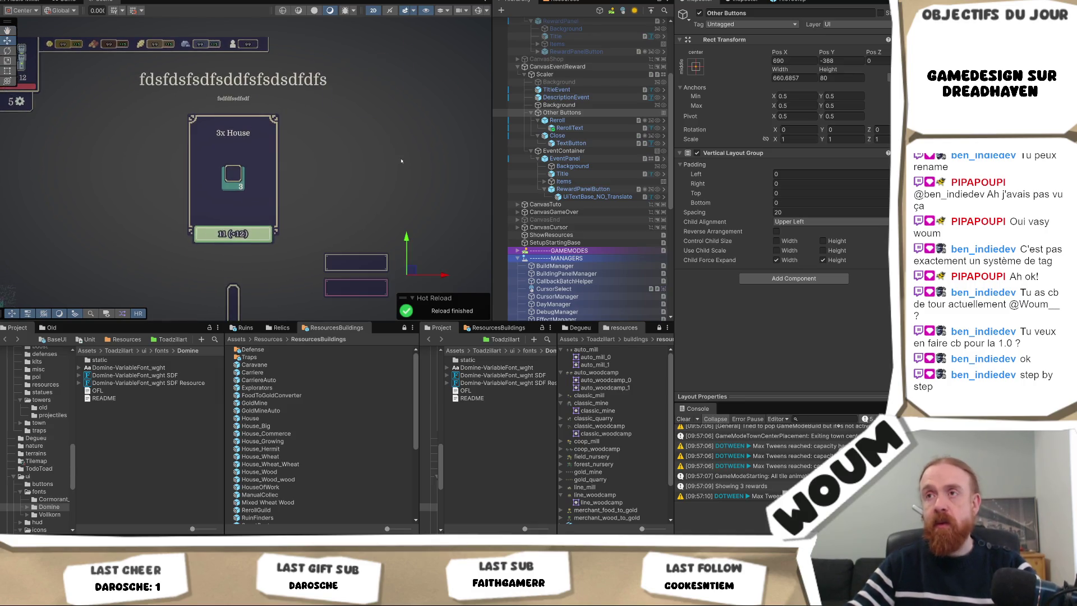
{"action": "key", "text": "ctrl+z"}
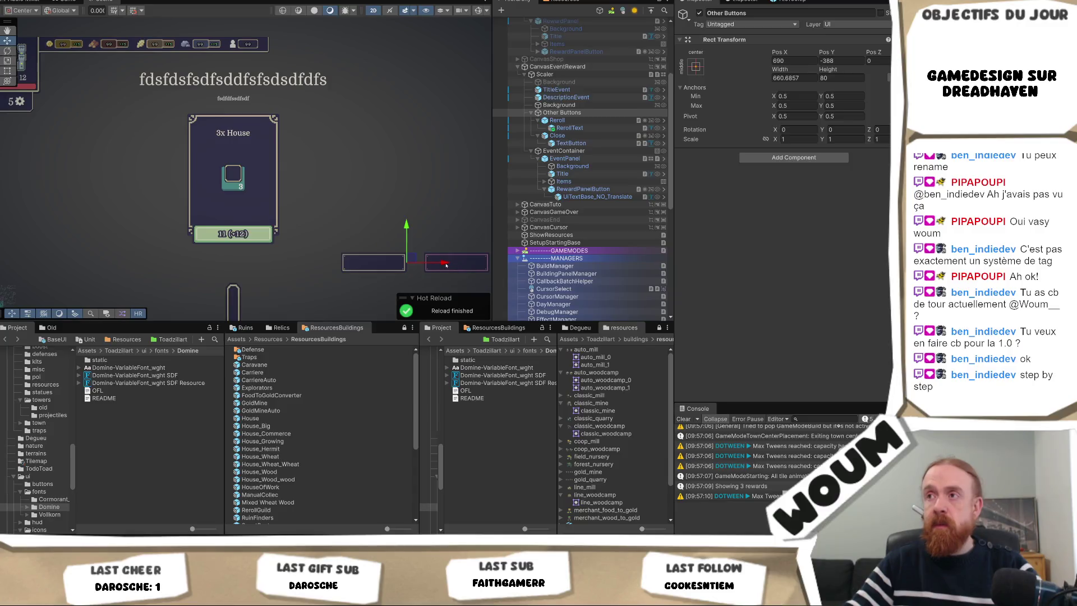
{"action": "key", "text": "ctrl+z"}
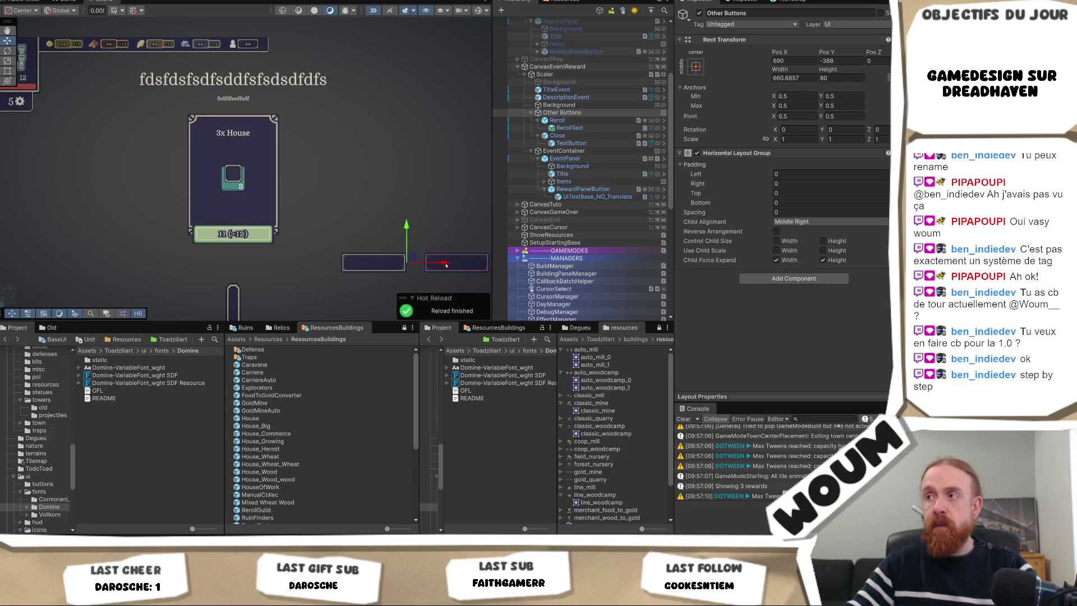
{"action": "key", "text": "ctrl+z"}
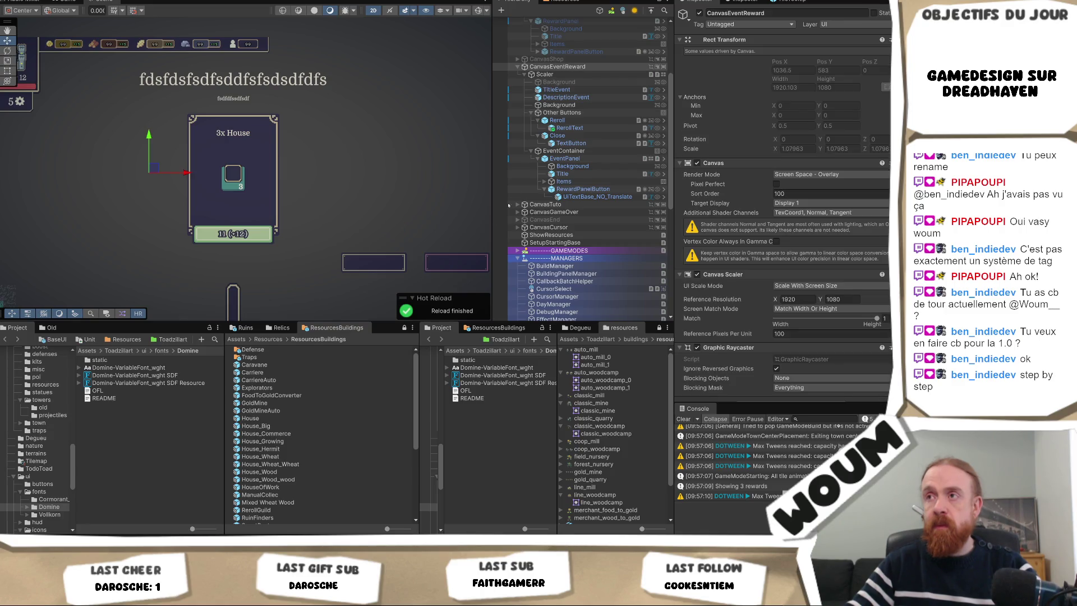
{"action": "left_click", "coordinate": [587, 114]}
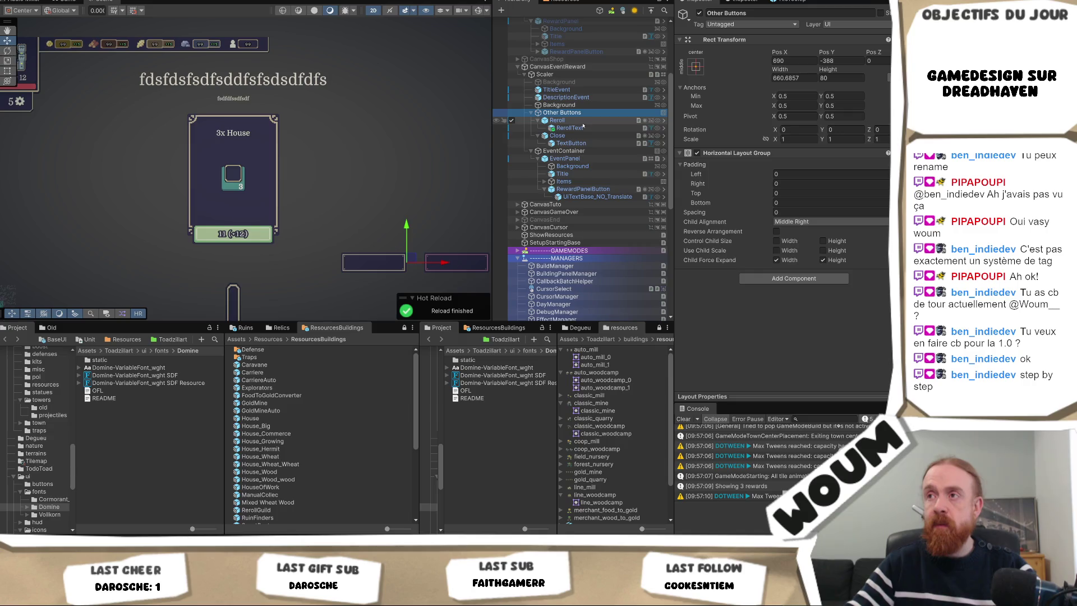
- Nudge Other Buttons left to X 547, check the Game view, and start play
{"action": "left_click_drag", "start_coordinate": [438, 265], "coordinate": [411, 265]}
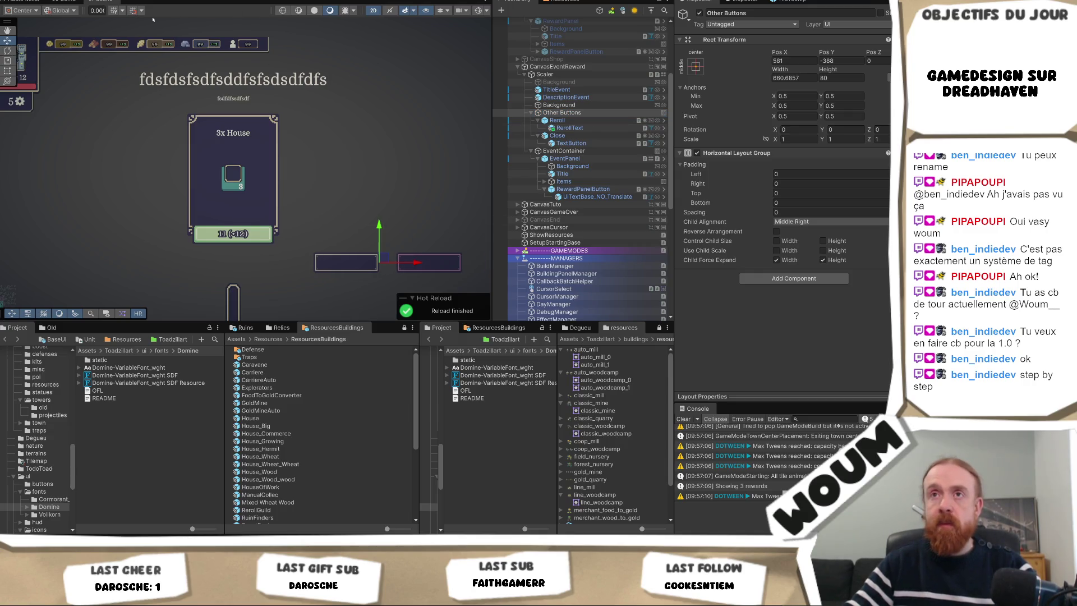
{"action": "left_click", "coordinate": [61, 1]}
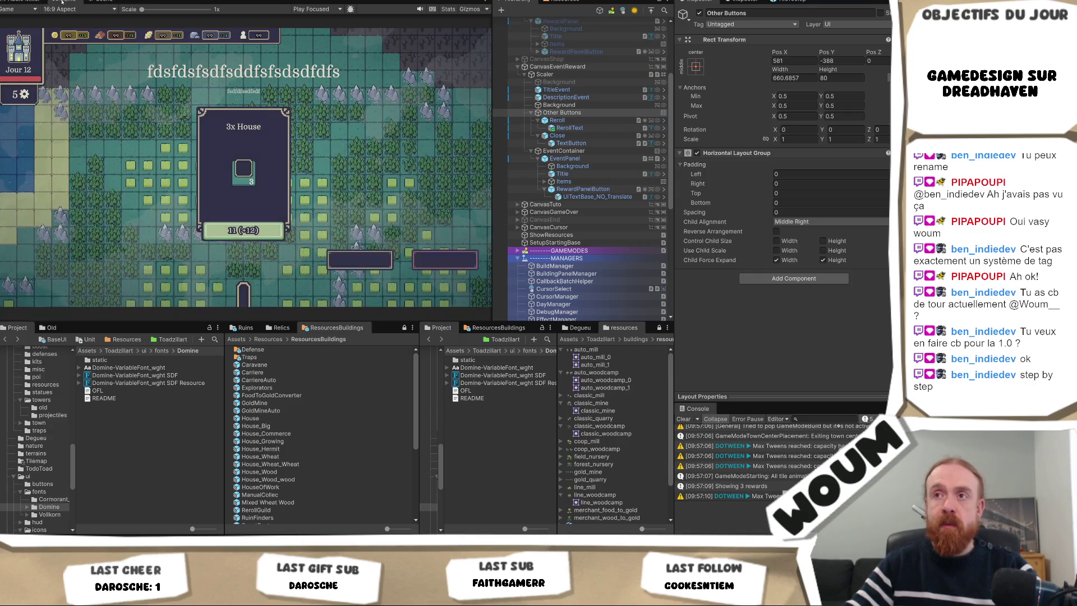
{"action": "left_click", "coordinate": [108, 1]}
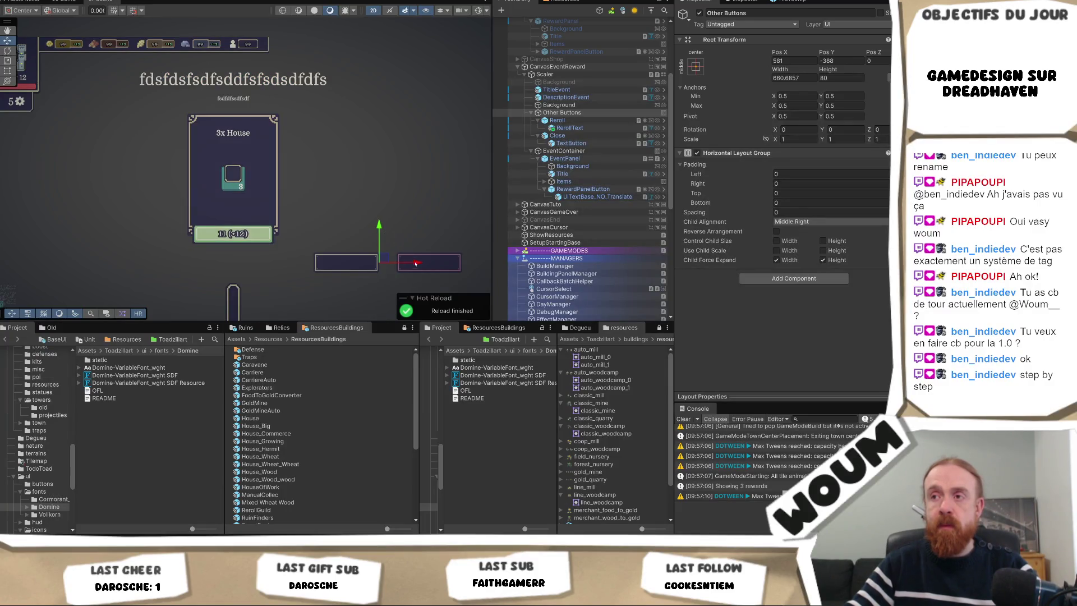
{"action": "left_click_drag", "start_coordinate": [416, 262], "coordinate": [407, 262]}
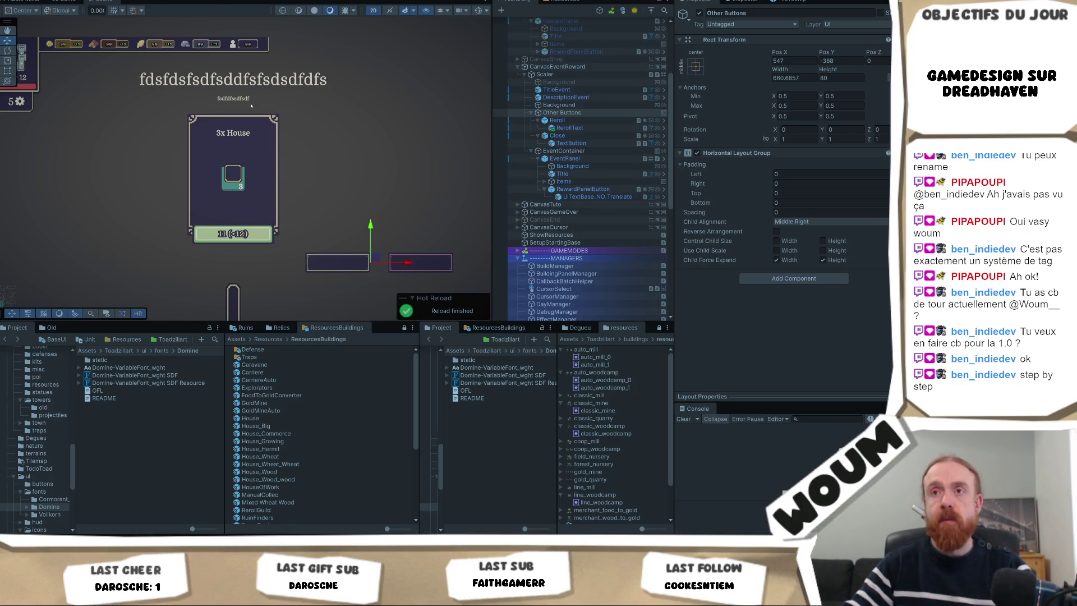
{"action": "key", "text": "ctrl+p"}
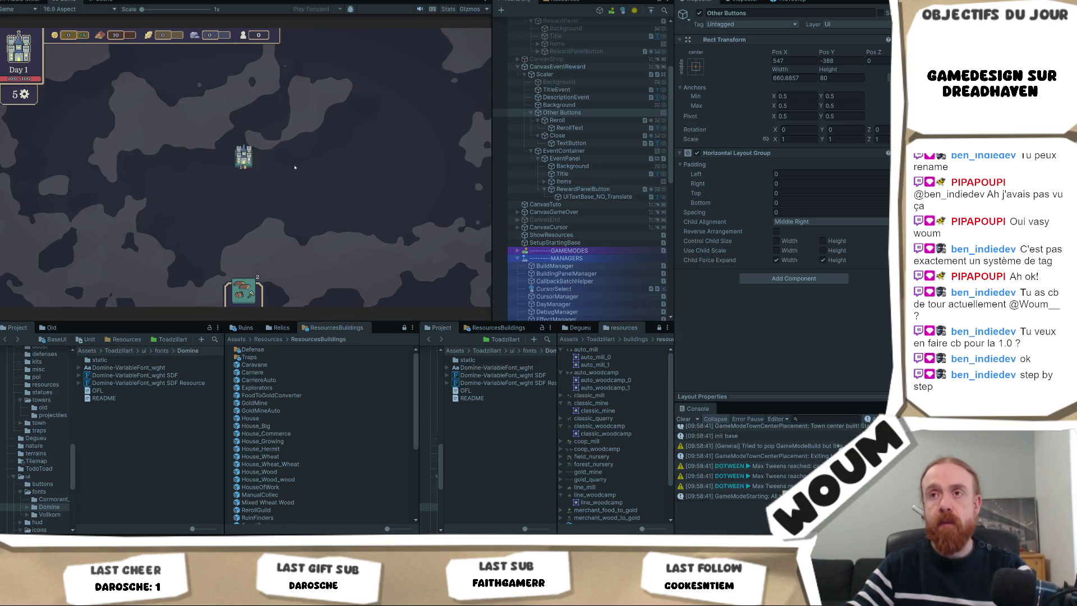
- Reveal map tiles and take the Automatic Chopping card
{"action": "left_click", "coordinate": [294, 167]}
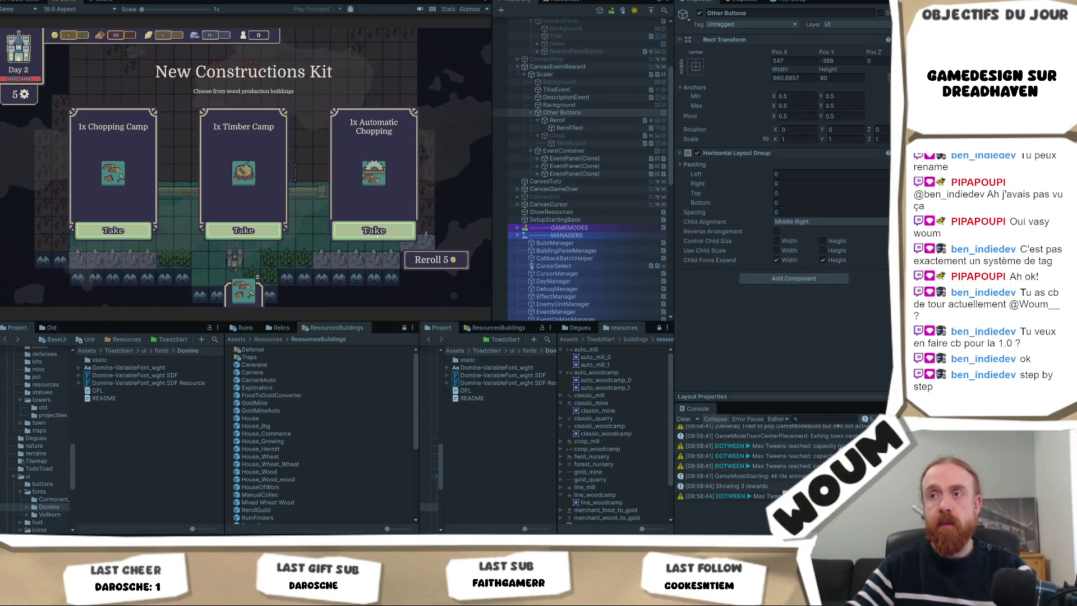
{"action": "left_click", "coordinate": [377, 236]}
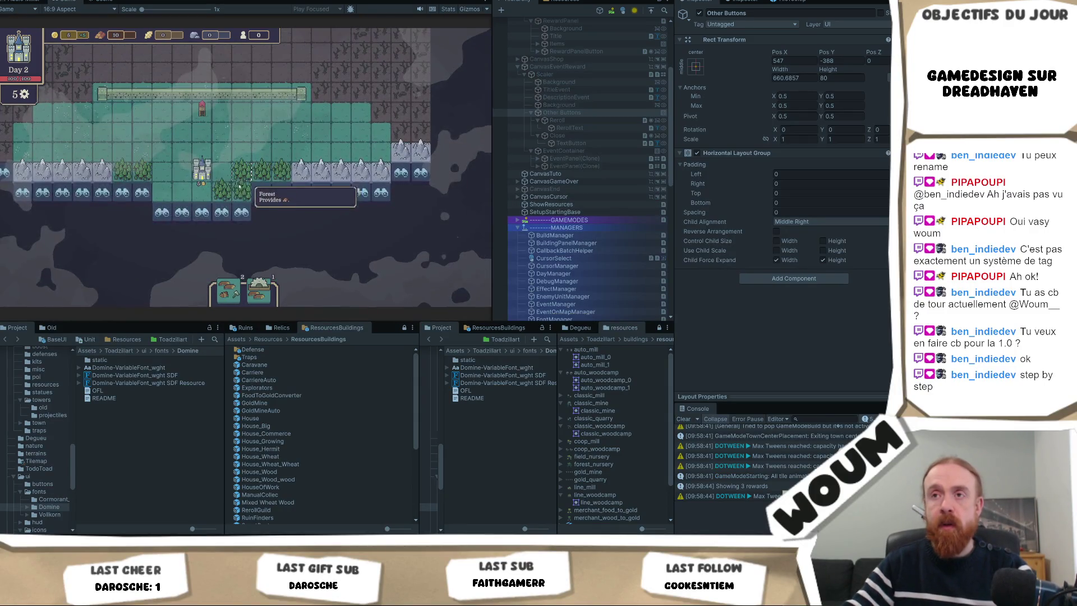
{"action": "left_click", "coordinate": [253, 195]}
{"action": "left_click", "coordinate": [284, 232]}
{"action": "left_click", "coordinate": [304, 212]}
{"action": "left_click", "coordinate": [323, 252]}
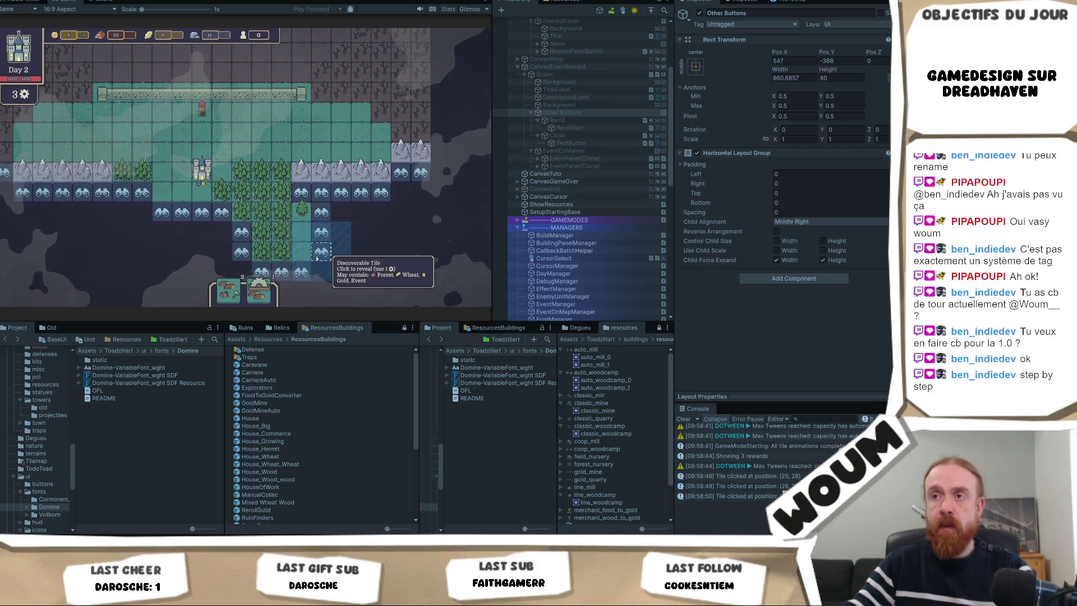
{"action": "left_click", "coordinate": [370, 257]}
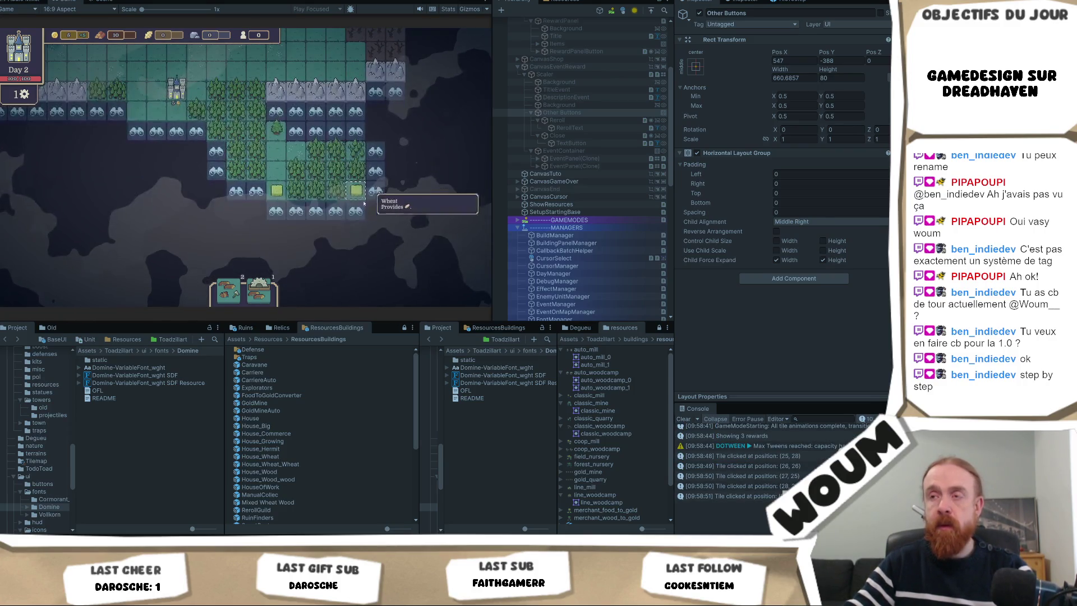
{"action": "left_click", "coordinate": [385, 231]}
- Take the Base Constructions Kit reward, pick a kit card, and reveal tiles until the event triggers
{"action": "left_click", "coordinate": [258, 230]}
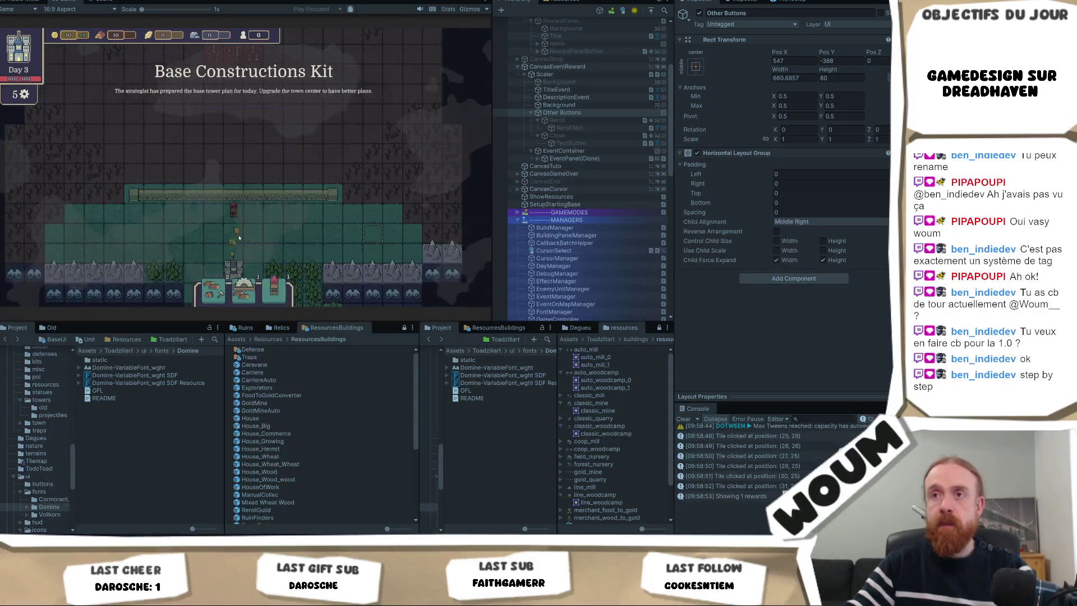
{"action": "left_click", "coordinate": [263, 235]}
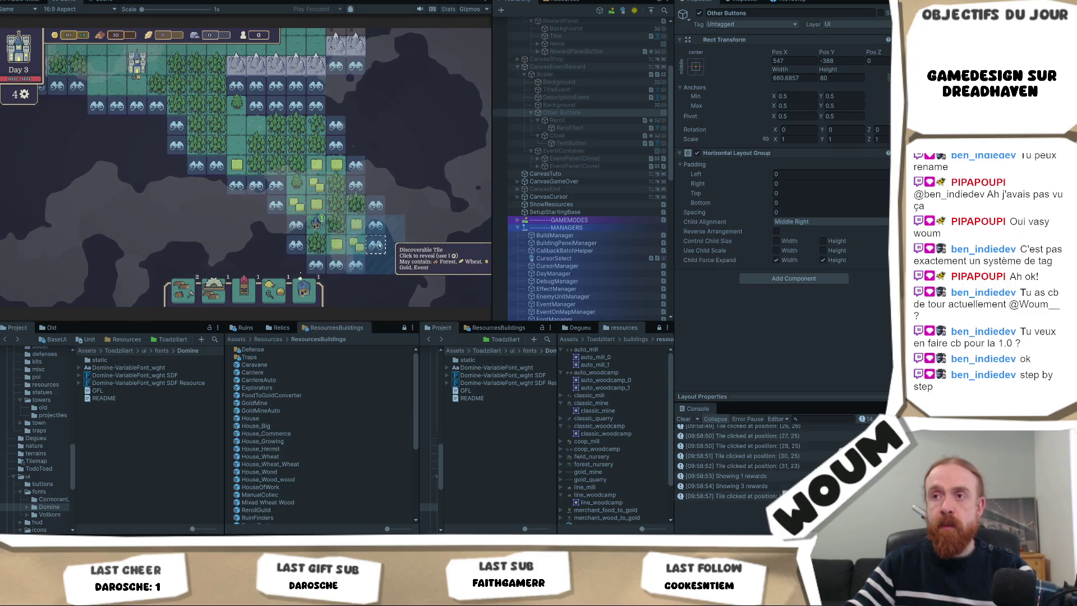
{"action": "left_click", "coordinate": [337, 225]}
{"action": "left_click", "coordinate": [318, 223]}
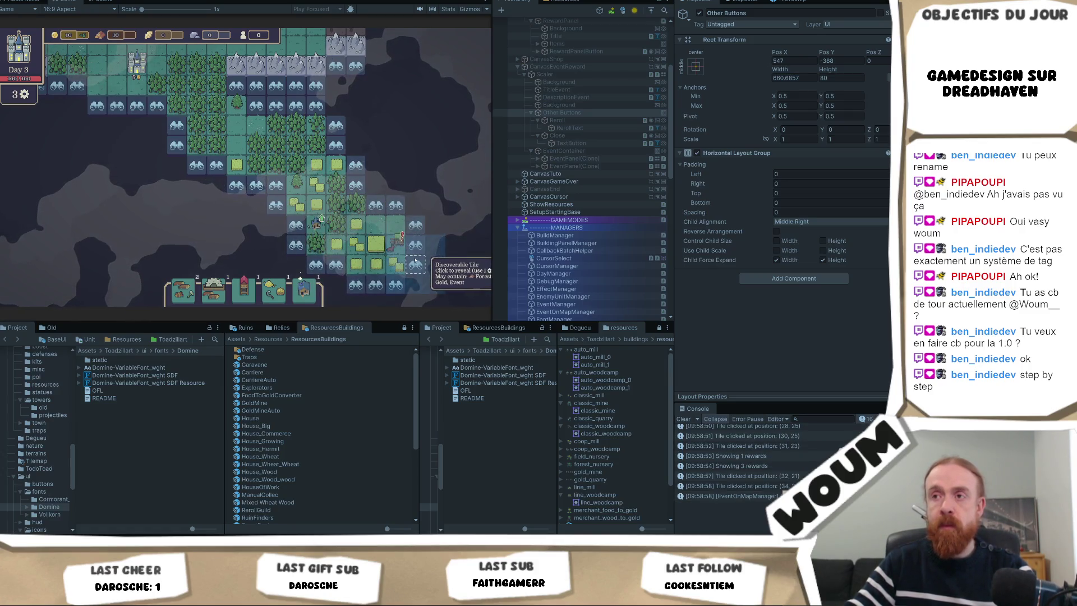
{"action": "left_click", "coordinate": [397, 245]}
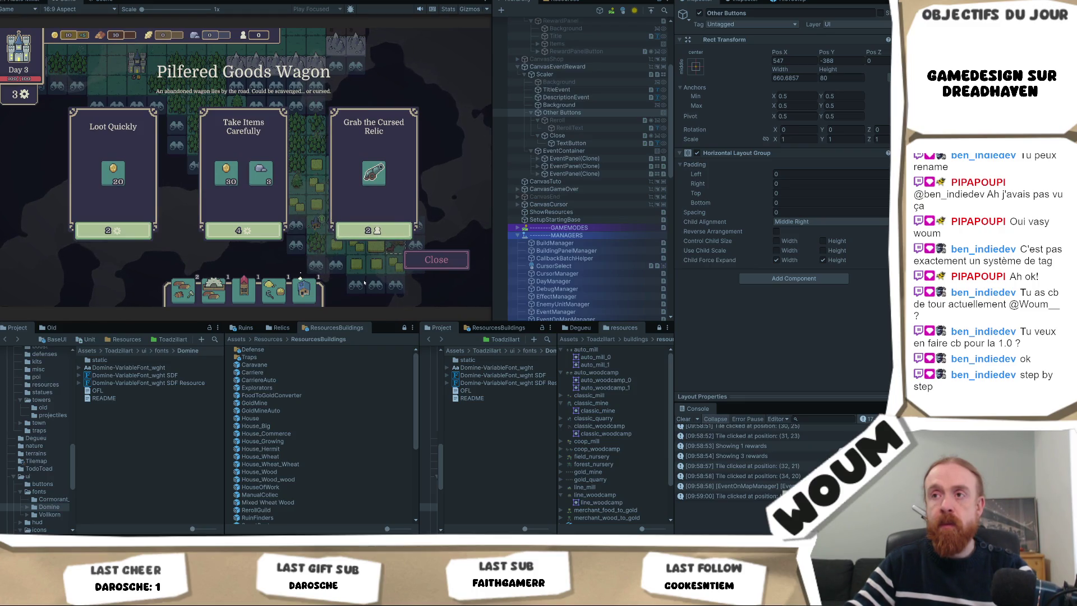
{"action": "right_click", "coordinate": [62, 2]}
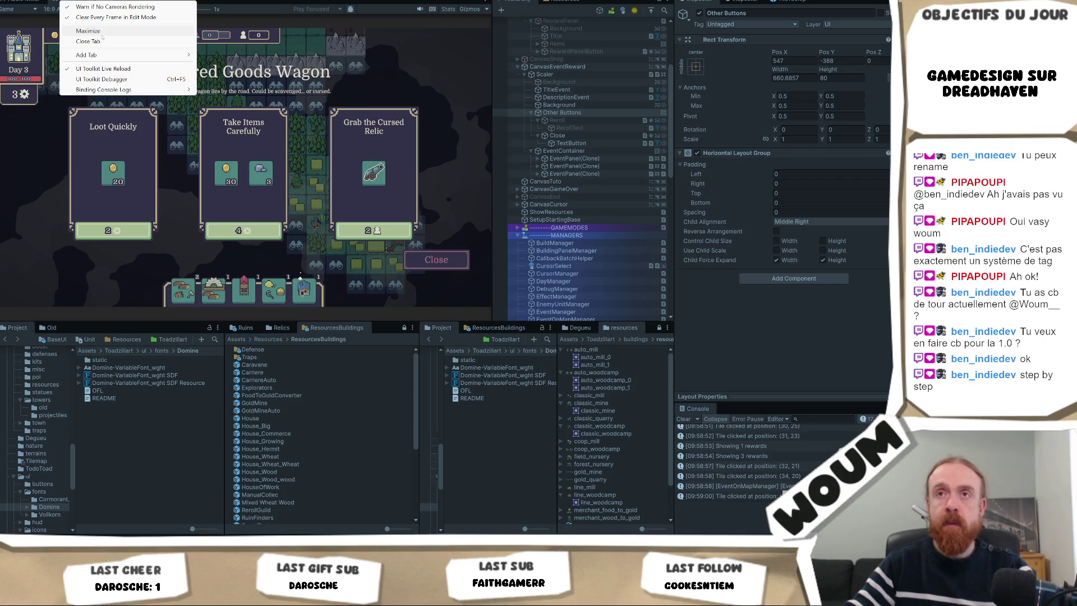
{"action": "left_click", "coordinate": [95, 32]}
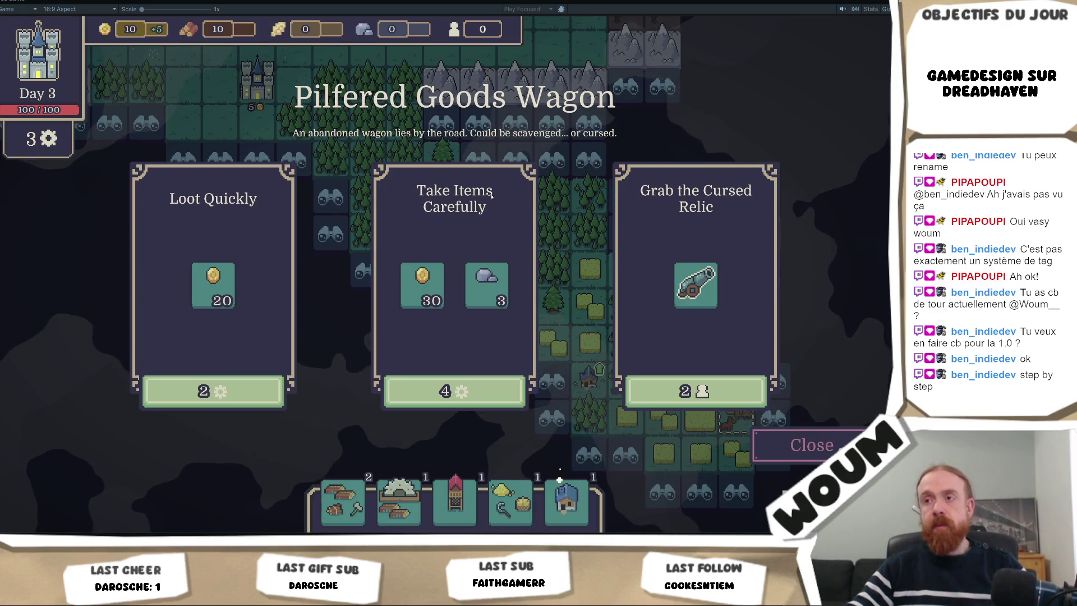
{"action": "mouse_move", "coordinate": [712, 290]}
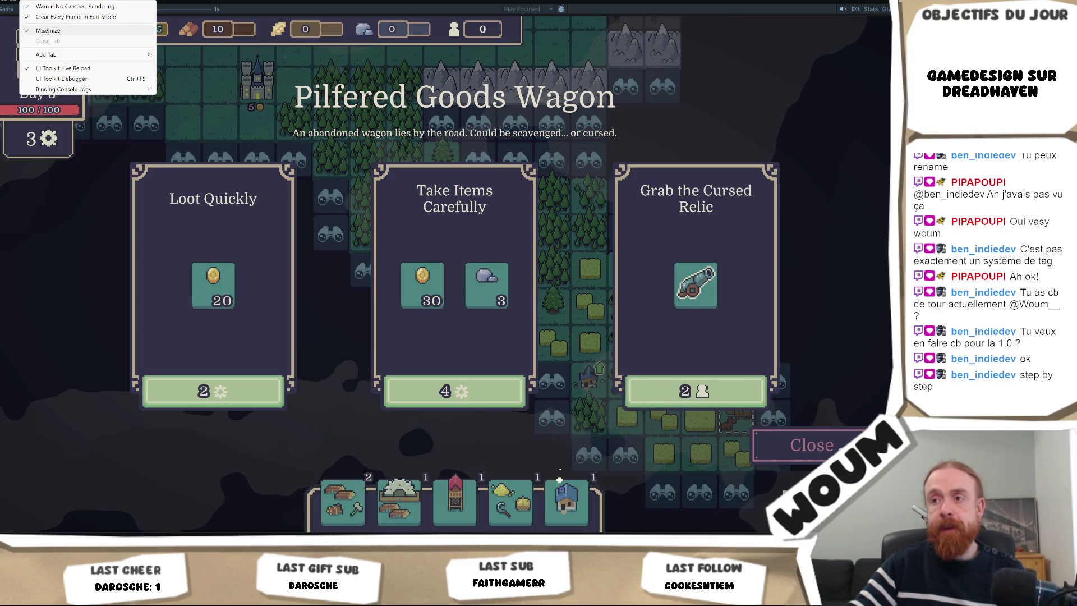
{"action": "left_click", "coordinate": [48, 32]}
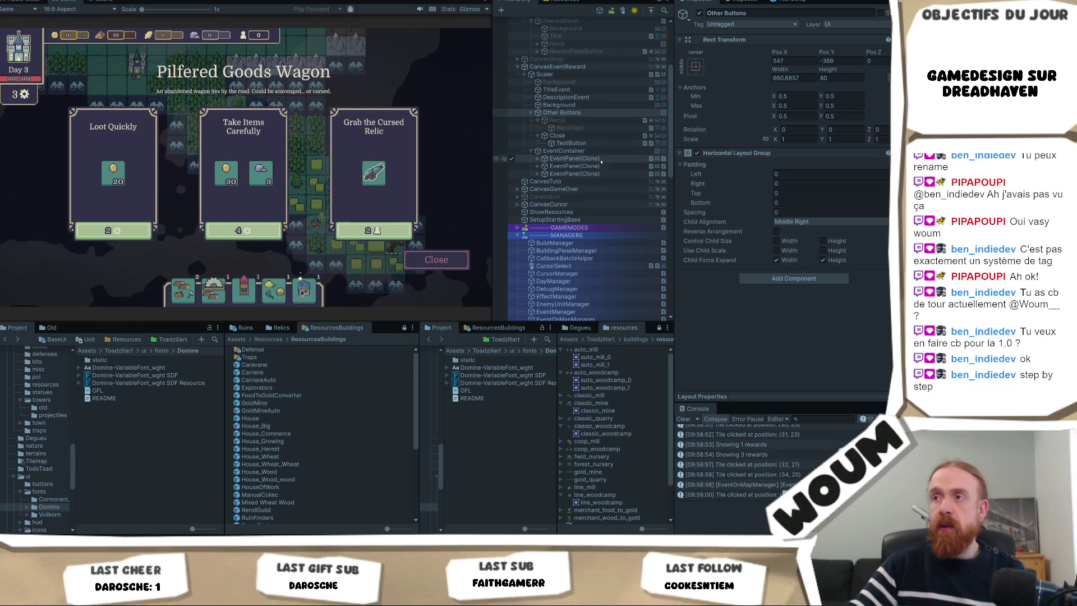
- Select RewardPanelButton's UiTextBase_NO_Translate text and follow its Sprite Asset to smallSpriteSheet
{"action": "left_click", "coordinate": [564, 150]}
{"action": "left_click", "coordinate": [537, 158]}
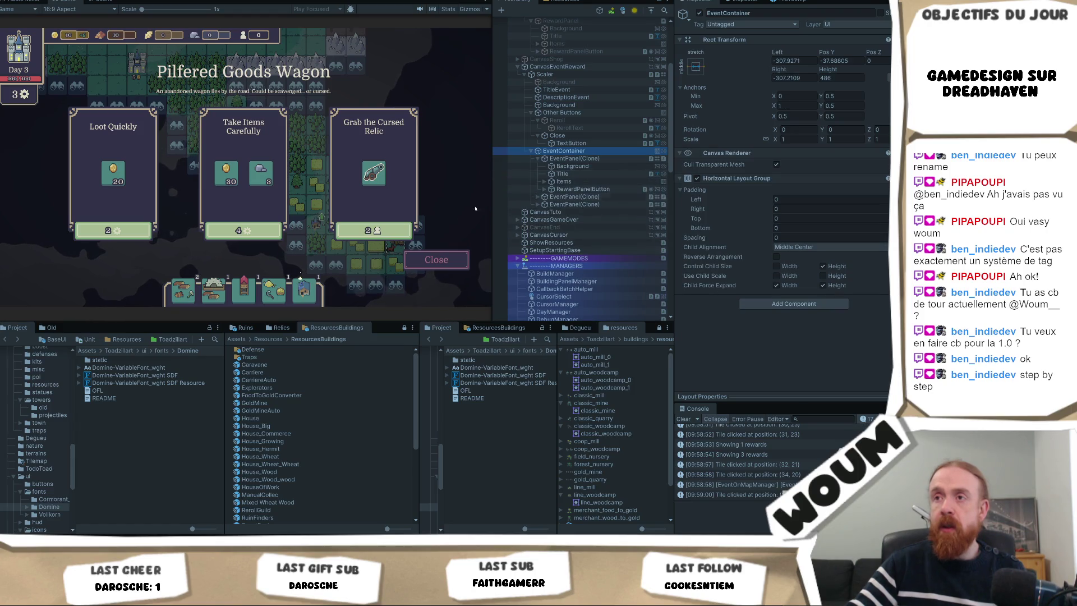
{"action": "left_click", "coordinate": [583, 189]}
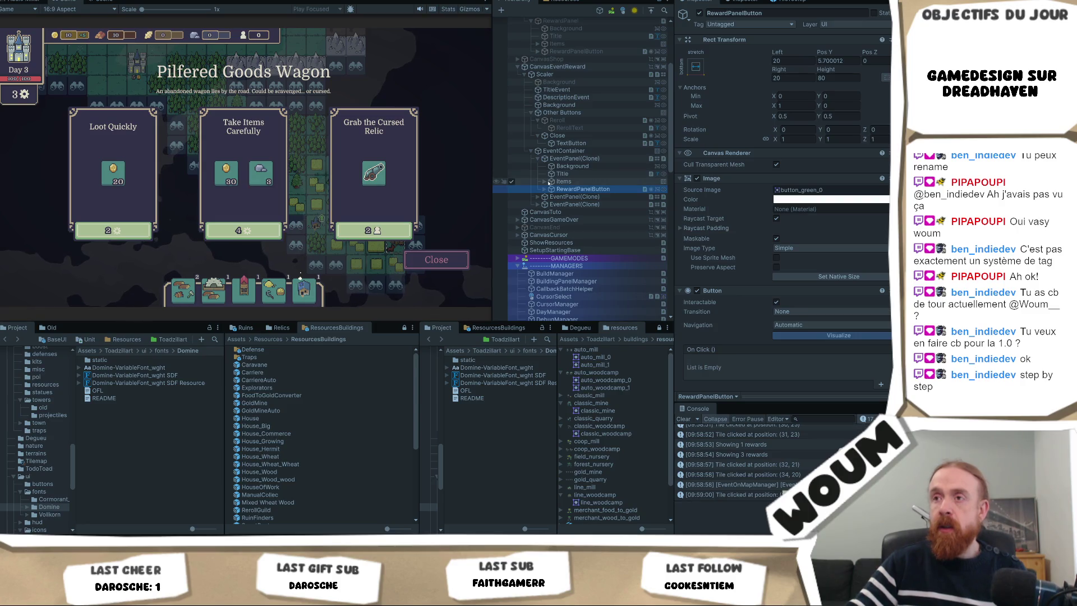
{"action": "left_click", "coordinate": [545, 189]}
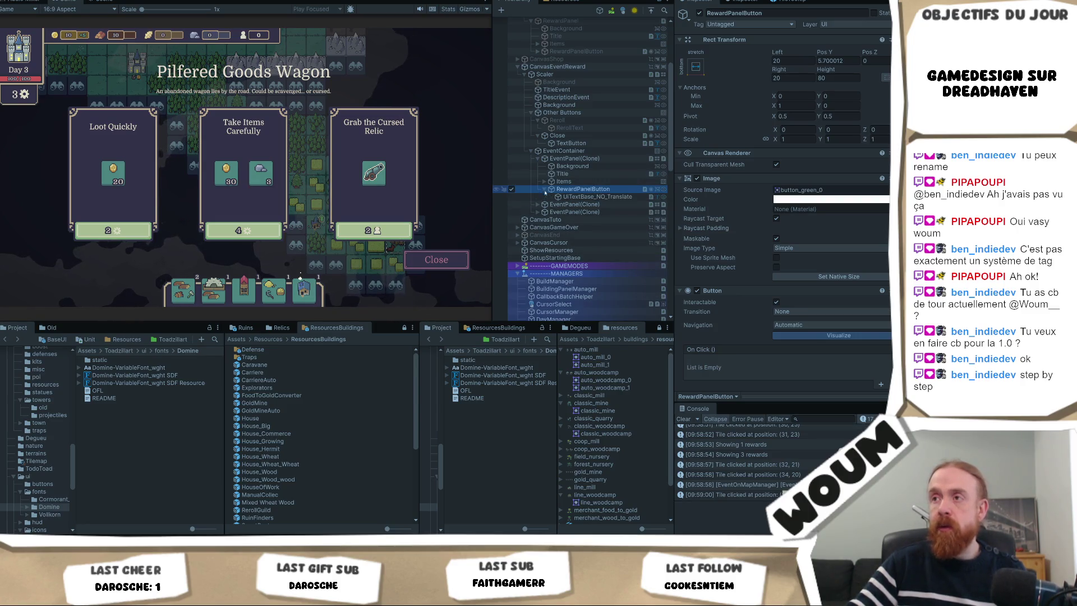
{"action": "left_click", "coordinate": [589, 197]}
{"action": "scroll", "coordinate": [816, 306], "scroll_direction": "down", "scroll_amount": 5}
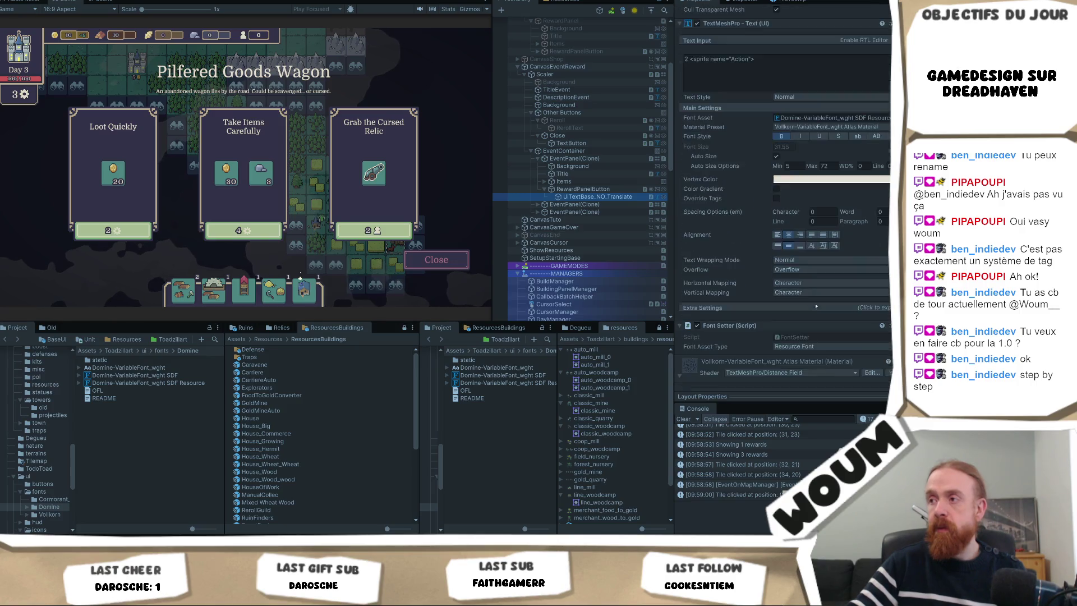
{"action": "scroll", "coordinate": [805, 307], "scroll_direction": "down", "scroll_amount": 3}
{"action": "left_click", "coordinate": [755, 231]}
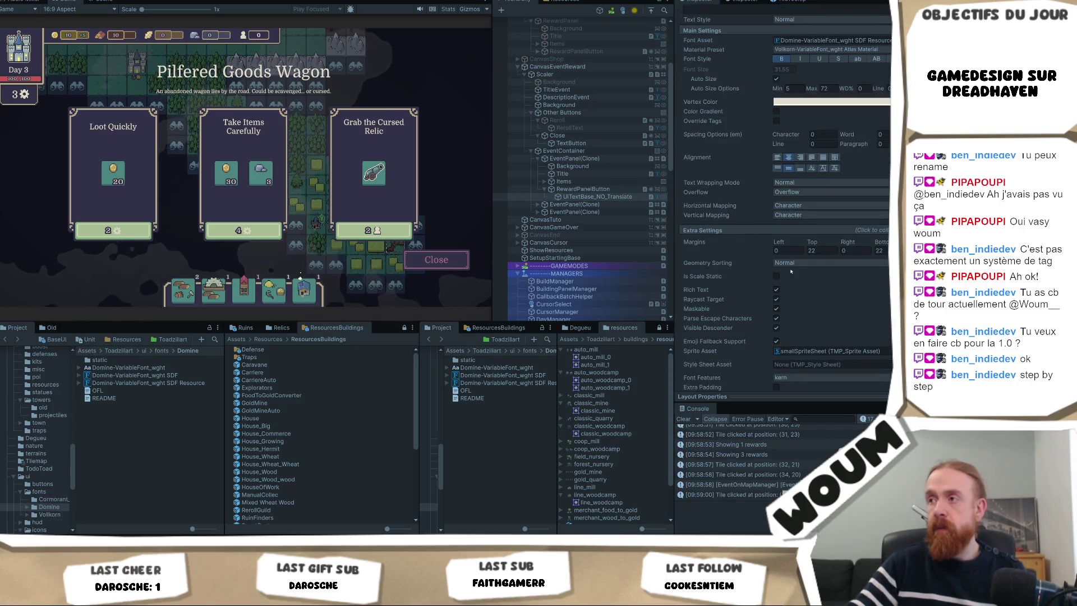
{"action": "left_click", "coordinate": [826, 350]}
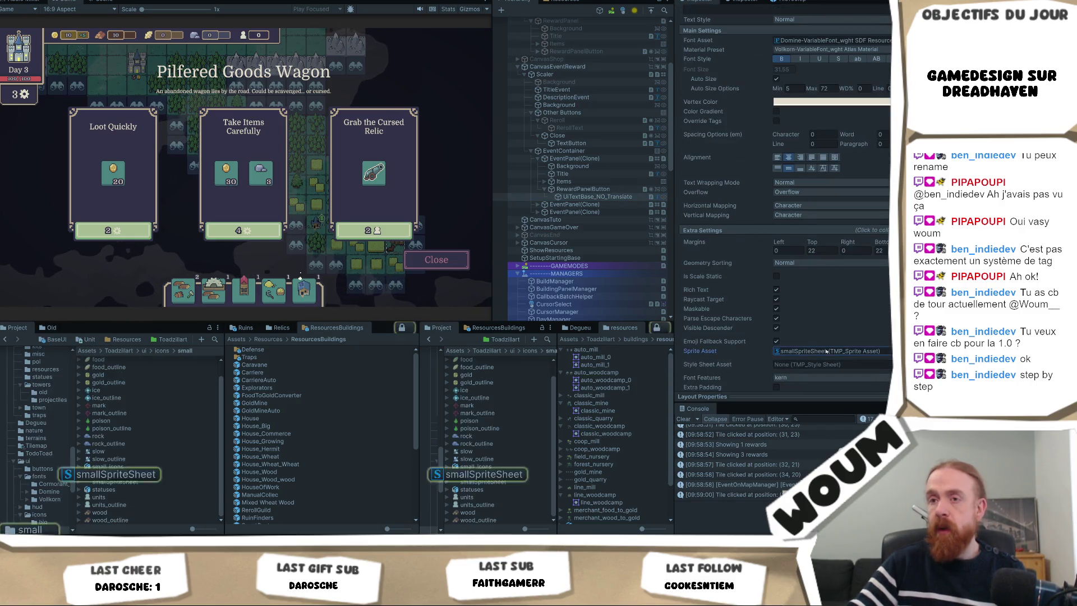
{"action": "left_click", "coordinate": [129, 474]}
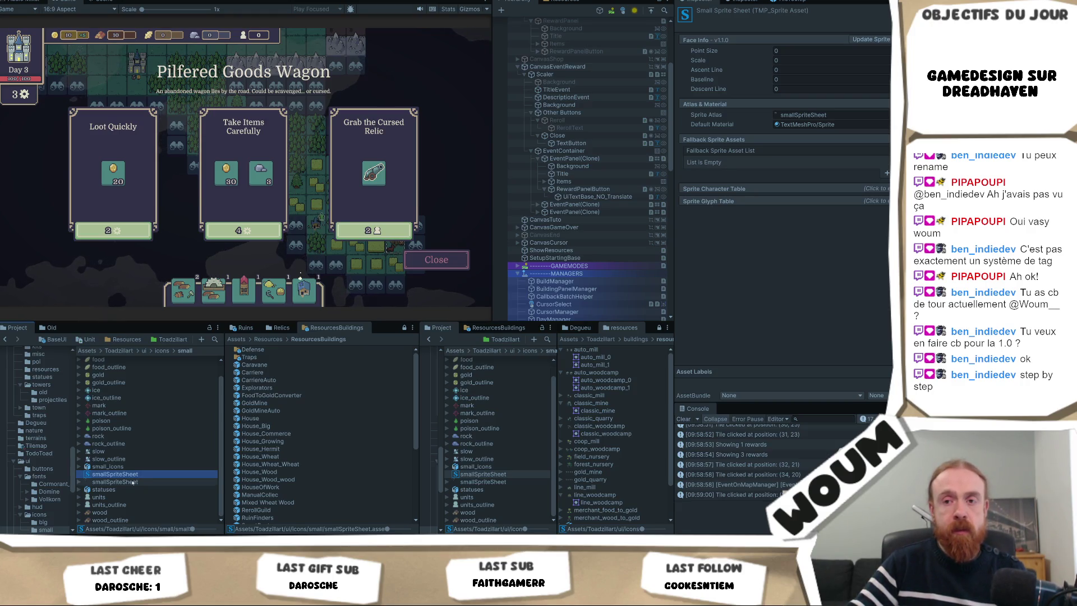
- View the smallSpriteSheet image zoomed in, then close the preview
{"action": "double_click", "coordinate": [116, 482]}
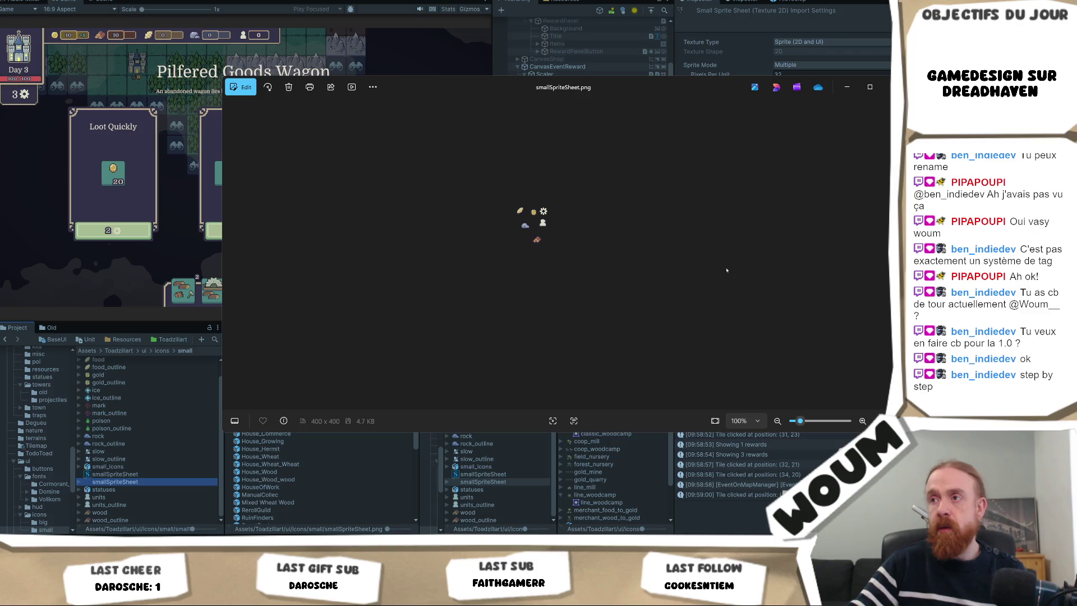
{"action": "scroll", "coordinate": [563, 246], "scroll_direction": "up", "scroll_amount": 5}
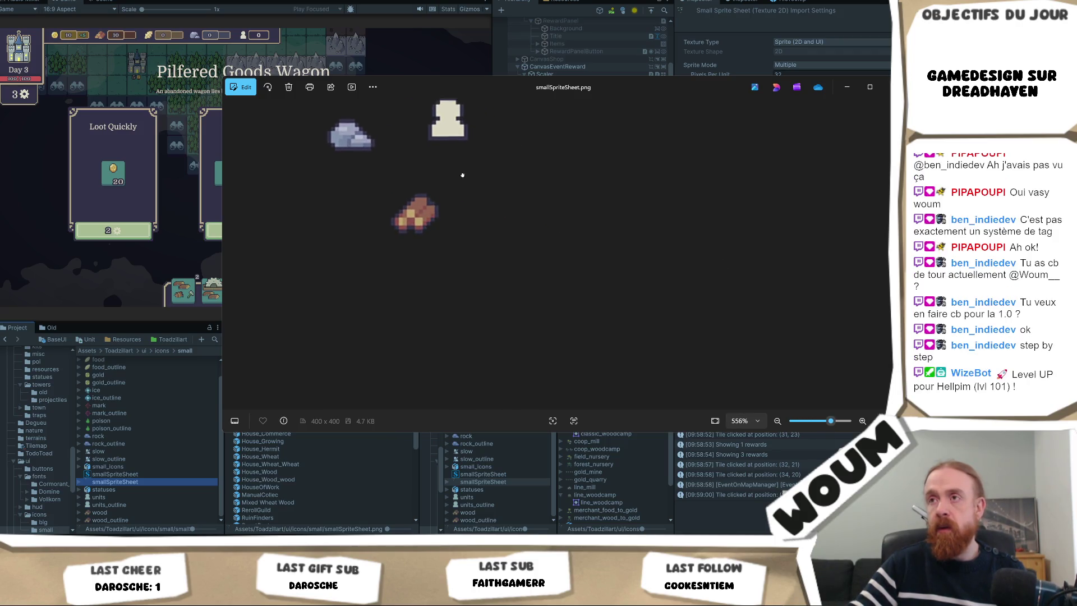
{"action": "scroll", "coordinate": [462, 175], "scroll_direction": "up", "scroll_amount": 2}
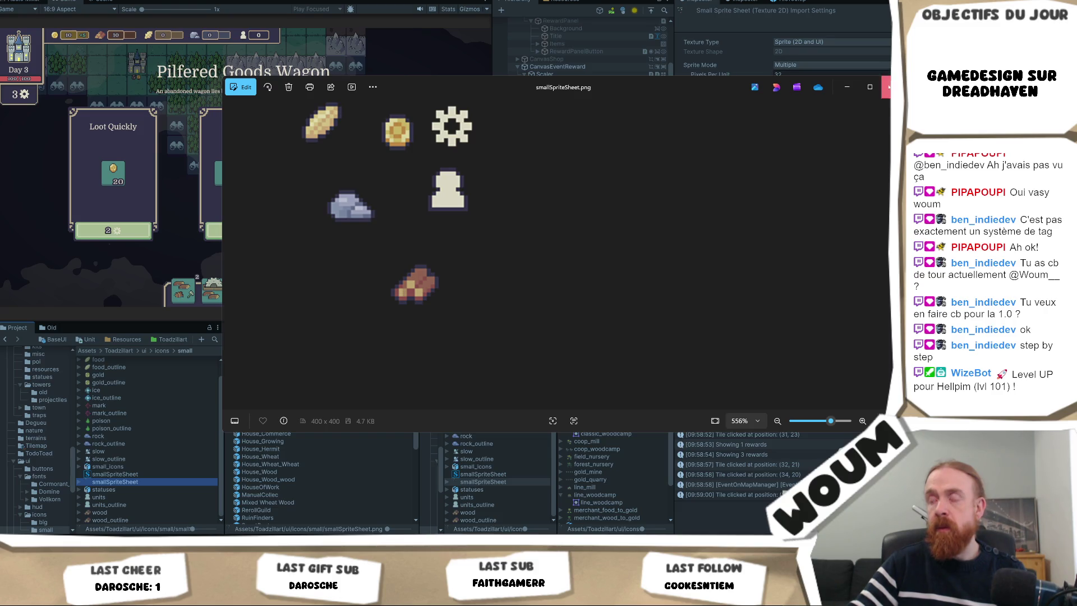
{"action": "left_click", "coordinate": [886, 86]}
- Open smallSpriteSheet in the Sprite Editor and zoom on the white pawn sprite
{"action": "left_click", "coordinate": [817, 114]}
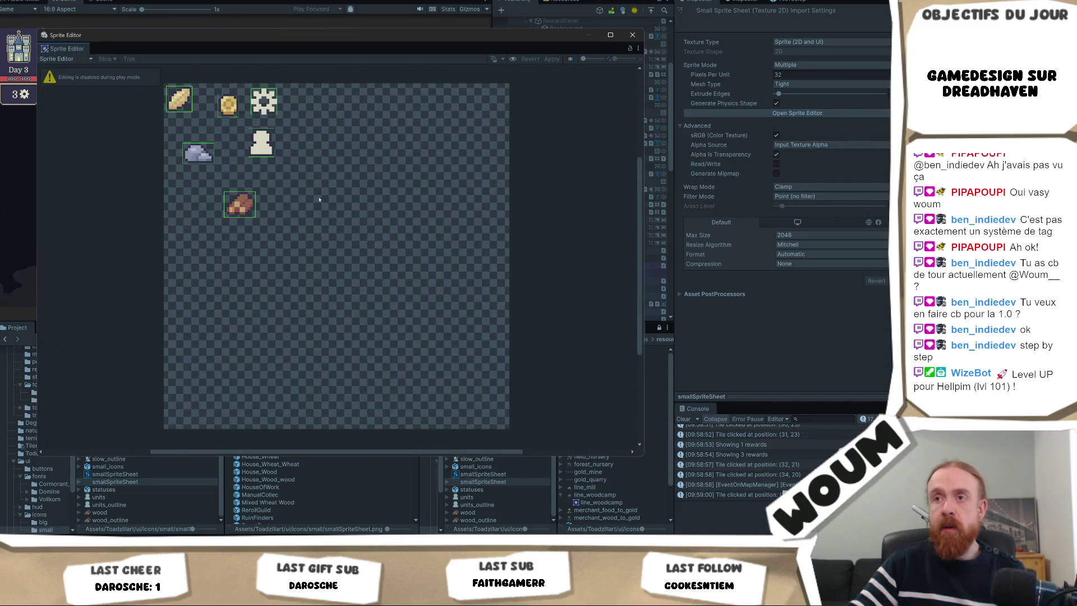
{"action": "scroll", "coordinate": [255, 112], "scroll_direction": "up", "scroll_amount": 8}
{"action": "scroll", "coordinate": [269, 169], "scroll_direction": "down", "scroll_amount": 5}
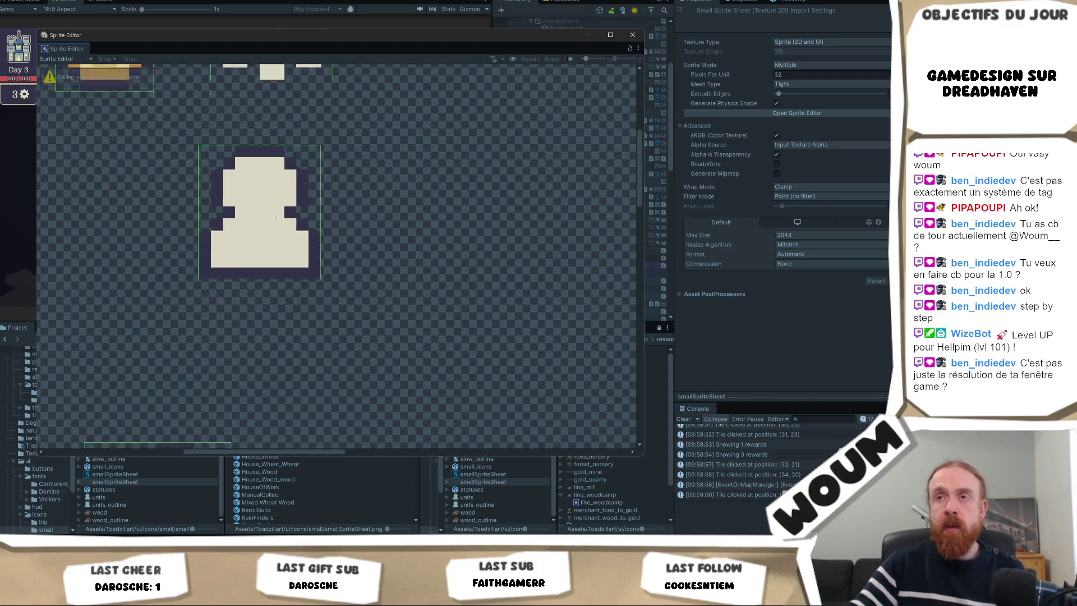
{"action": "scroll", "coordinate": [294, 216], "scroll_direction": "up", "scroll_amount": 6}
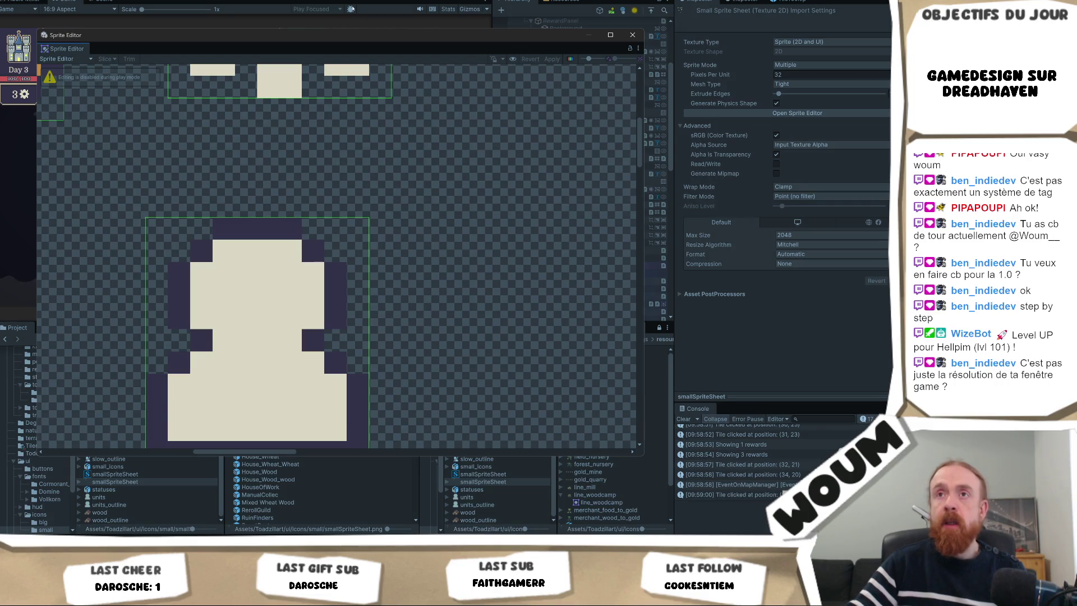
{"action": "left_click", "coordinate": [633, 35]}
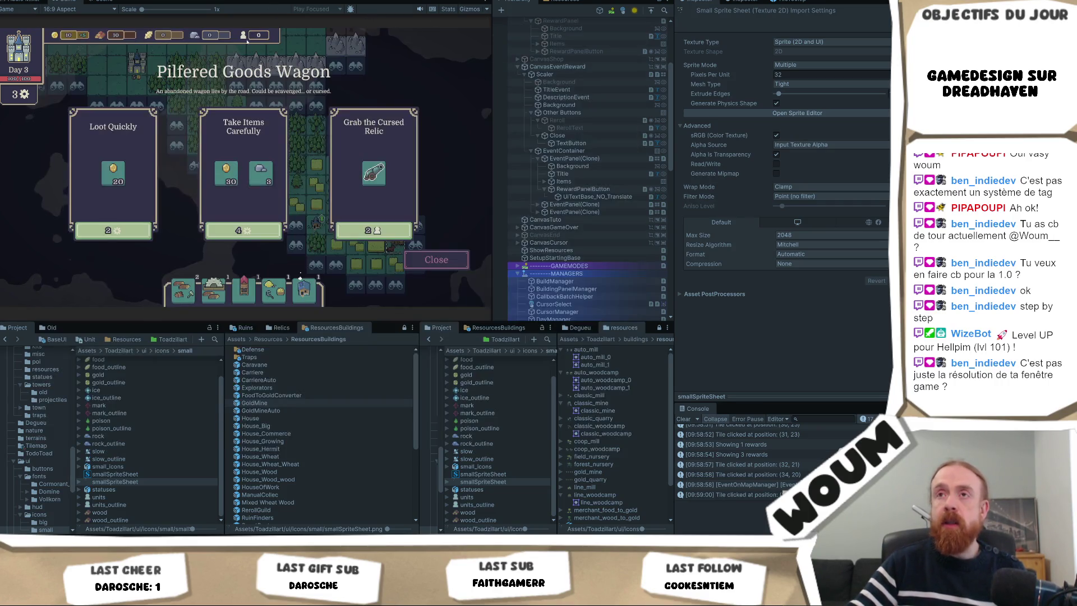
{"action": "right_click", "coordinate": [68, 1]}
{"action": "left_click", "coordinate": [93, 27]}
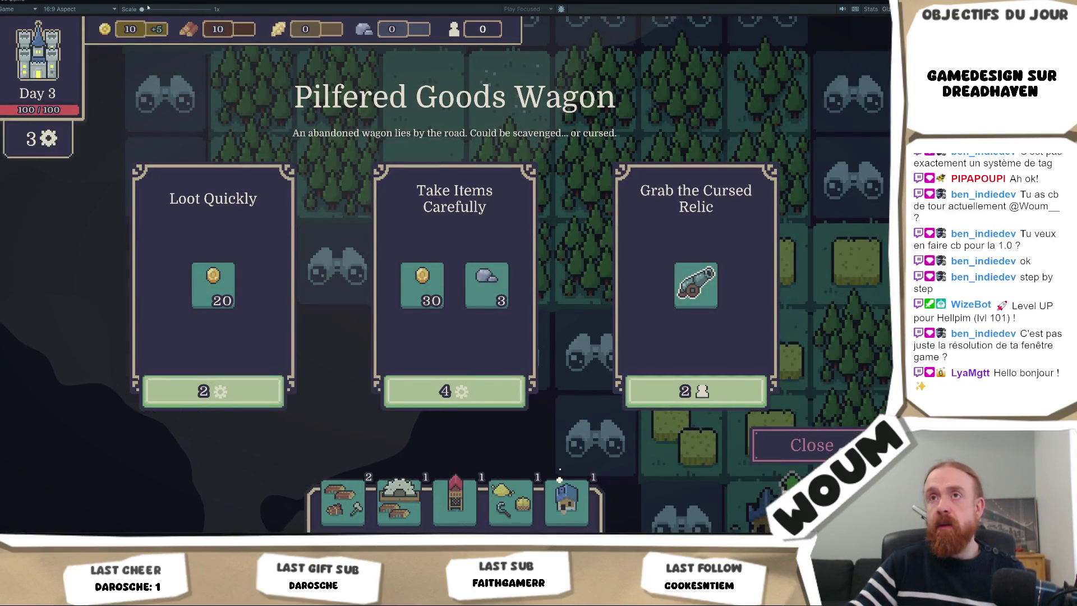
{"action": "mouse_move", "coordinate": [142, 10]}
{"action": "left_mouse_down"}
{"action": "mouse_move", "coordinate": [156, 11]}
{"action": "mouse_move", "coordinate": [141, 11]}
{"action": "left_mouse_up"}
{"action": "left_click", "coordinate": [55, 10]}
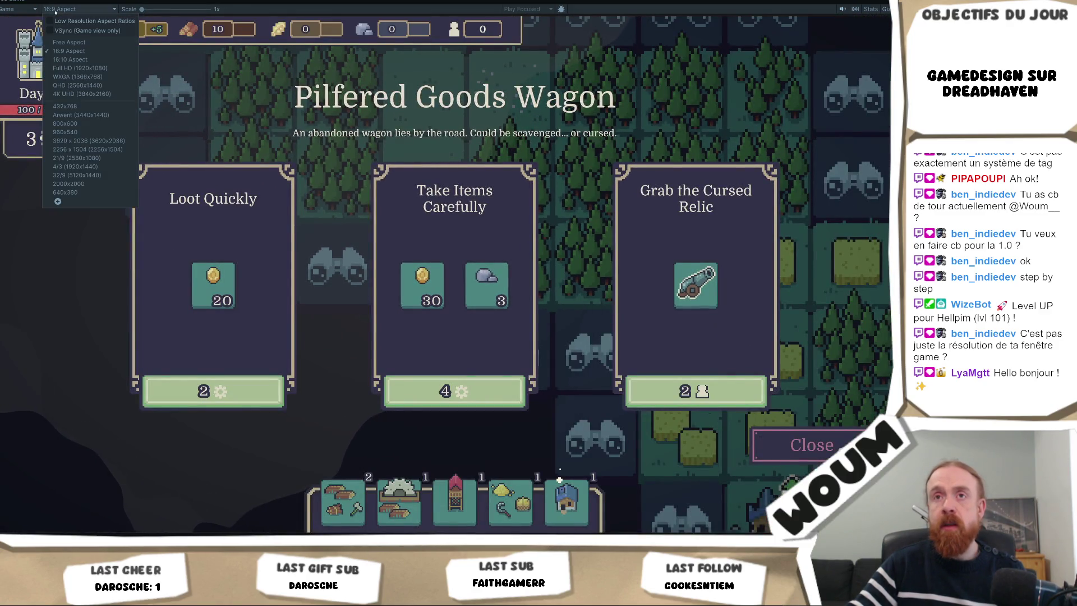
{"action": "left_click", "coordinate": [78, 68]}
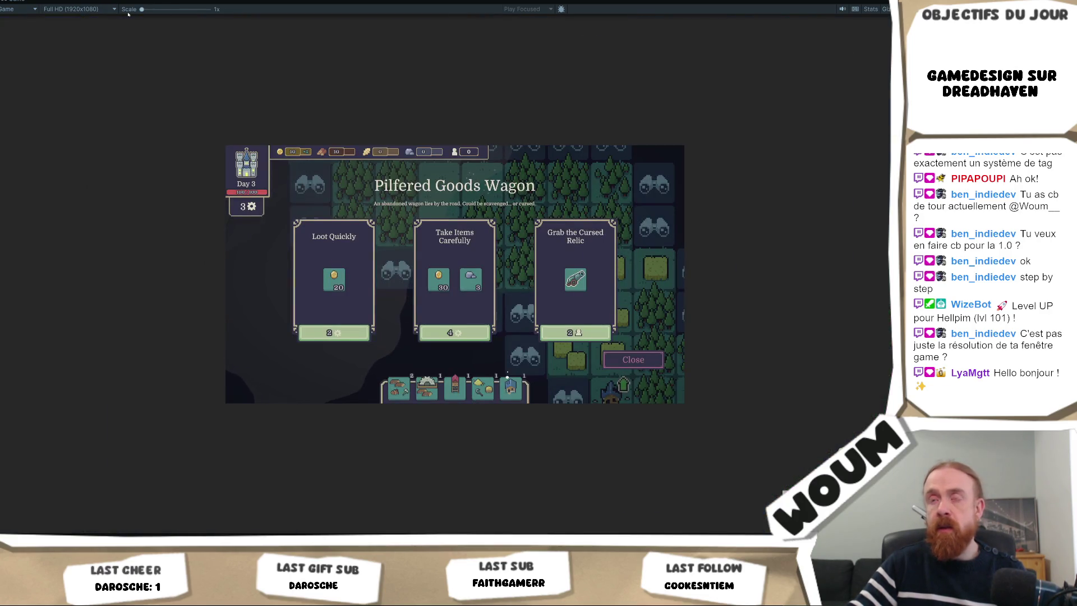
{"action": "left_click", "coordinate": [75, 9]}
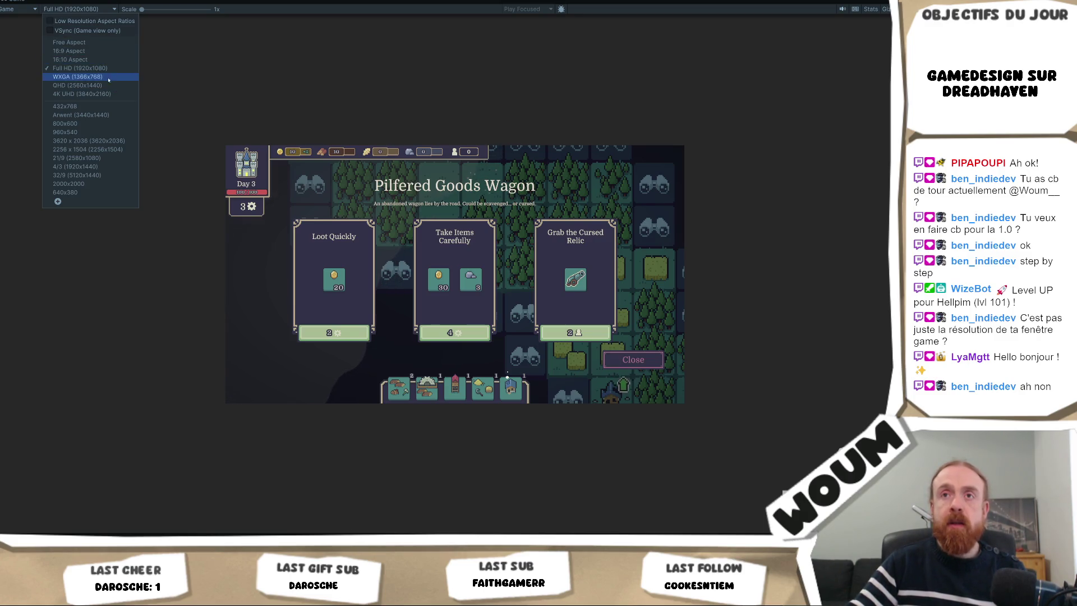
{"action": "left_click", "coordinate": [69, 51]}
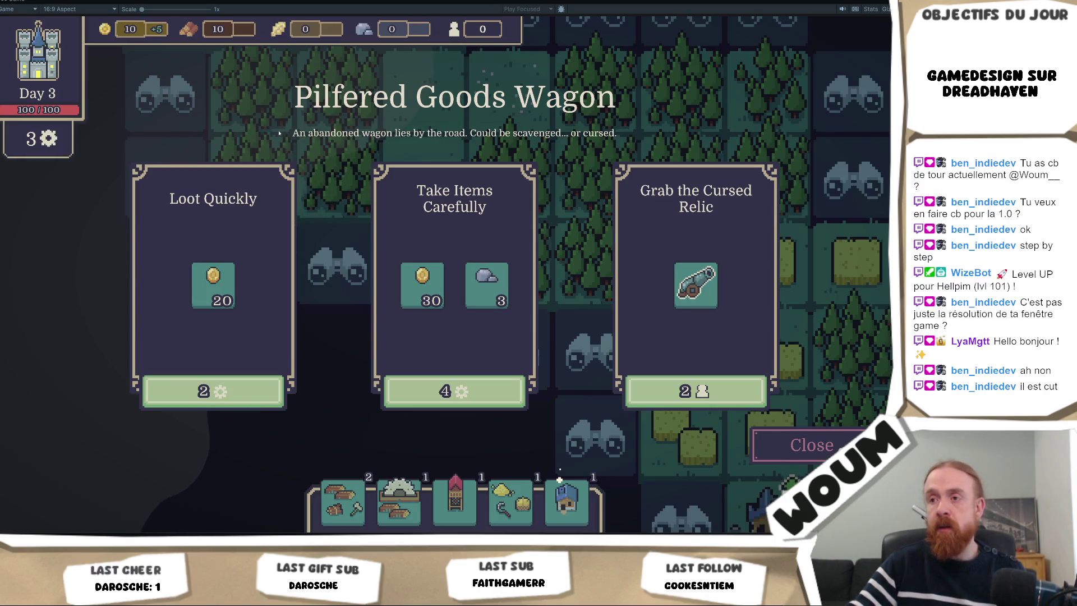
{"action": "right_click", "coordinate": [26, 3]}
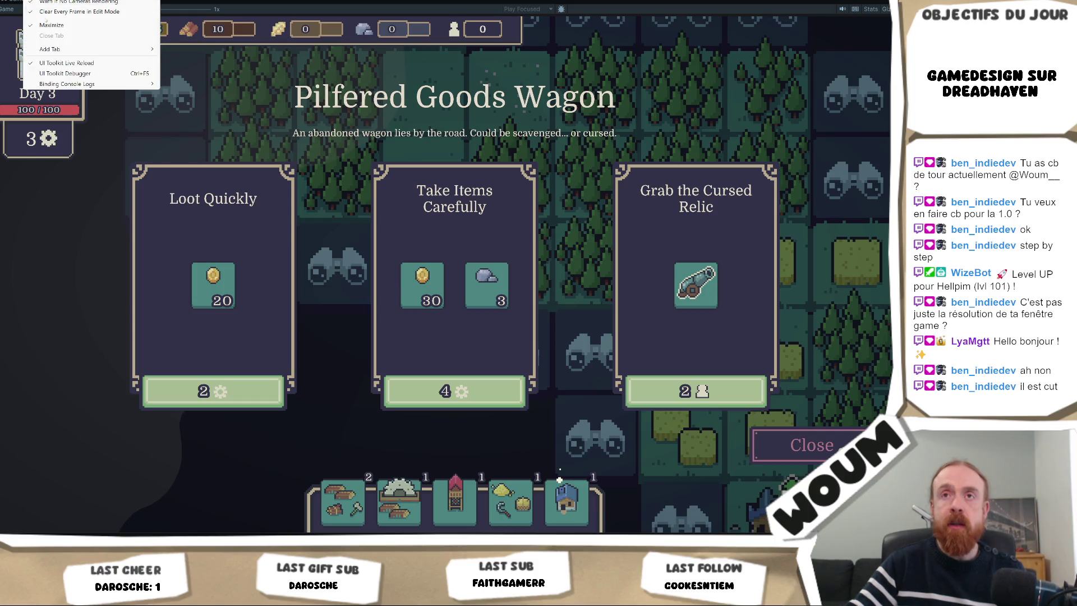
{"action": "left_click", "coordinate": [56, 25]}
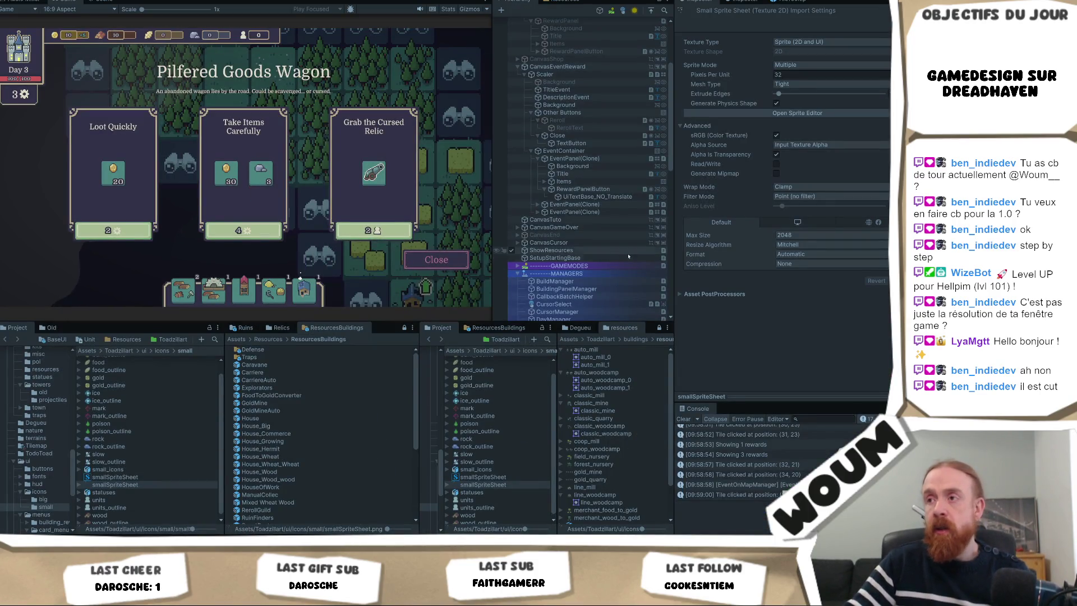
- Change the first card's cost text scale to -1.4
{"action": "left_click", "coordinate": [584, 189]}
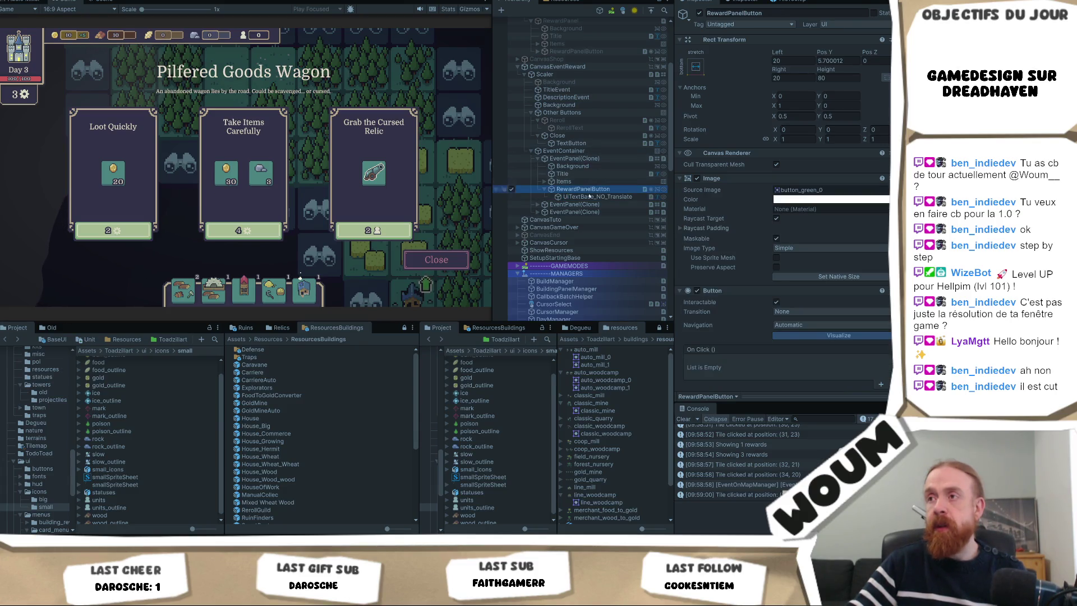
{"action": "left_click", "coordinate": [597, 197]}
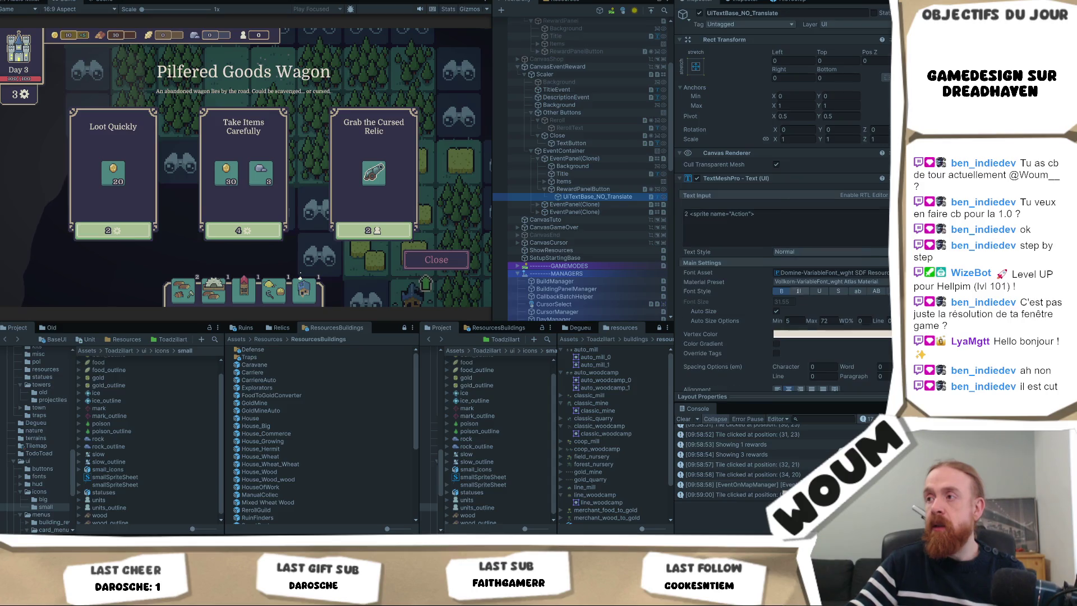
{"action": "scroll", "coordinate": [806, 264], "scroll_direction": "down", "scroll_amount": 2}
{"action": "scroll", "coordinate": [807, 269], "scroll_direction": "up", "scroll_amount": 2}
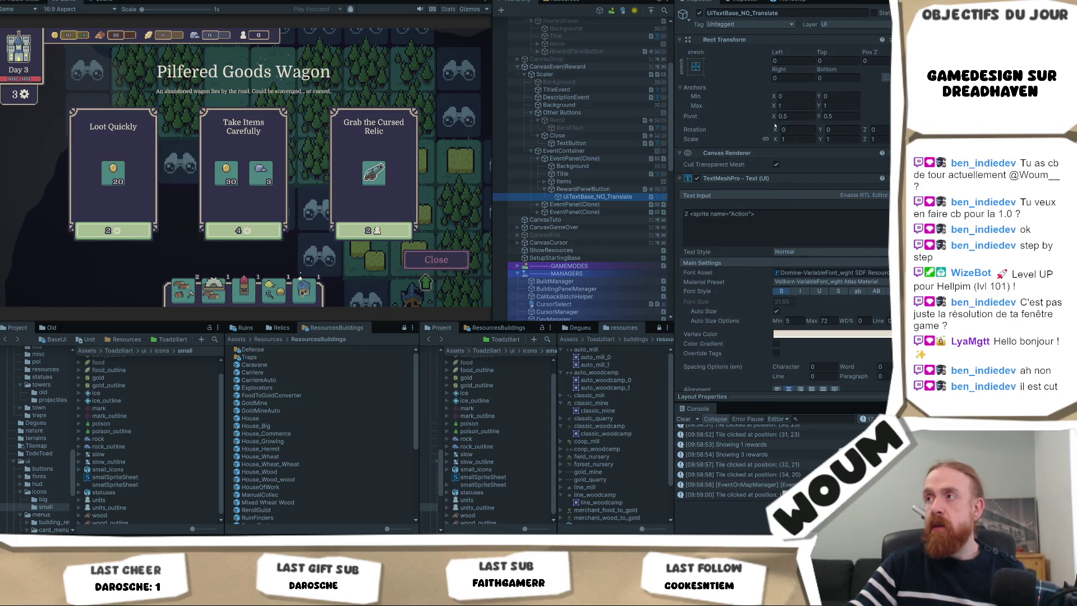
{"action": "left_click_drag", "start_coordinate": [775, 139], "coordinate": [745, 147]}
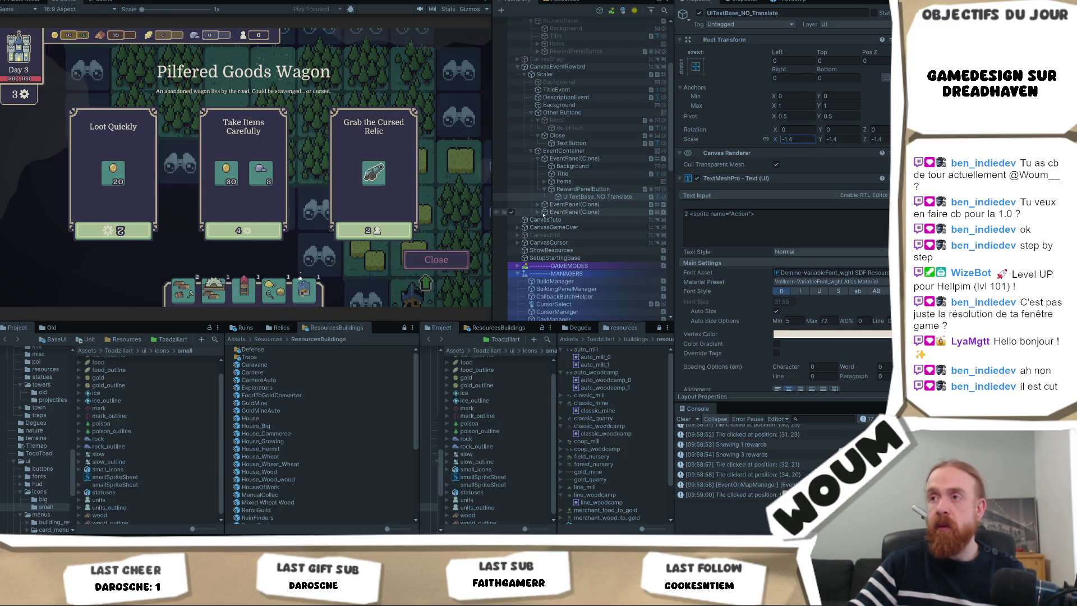
- Select the third card's cost text and blow up its scale to inspect the glyphs
{"action": "left_click", "coordinate": [579, 198]}
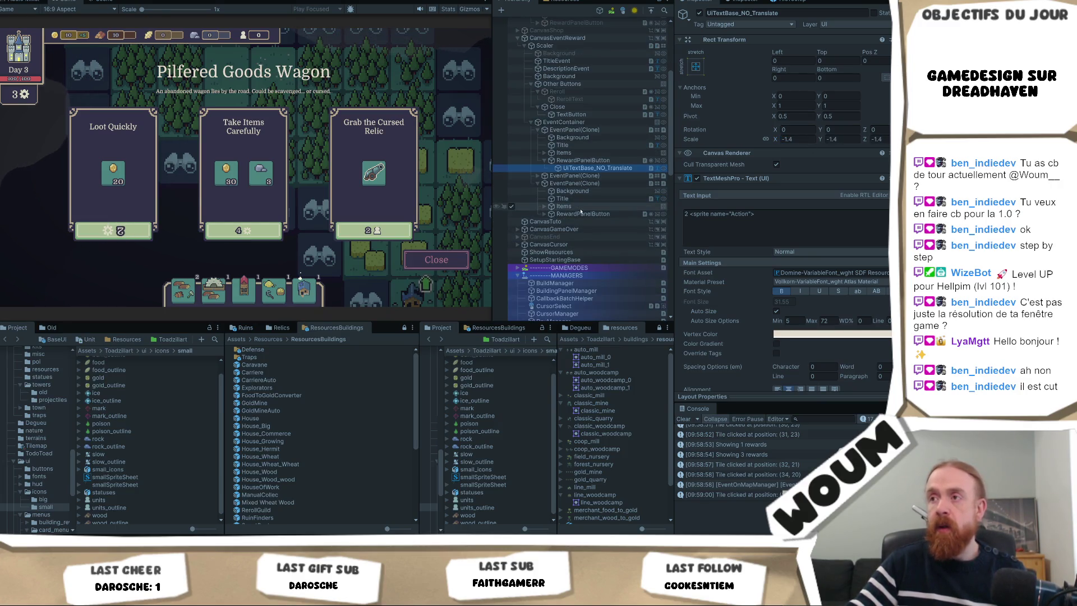
{"action": "left_click", "coordinate": [545, 213]}
{"action": "left_click", "coordinate": [573, 221]}
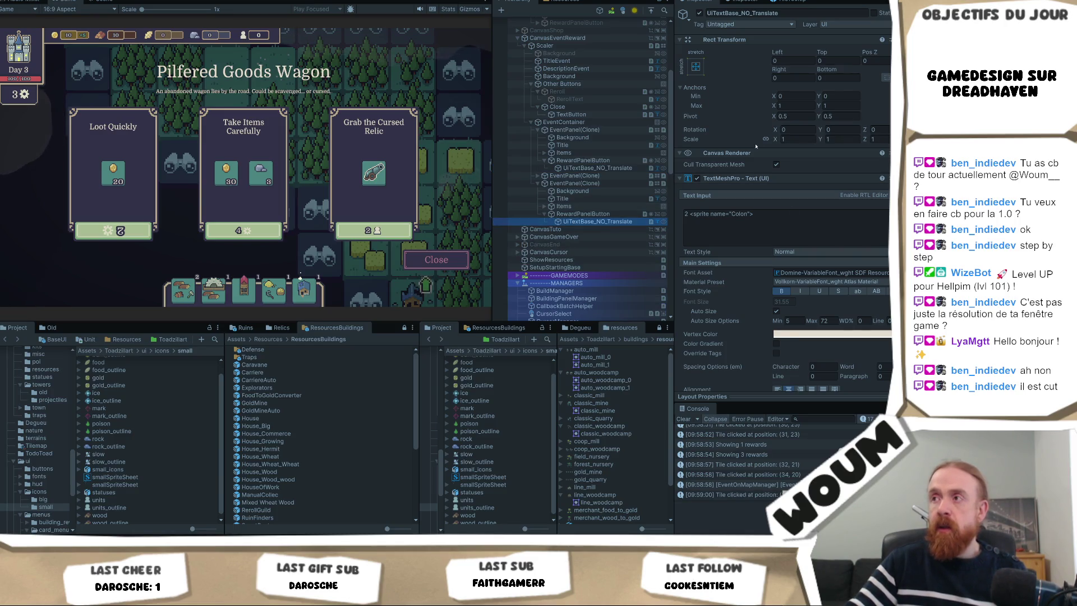
{"action": "mouse_move", "coordinate": [775, 141]}
{"action": "left_mouse_down"}
{"action": "mouse_move", "coordinate": [824, 159]}
{"action": "mouse_move", "coordinate": [802, 165]}
{"action": "mouse_move", "coordinate": [1065, 179]}
{"action": "mouse_move", "coordinate": [129, 200]}
{"action": "mouse_move", "coordinate": [78, 186]}
{"action": "left_mouse_up"}
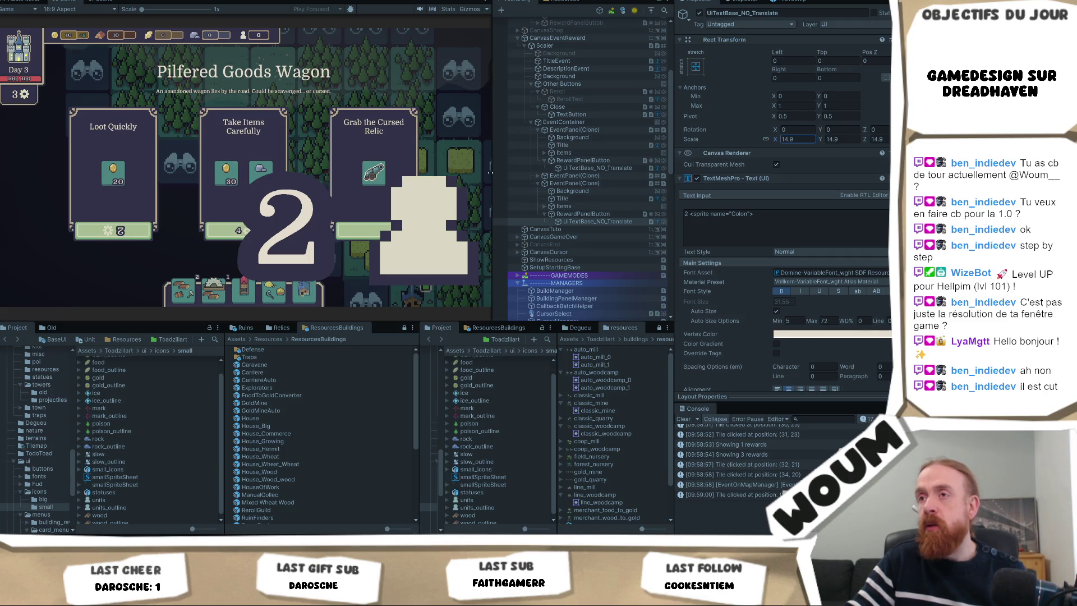
- Turn off Auto Size, set font size 20, and shift the label right
{"action": "scroll", "coordinate": [821, 273], "scroll_direction": "down", "scroll_amount": 3}
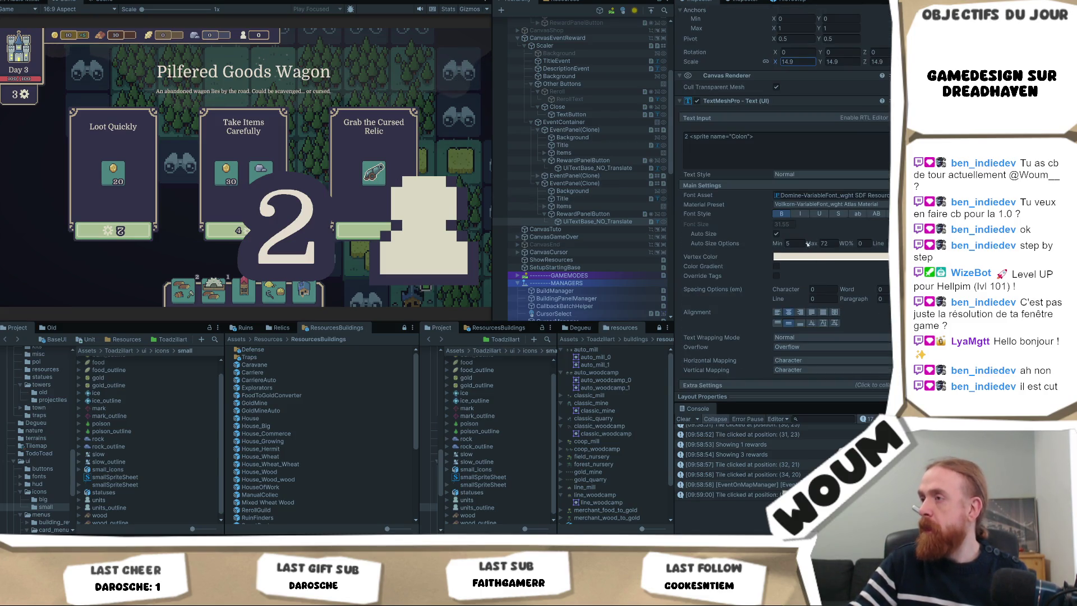
{"action": "left_click", "coordinate": [777, 234]}
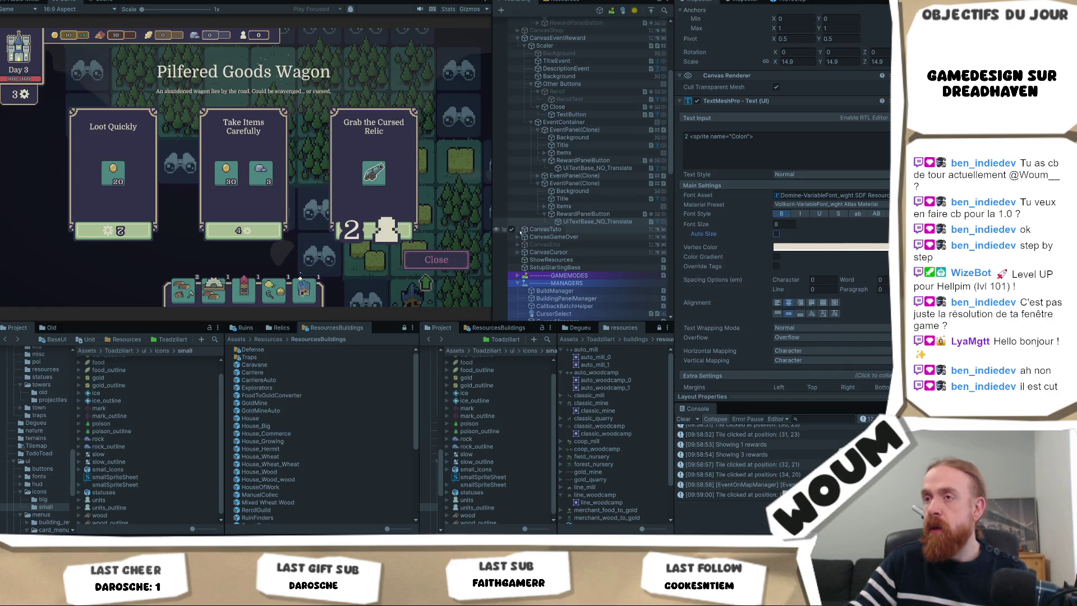
{"action": "type", "text": "20"}
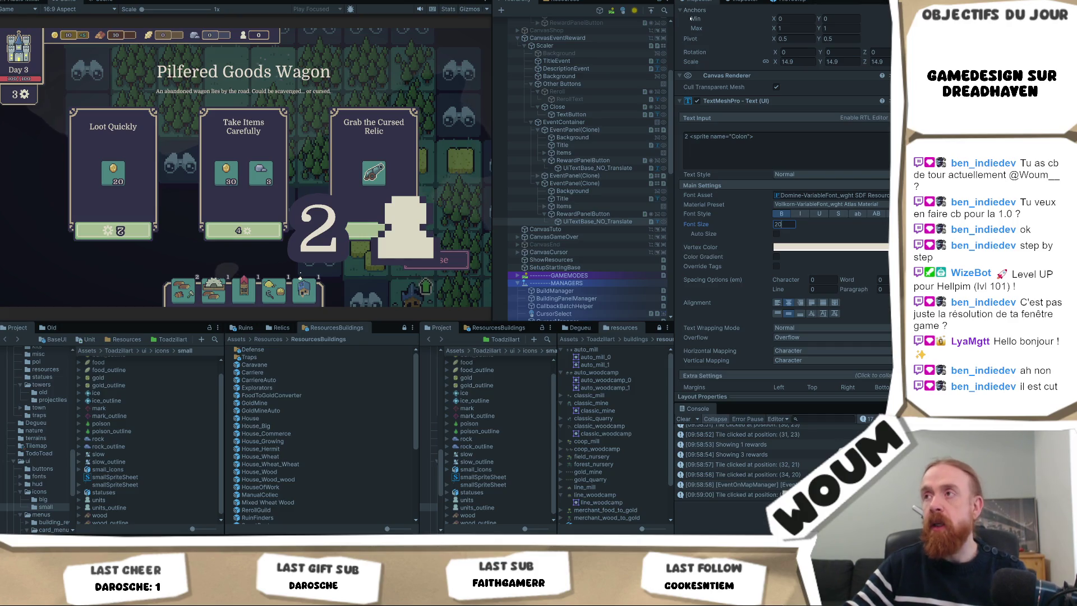
{"action": "scroll", "coordinate": [691, 18], "scroll_direction": "up", "scroll_amount": 3}
{"action": "left_click_drag", "start_coordinate": [780, 56], "coordinate": [810, 55]}
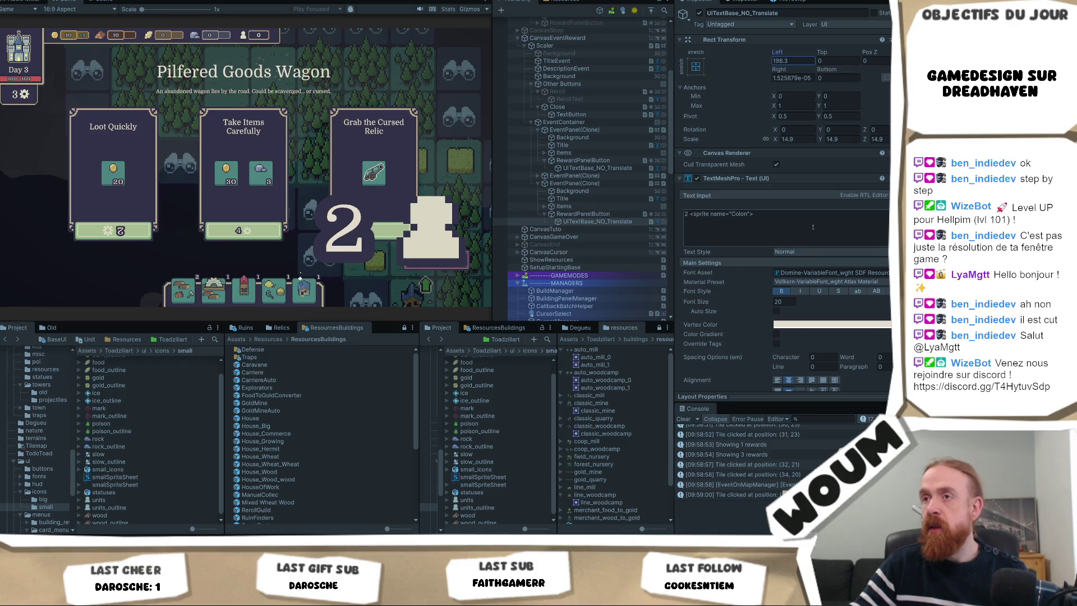
- Locate the text's Sprite Asset, smallSpriteSheet
{"action": "scroll", "coordinate": [812, 228], "scroll_direction": "down", "scroll_amount": 5}
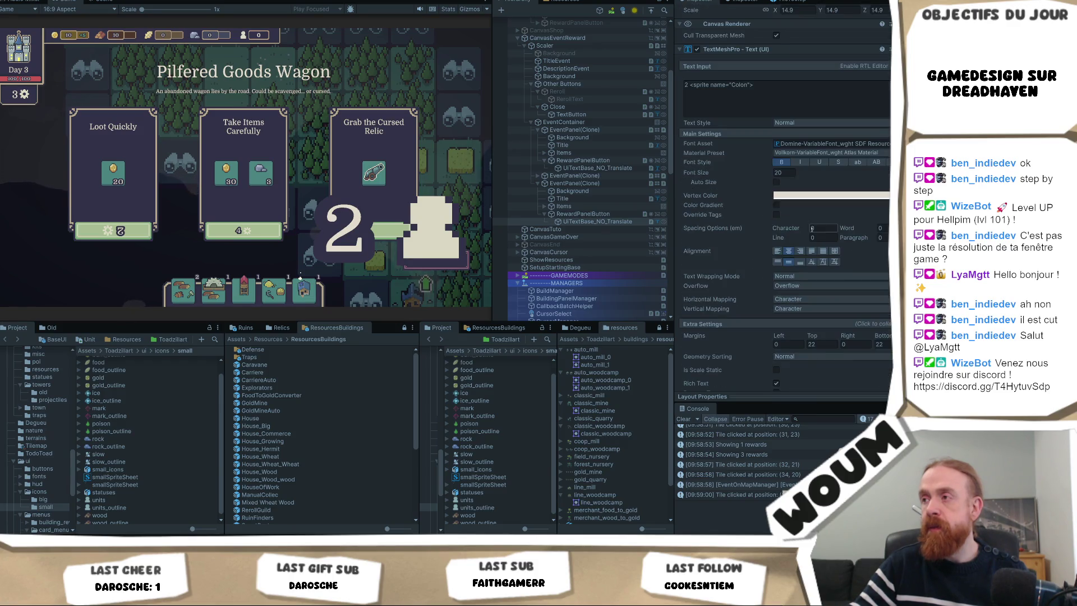
{"action": "scroll", "coordinate": [810, 238], "scroll_direction": "down", "scroll_amount": 1}
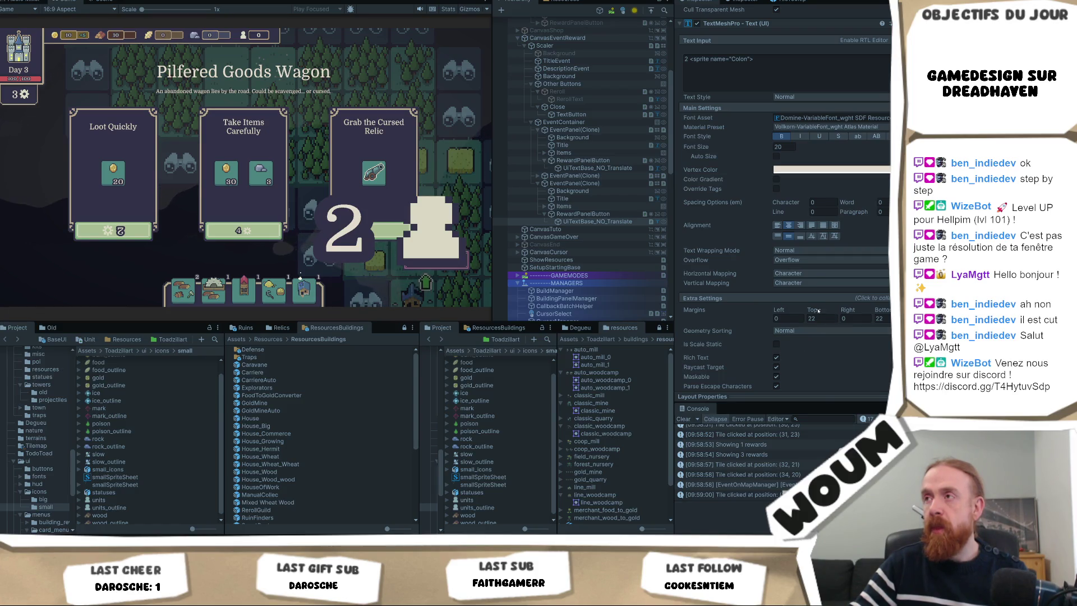
{"action": "scroll", "coordinate": [818, 310], "scroll_direction": "down", "scroll_amount": 7}
{"action": "left_click", "coordinate": [824, 238]}
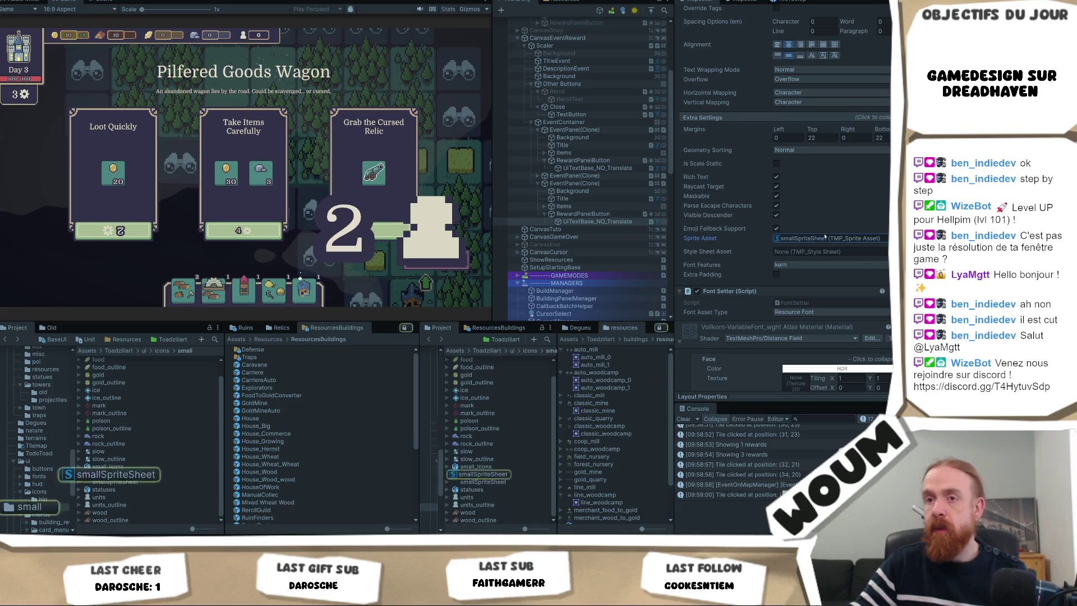
{"action": "left_click", "coordinate": [177, 474]}
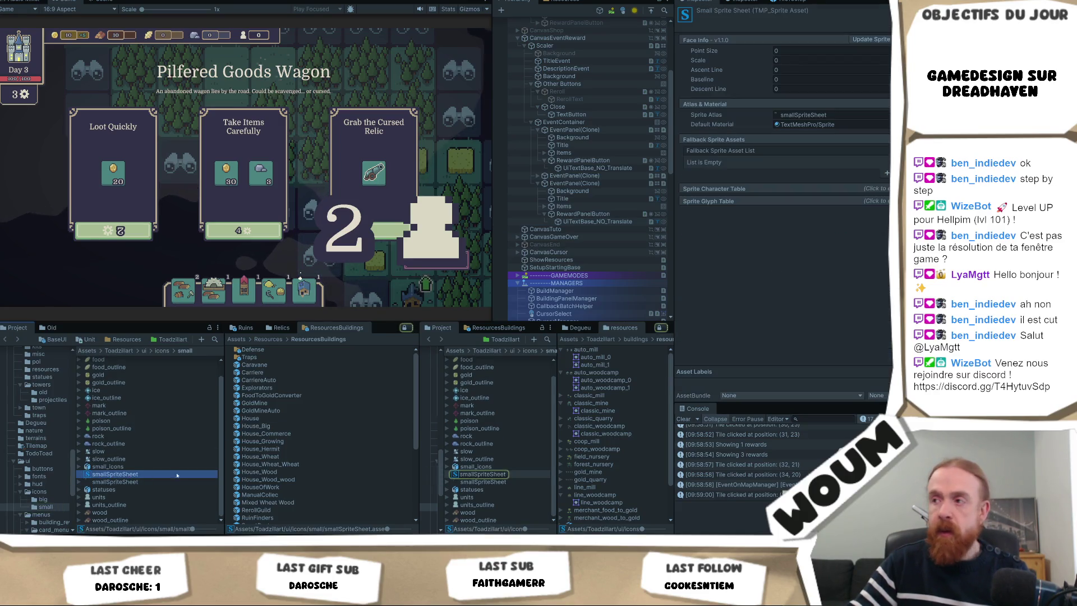
{"action": "left_click", "coordinate": [755, 189]}
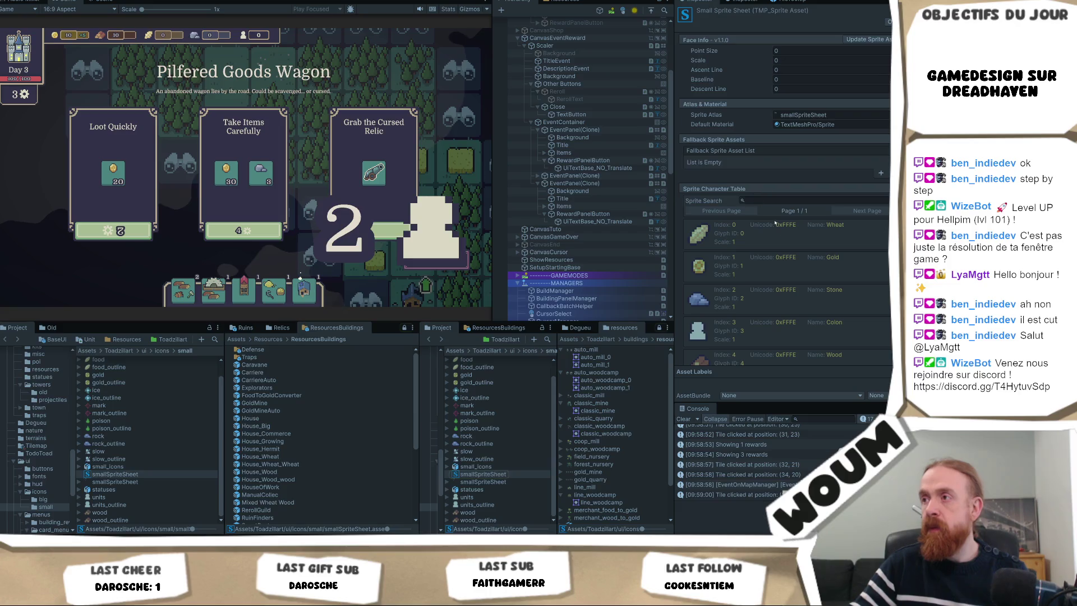
{"action": "scroll", "coordinate": [799, 274], "scroll_direction": "down", "scroll_amount": 2}
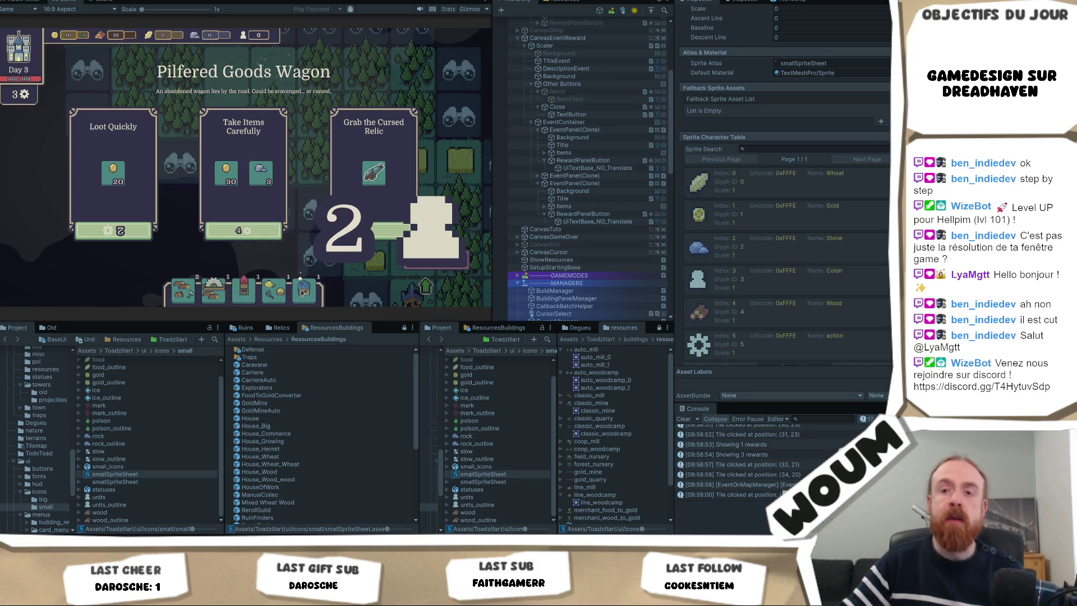
{"action": "scroll", "coordinate": [648, 268], "scroll_direction": "up", "scroll_amount": 5}
{"action": "scroll", "coordinate": [757, 174], "scroll_direction": "up", "scroll_amount": 3}
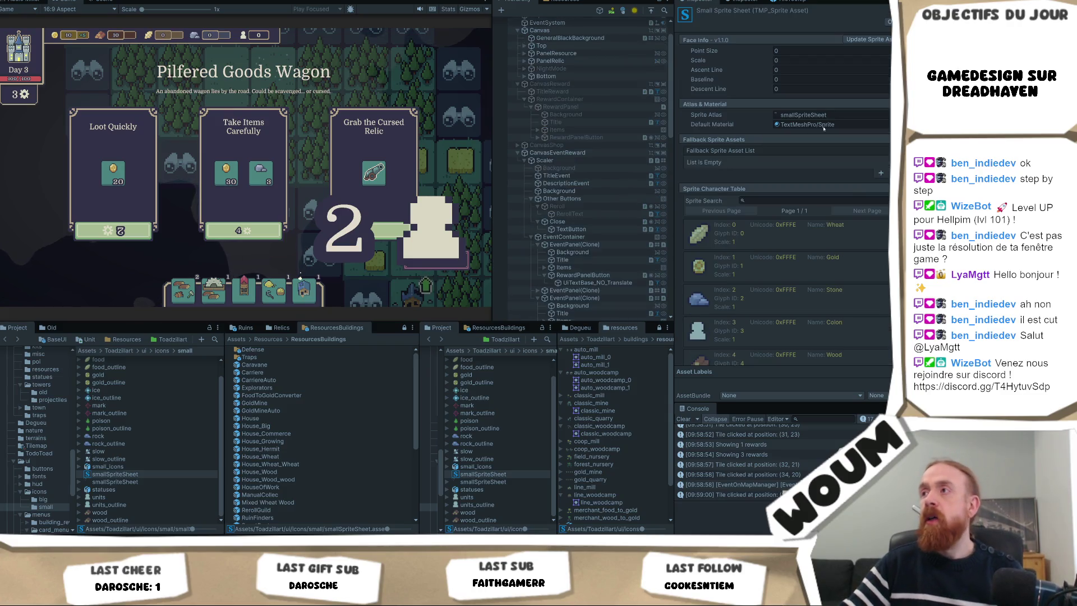
{"action": "left_click", "coordinate": [855, 42]}
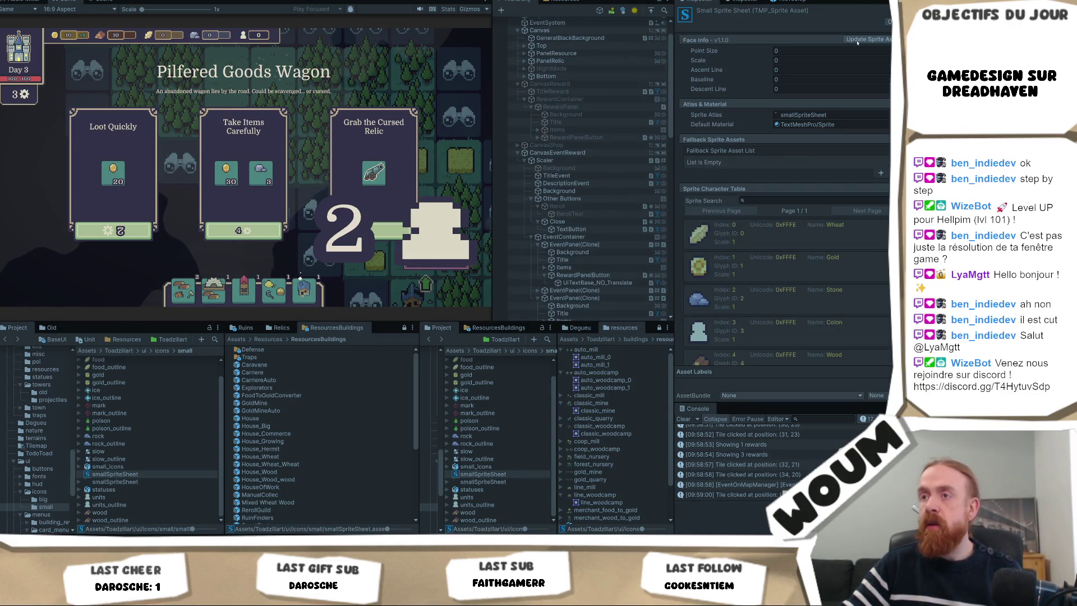
{"action": "scroll", "coordinate": [729, 230], "scroll_direction": "down", "scroll_amount": 3}
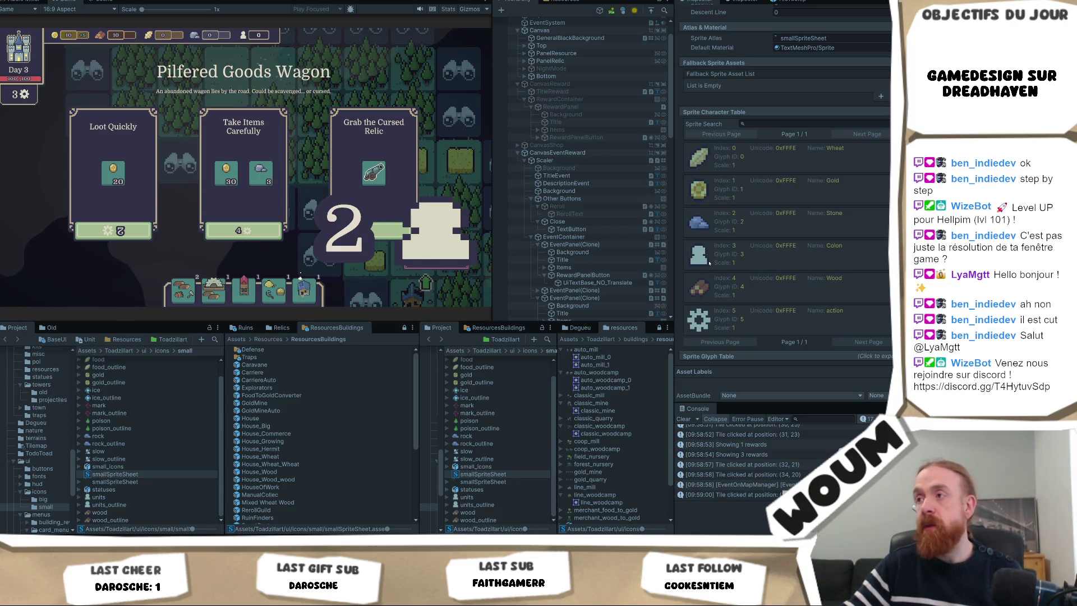
{"action": "left_click", "coordinate": [710, 263]}
{"action": "scroll", "coordinate": [790, 278], "scroll_direction": "down", "scroll_amount": 1}
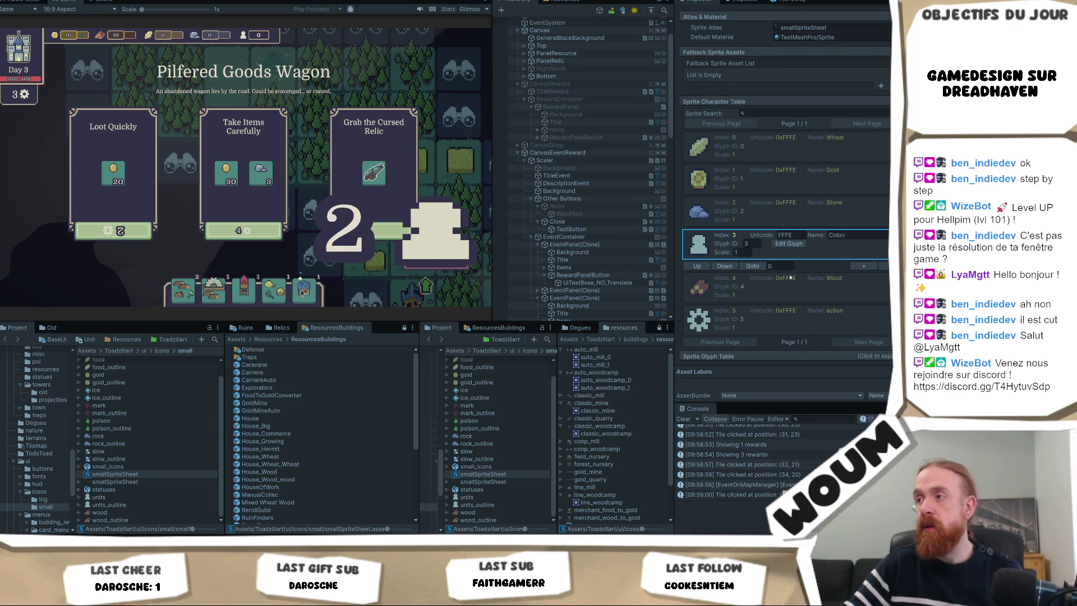
{"action": "left_click", "coordinate": [729, 363]}
{"action": "scroll", "coordinate": [727, 355], "scroll_direction": "down", "scroll_amount": 10}
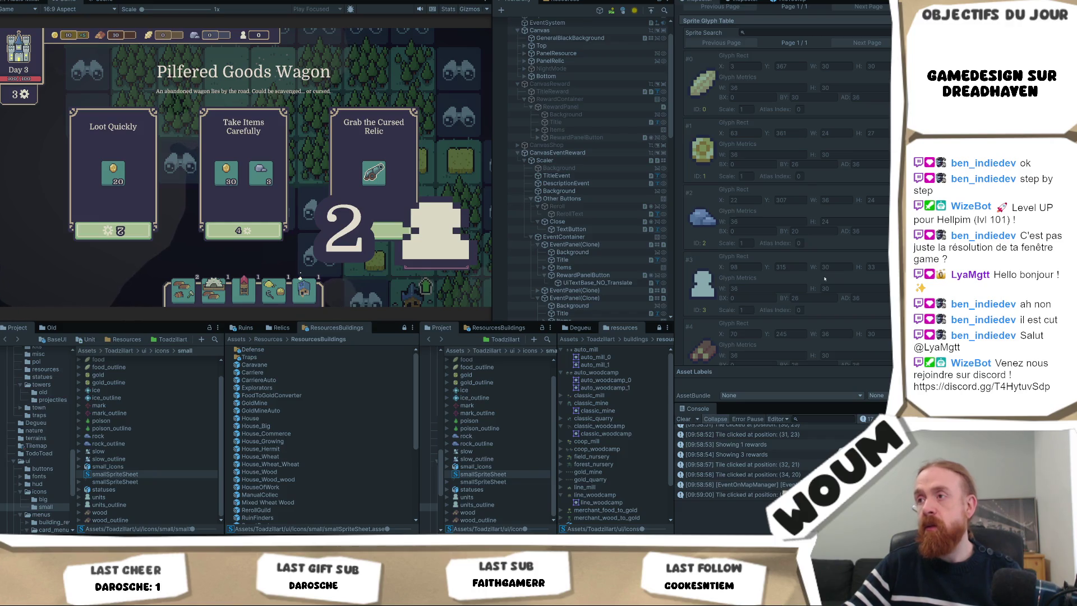
{"action": "scroll", "coordinate": [825, 279], "scroll_direction": "up", "scroll_amount": 10}
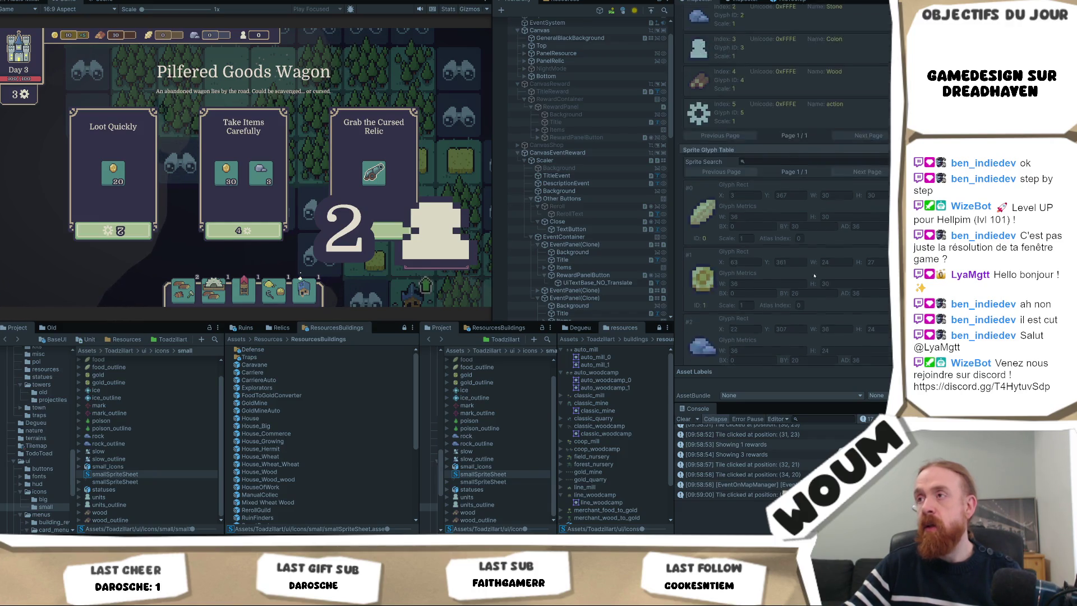
{"action": "scroll", "coordinate": [571, 249], "scroll_direction": "down", "scroll_amount": 2}
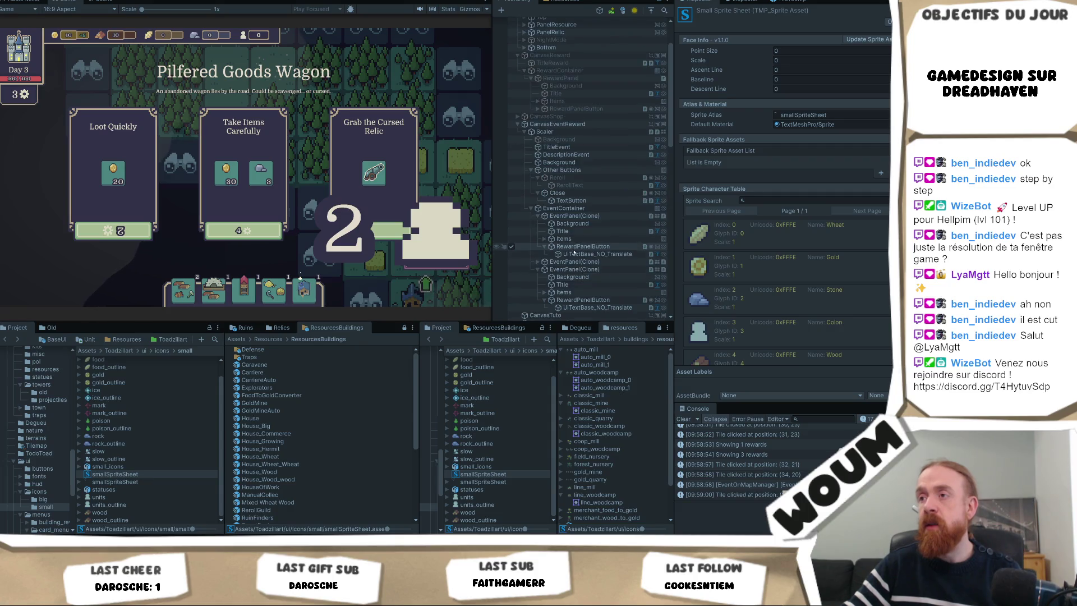
- Toggle Bold font style on the cost texts using the Colon sprite and others
{"action": "left_click", "coordinate": [576, 255]}
{"action": "left_click", "coordinate": [780, 291]}
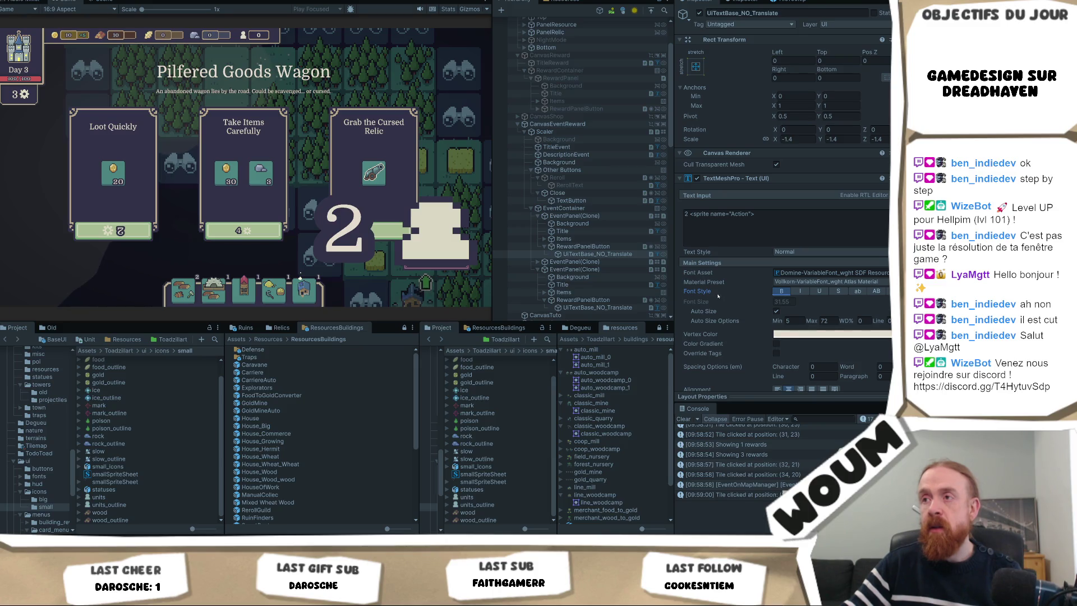
{"action": "left_click", "coordinate": [597, 307]}
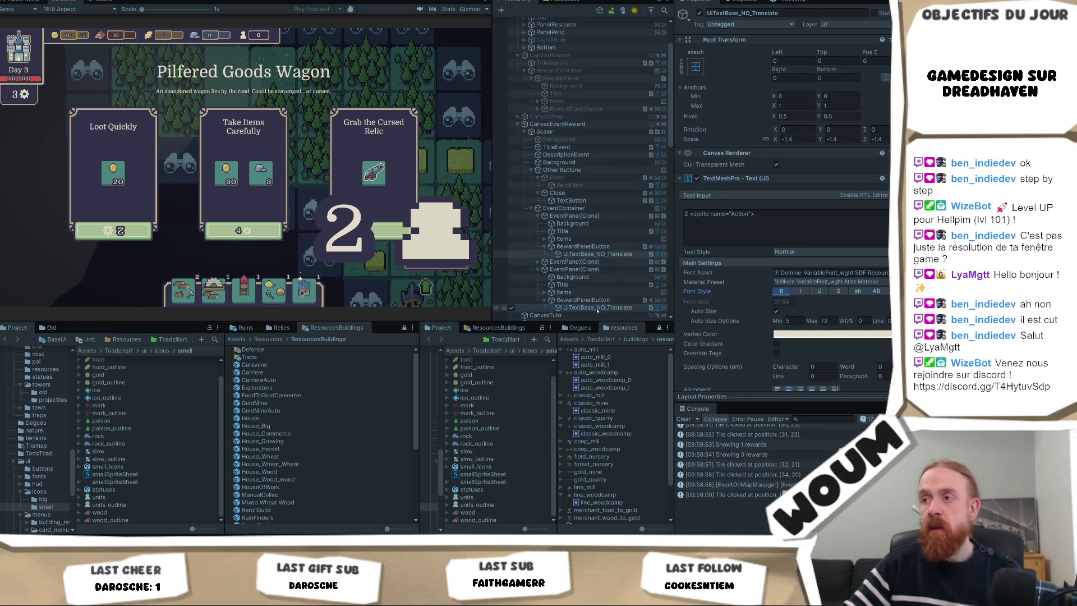
{"action": "left_click", "coordinate": [779, 291]}
{"action": "left_click", "coordinate": [779, 291]}
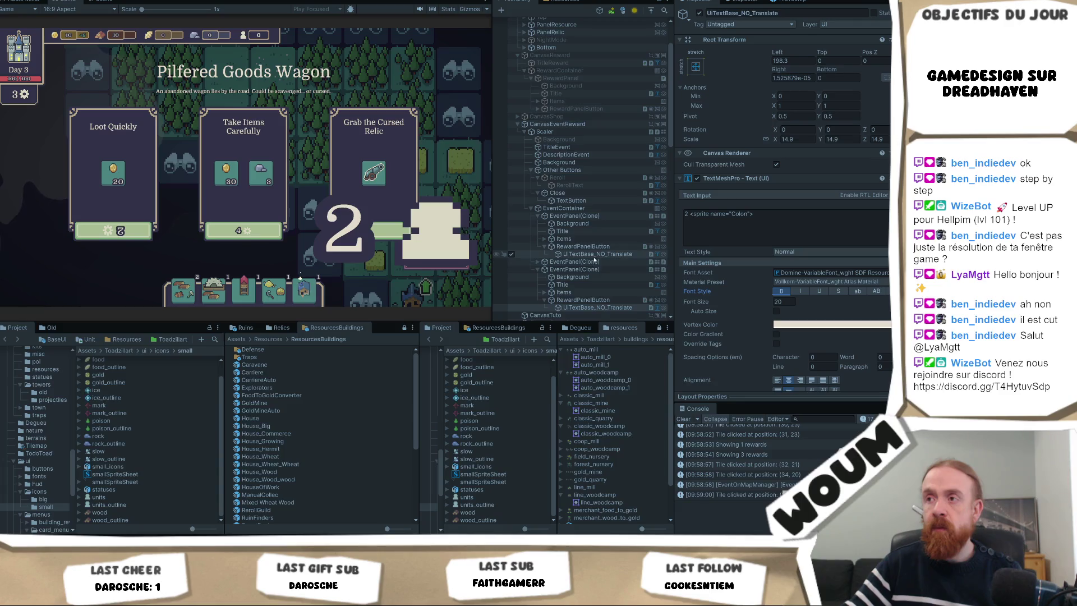
- Select the Action-sprite cost text and ping its smallSpriteSheet sprite asset
{"action": "left_click", "coordinate": [599, 254]}
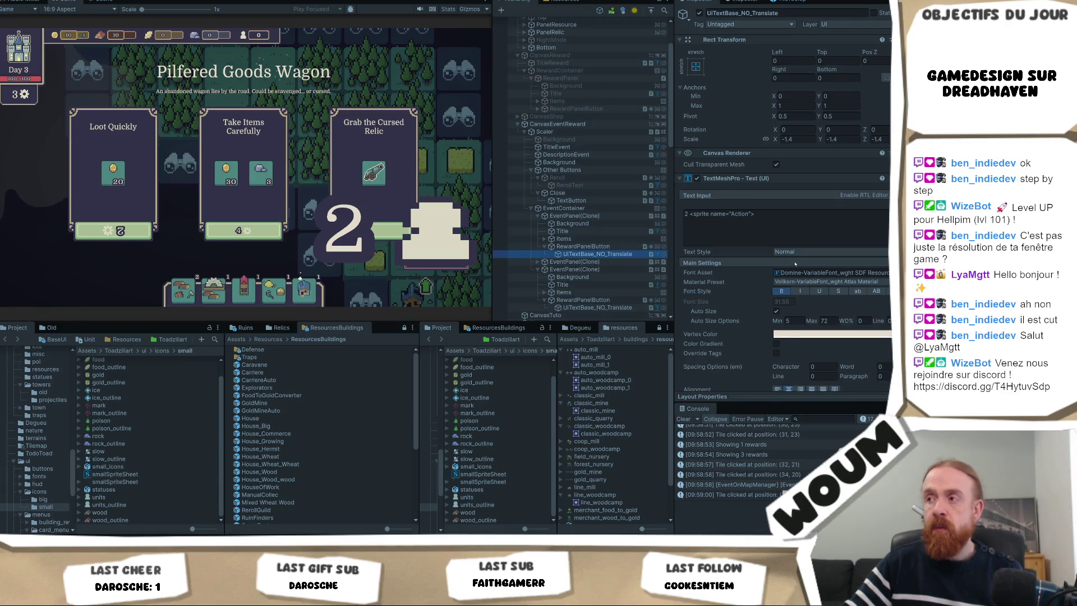
{"action": "scroll", "coordinate": [795, 264], "scroll_direction": "down", "scroll_amount": 4}
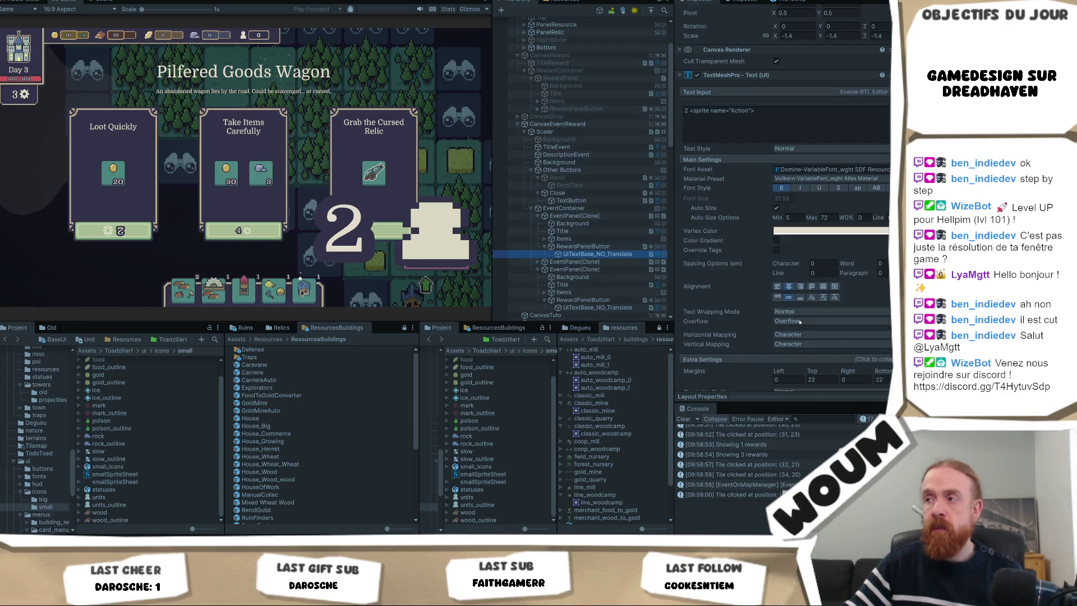
{"action": "scroll", "coordinate": [732, 292], "scroll_direction": "down", "scroll_amount": 6}
{"action": "left_click", "coordinate": [806, 324]}
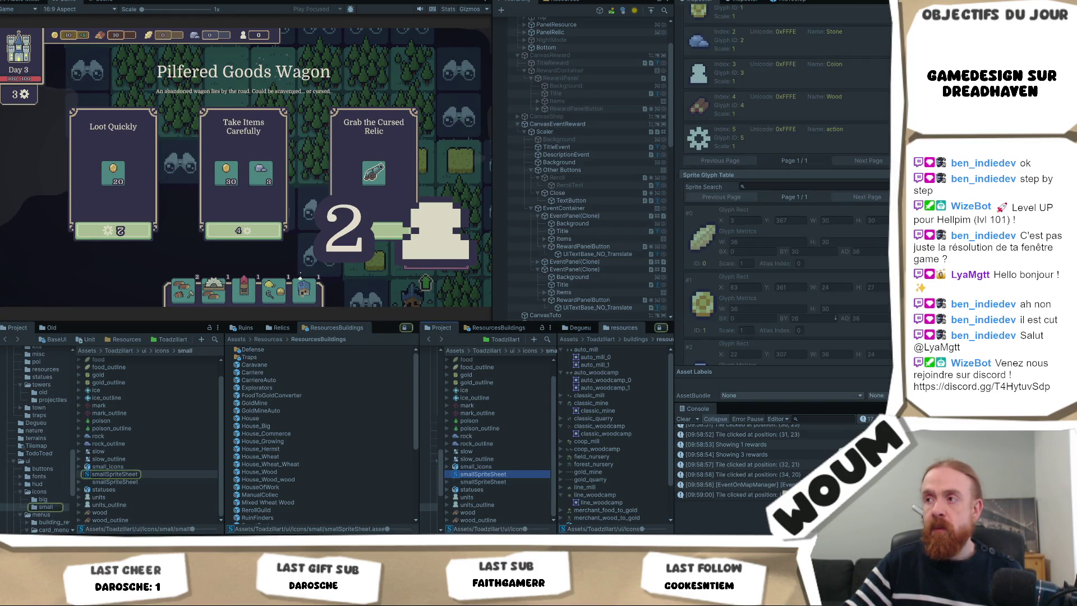
- In smallSpriteSheet's glyph table, select the Colon glyph #3 (30 by 33 rect at Y 315)
{"action": "left_click", "coordinate": [483, 474]}
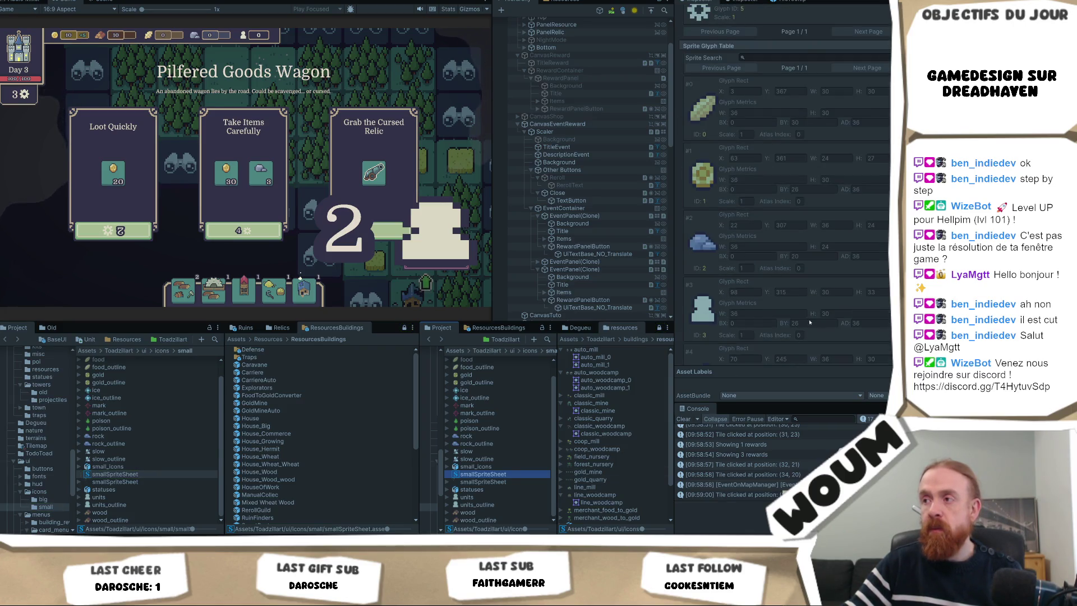
{"action": "scroll", "coordinate": [816, 315], "scroll_direction": "down", "scroll_amount": 3}
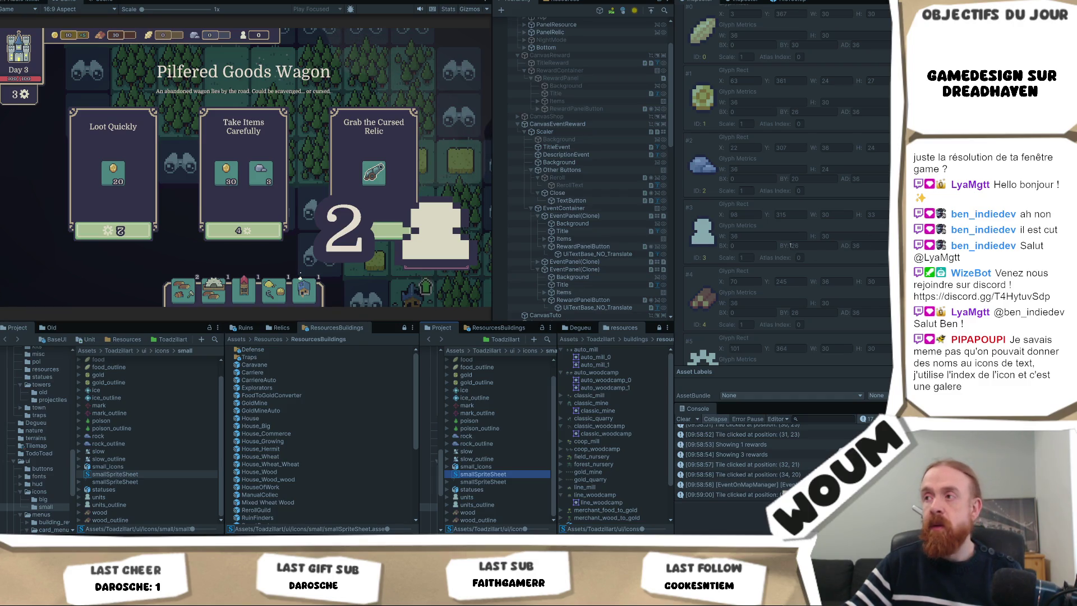
{"action": "scroll", "coordinate": [785, 241], "scroll_direction": "down", "scroll_amount": 3}
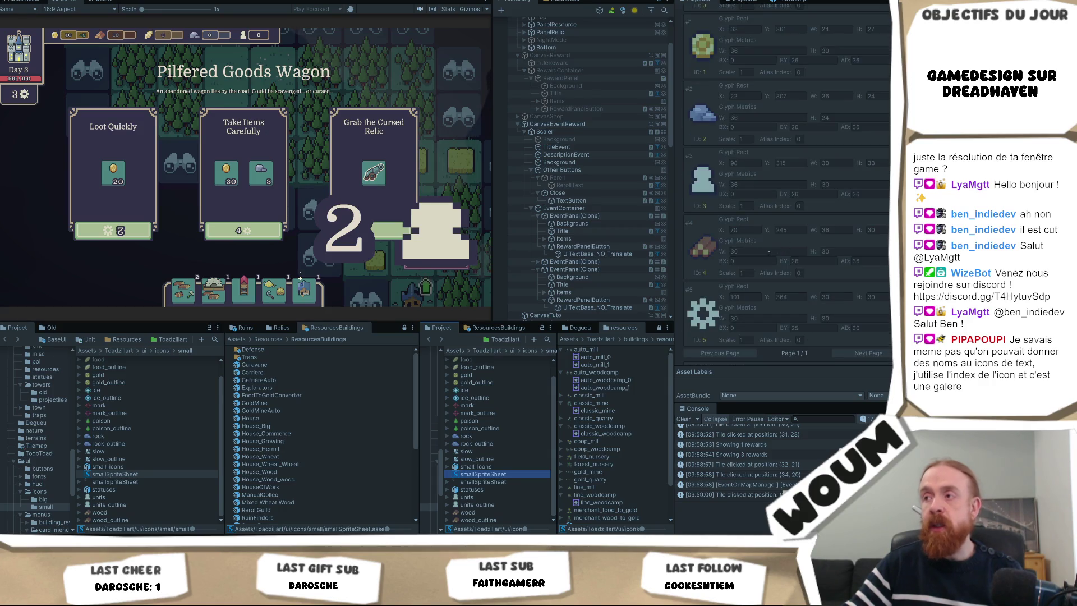
{"action": "scroll", "coordinate": [821, 228], "scroll_direction": "up", "scroll_amount": 2}
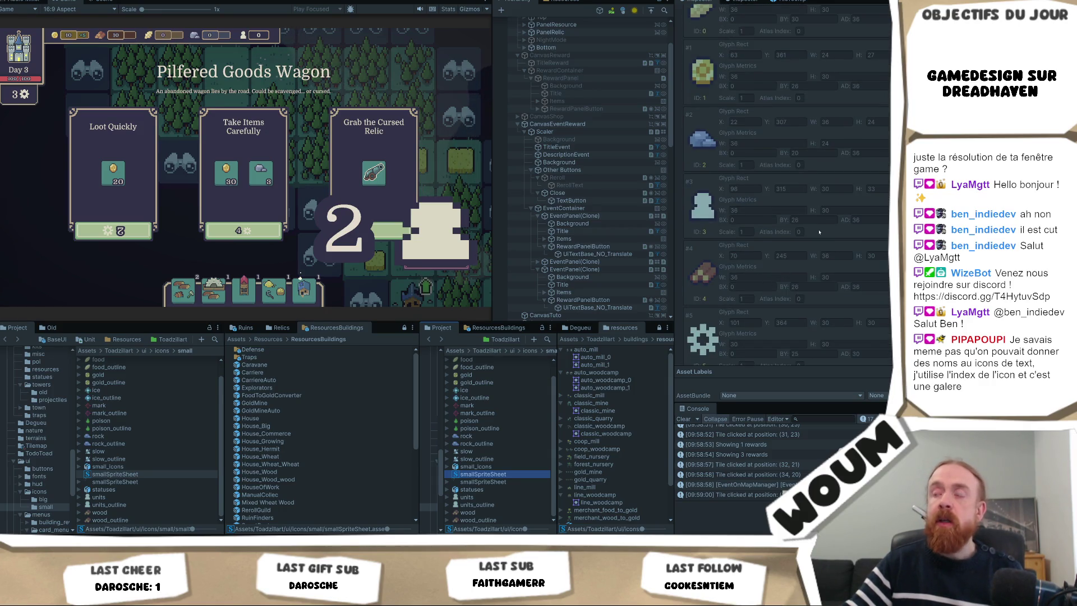
{"action": "left_click", "coordinate": [792, 212]}
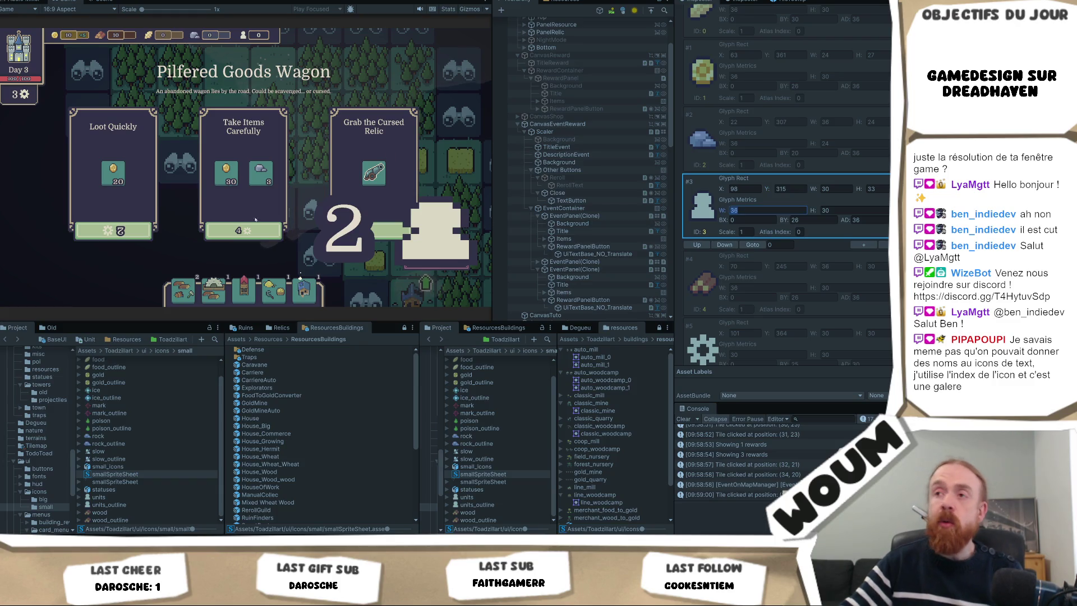
{"action": "scroll", "coordinate": [807, 209], "scroll_direction": "up", "scroll_amount": 10}
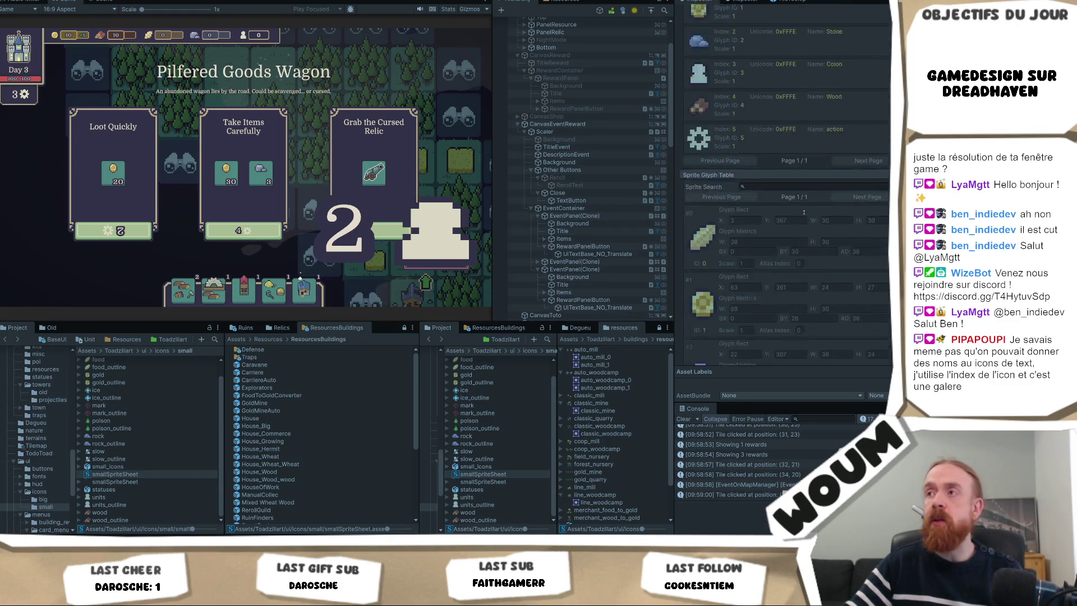
{"action": "scroll", "coordinate": [807, 209], "scroll_direction": "down", "scroll_amount": 3}
{"action": "scroll", "coordinate": [807, 209], "scroll_direction": "down", "scroll_amount": 10}
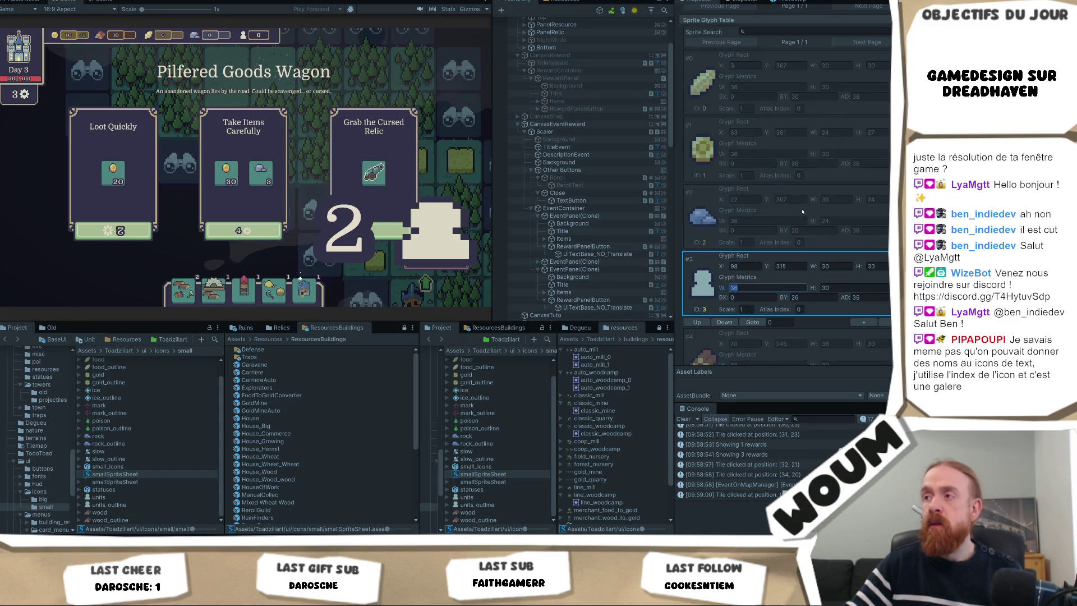
- Trial Y values 2 and 300 and rect width 20 on glyph #3, reverting each
{"action": "left_click", "coordinate": [793, 264]}
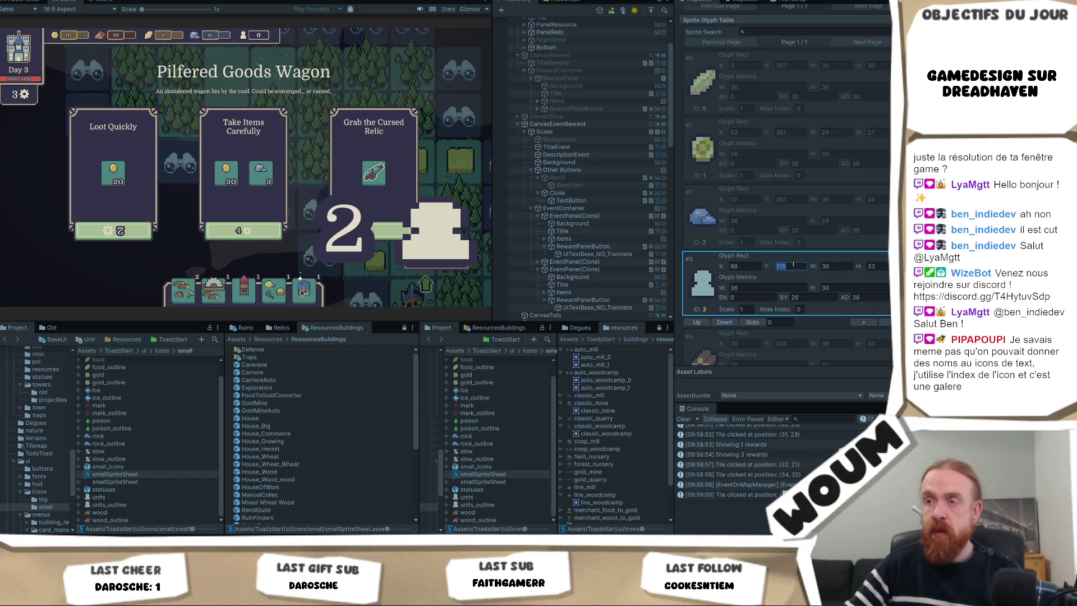
{"action": "type", "text": "200"}
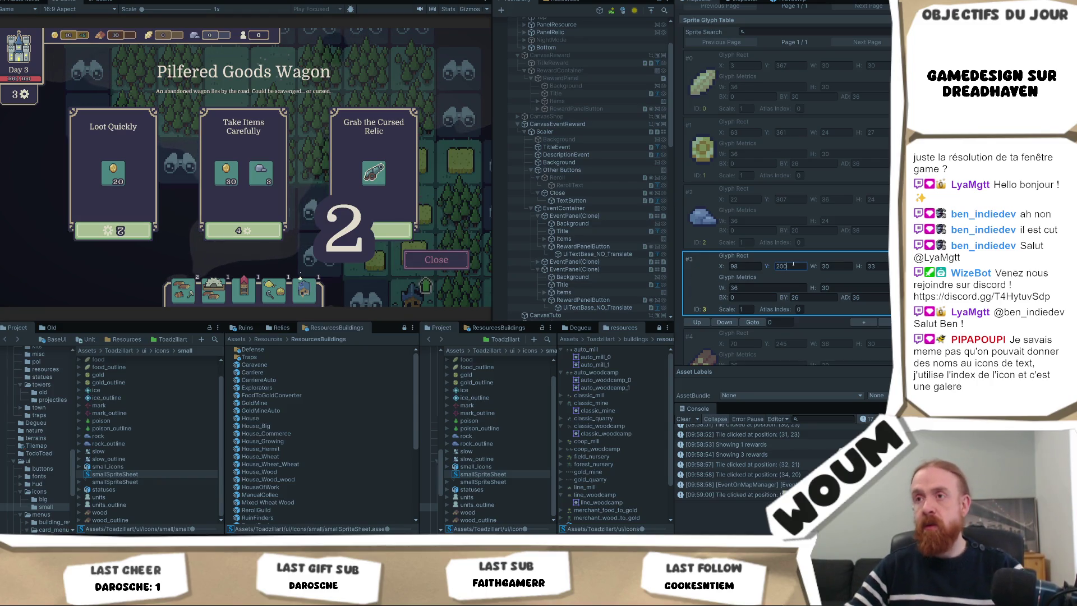
{"action": "key", "text": "Escape"}
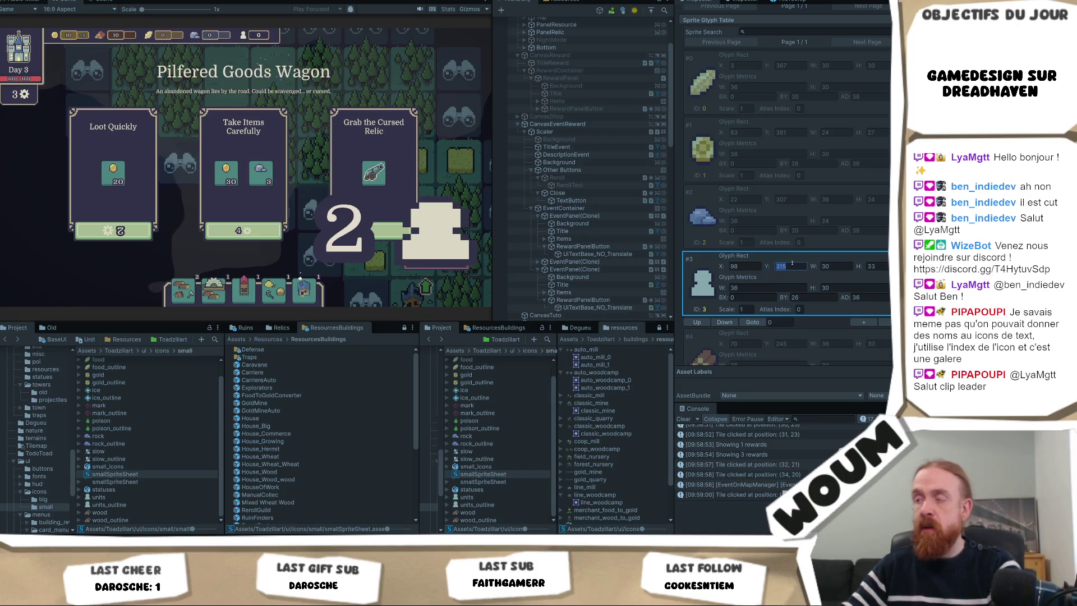
{"action": "type", "text": "300"}
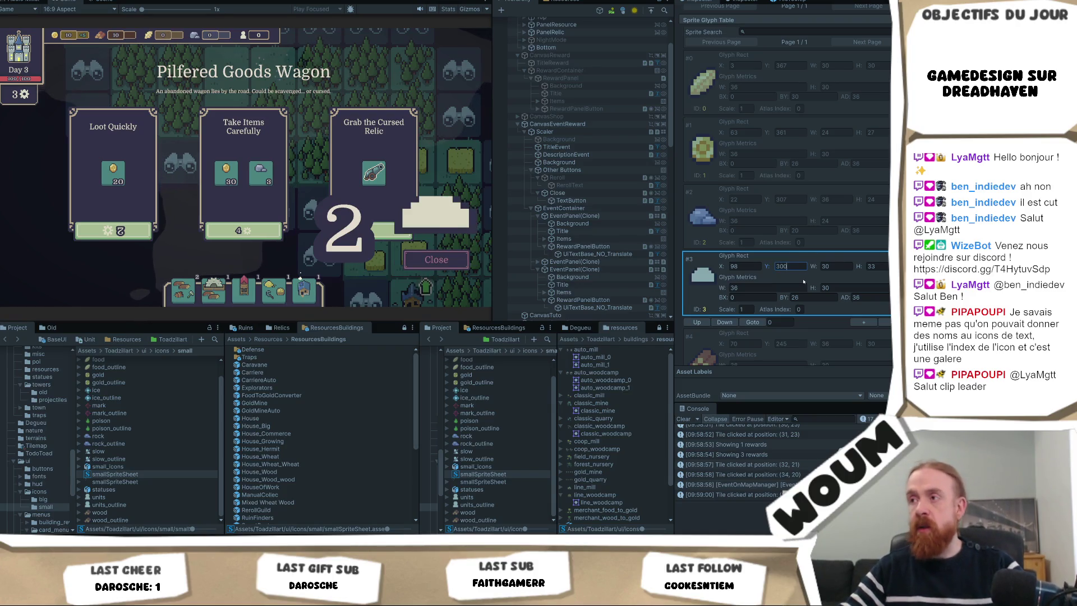
{"action": "key", "text": "Escape"}
{"action": "type", "text": "315"}
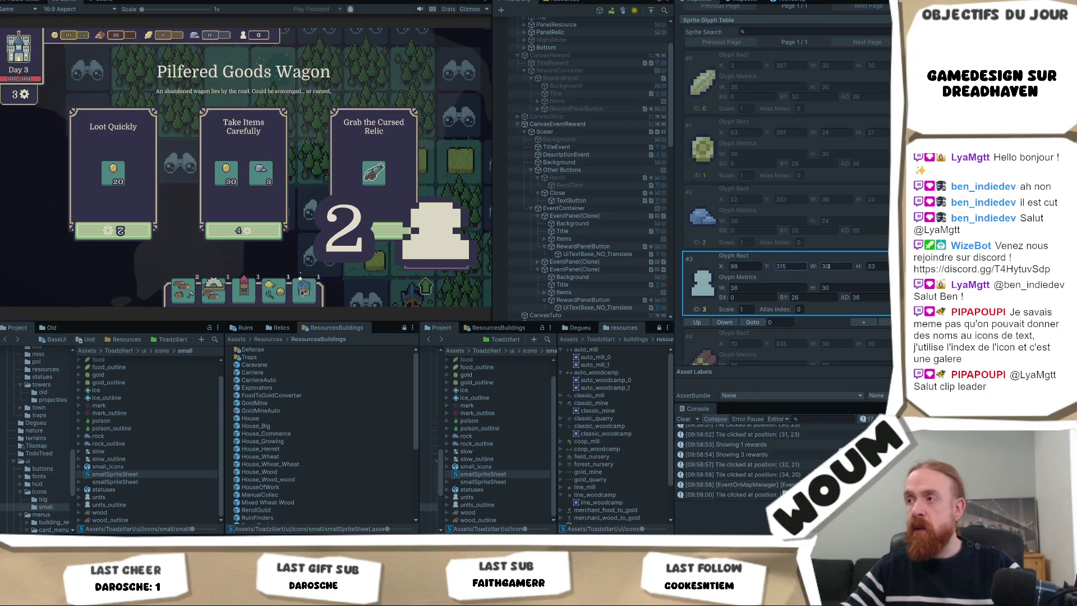
{"action": "left_click", "coordinate": [828, 267]}
{"action": "type", "text": "20"}
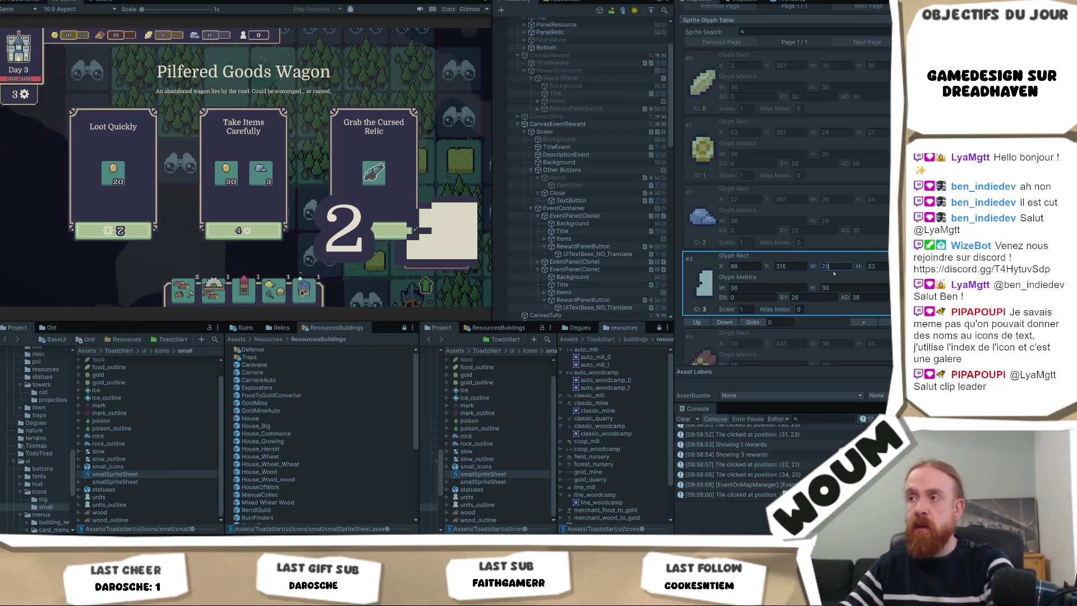
{"action": "key", "text": "Escape"}
- Step the Colon glyph's metrics width down through 30 and 28 to 26
{"action": "key", "text": "Tab"}
{"action": "key", "text": "Tab"}
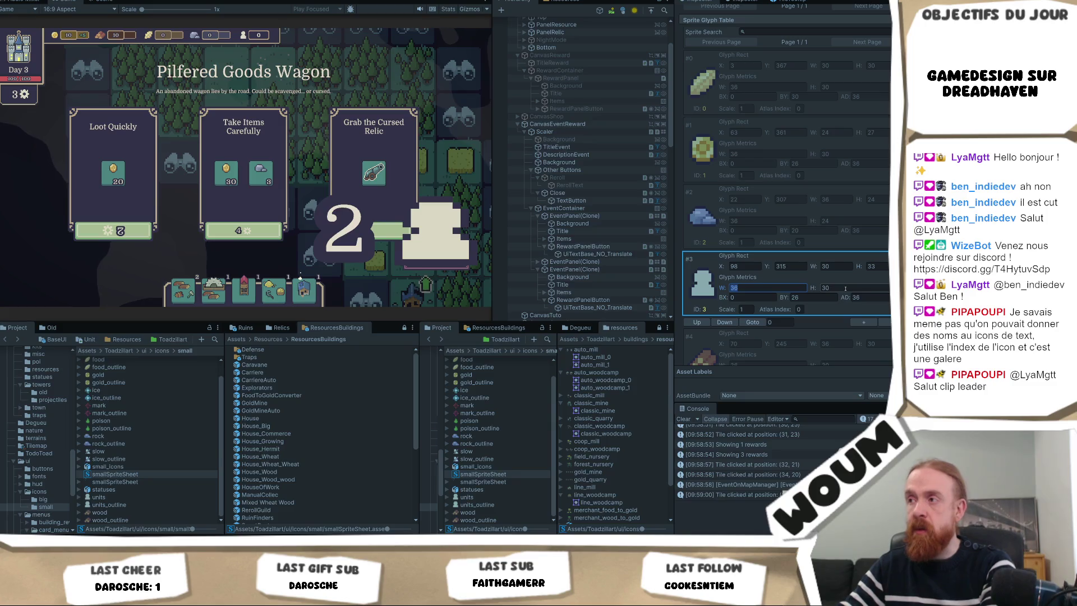
{"action": "type", "text": "30"}
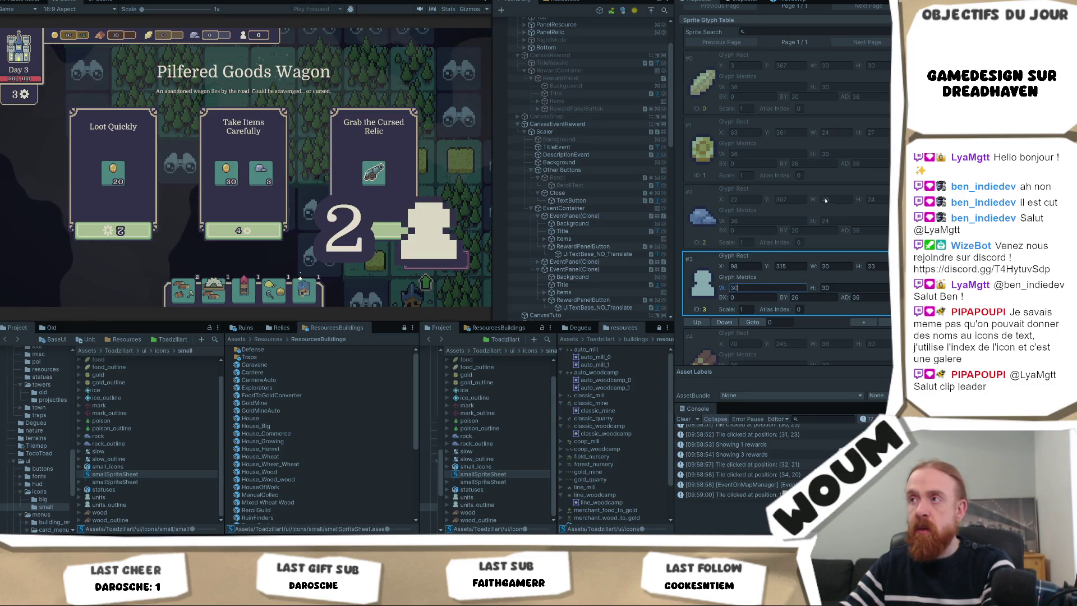
{"action": "scroll", "coordinate": [825, 200], "scroll_direction": "up", "scroll_amount": 5}
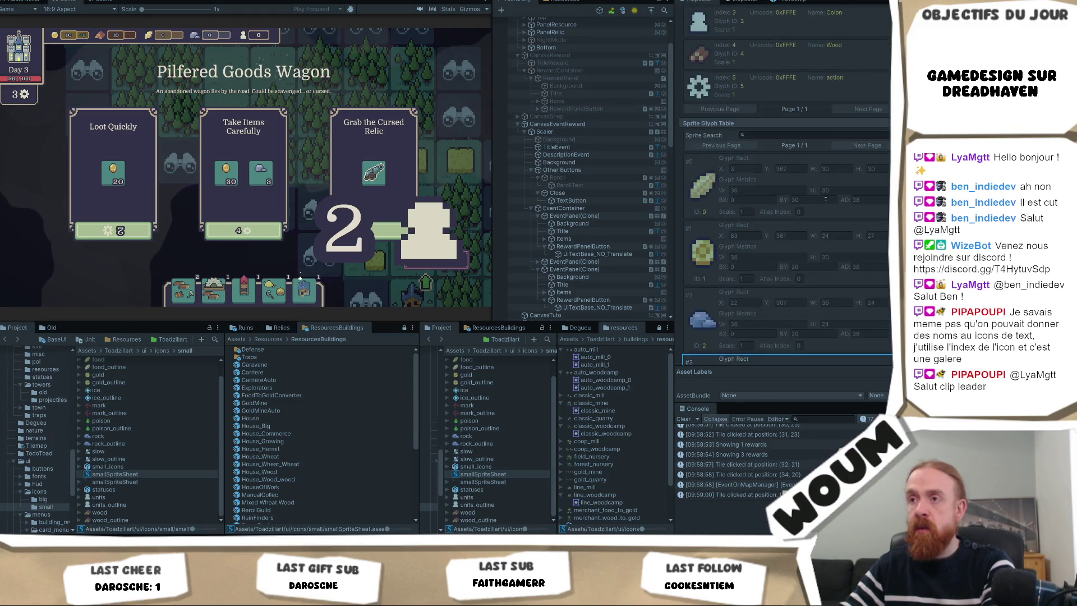
{"action": "scroll", "coordinate": [825, 197], "scroll_direction": "down", "scroll_amount": 4}
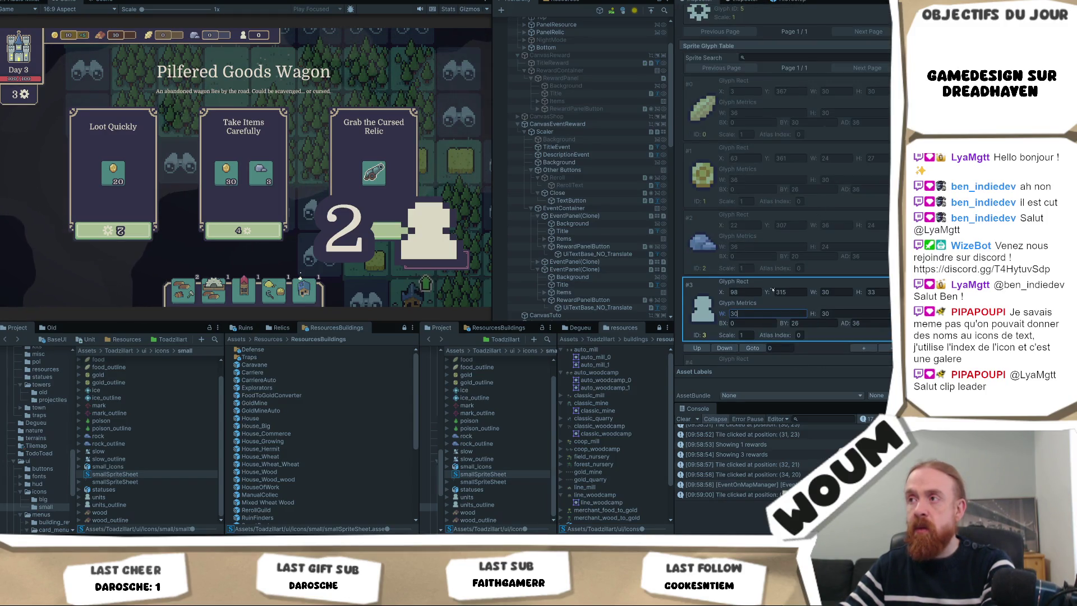
{"action": "key", "text": "BackSpace"}
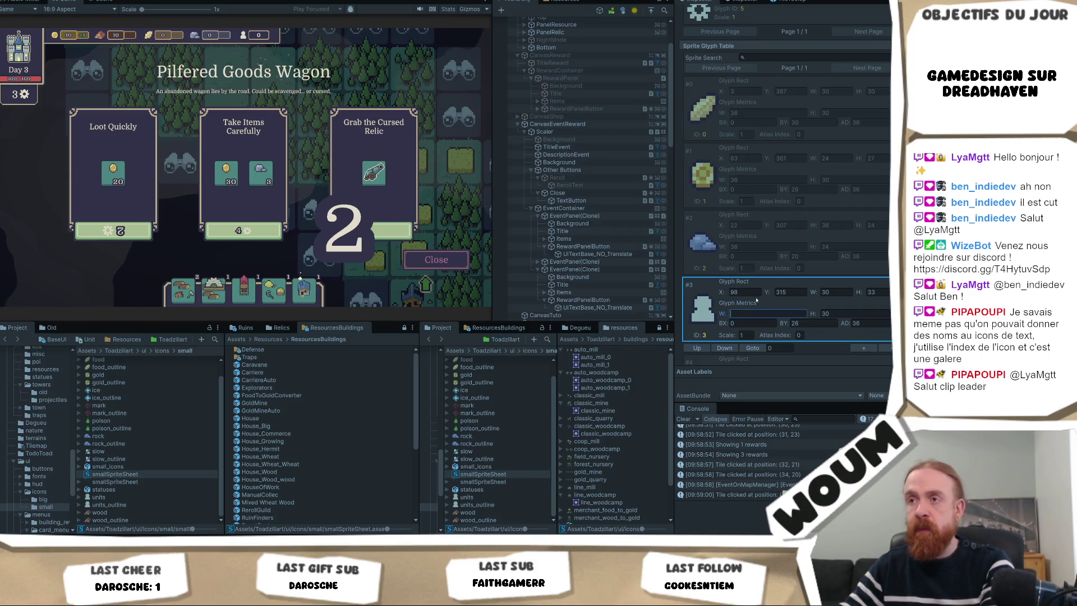
{"action": "type", "text": "20"}
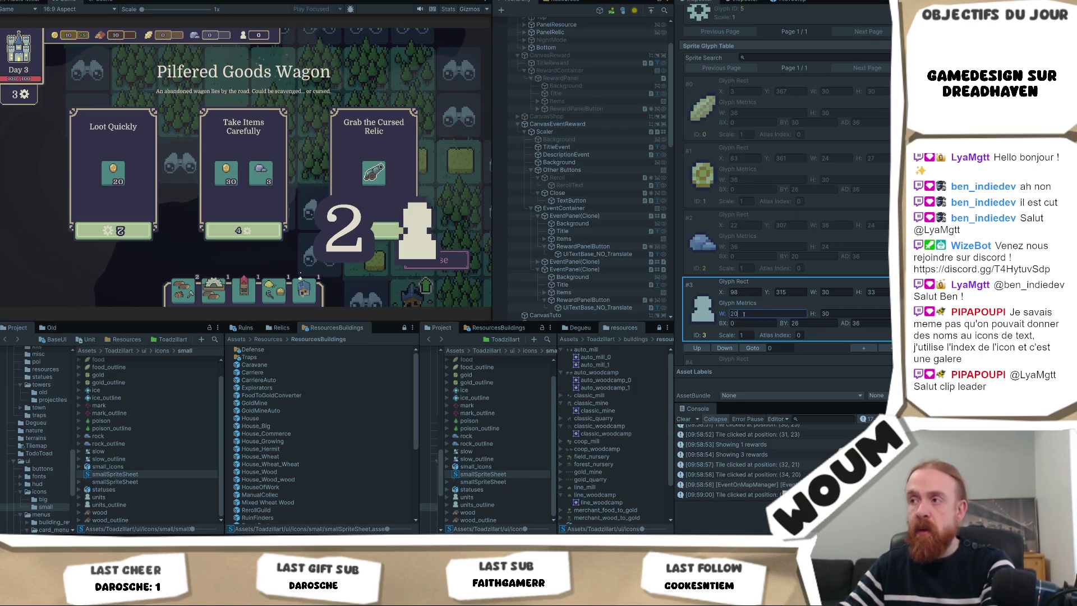
{"action": "type", "text": "30"}
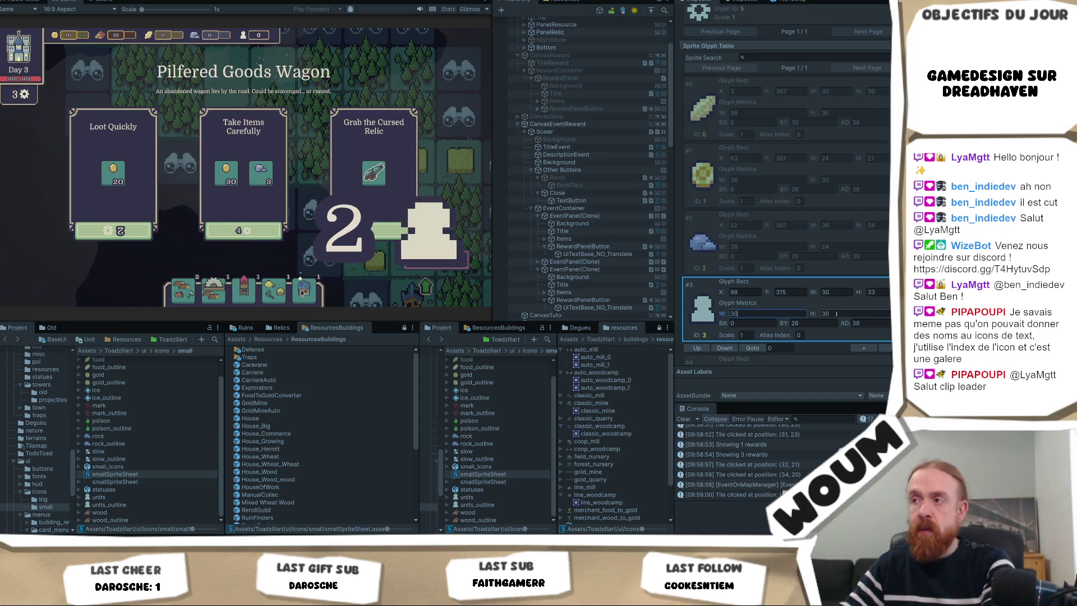
{"action": "key", "text": "BackSpace"}
{"action": "key", "text": "BackSpace"}
{"action": "type", "text": "28"}
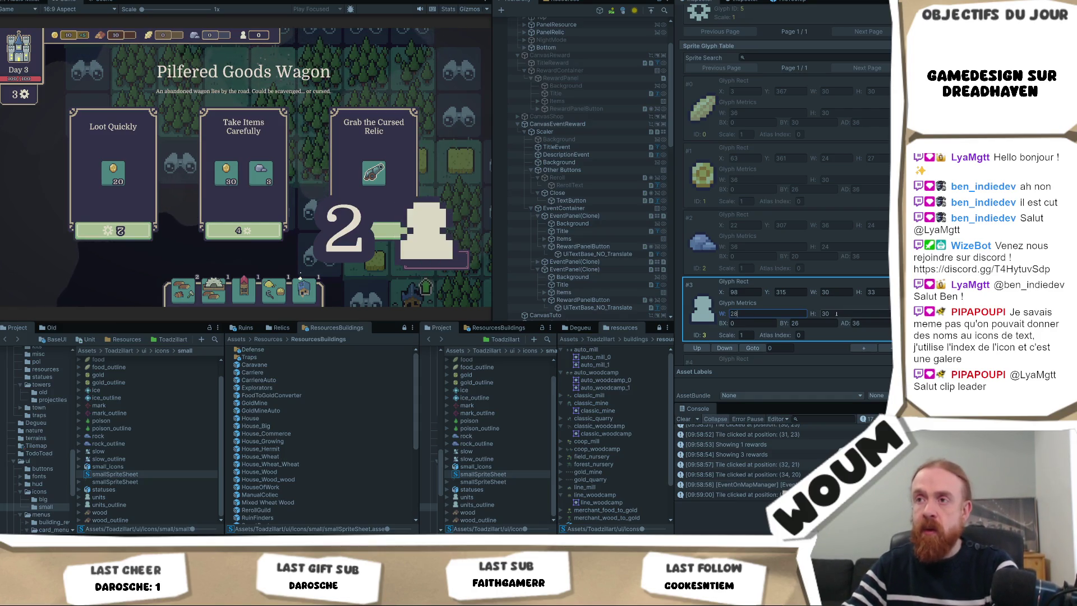
{"action": "key", "text": "BackSpace"}
{"action": "type", "text": "6"}
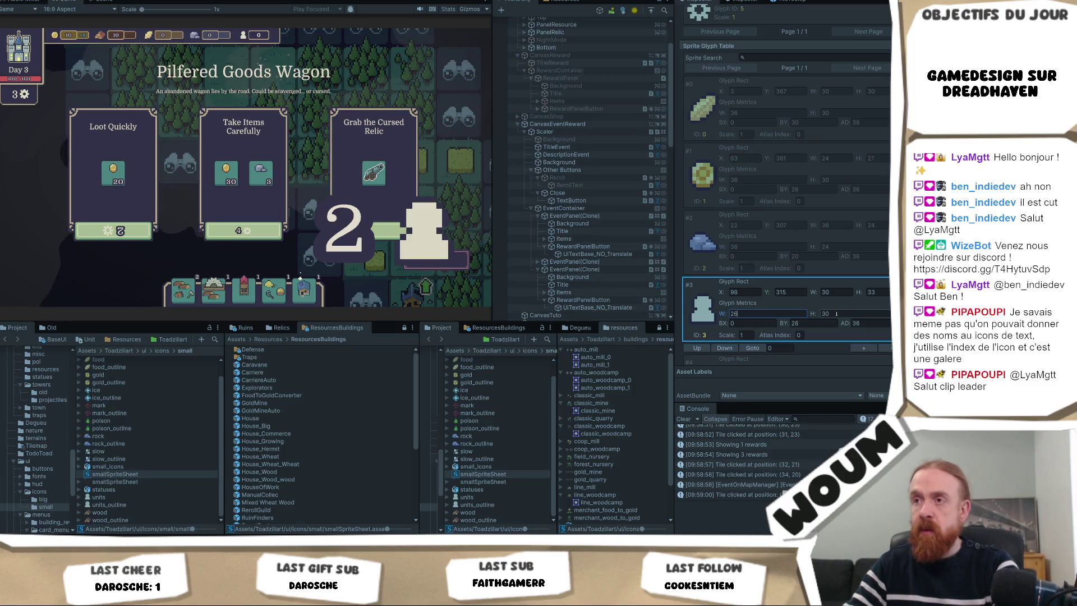
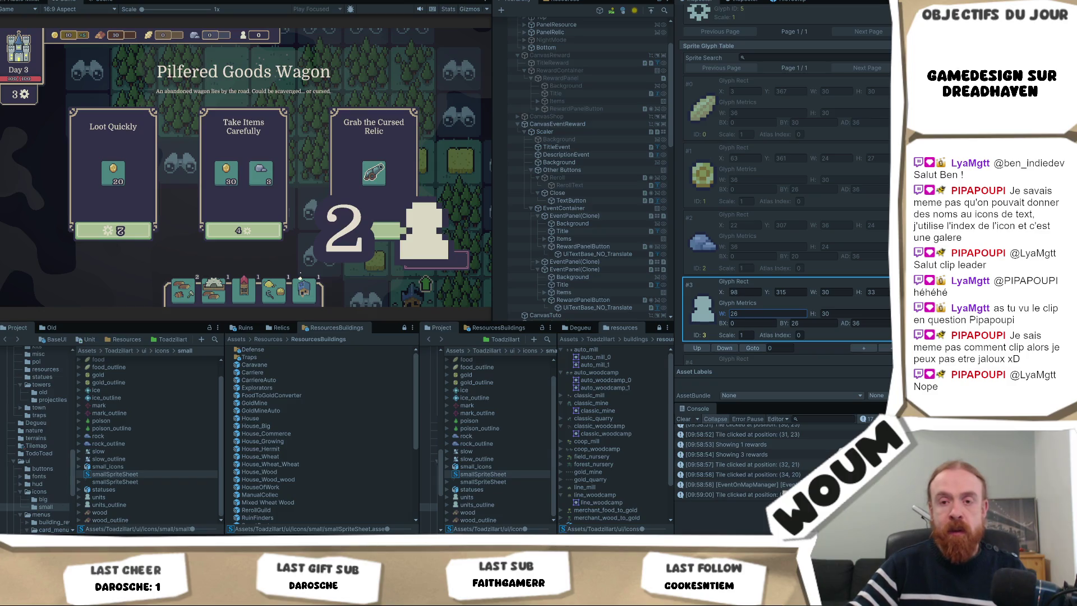
- Open the saved resource-pack screenshot, then check the Twitch clip page's web address in the browser
{"action": "mouse_move", "coordinate": [74, 561]}
{"action": "left_click", "coordinate": [75, 505]}
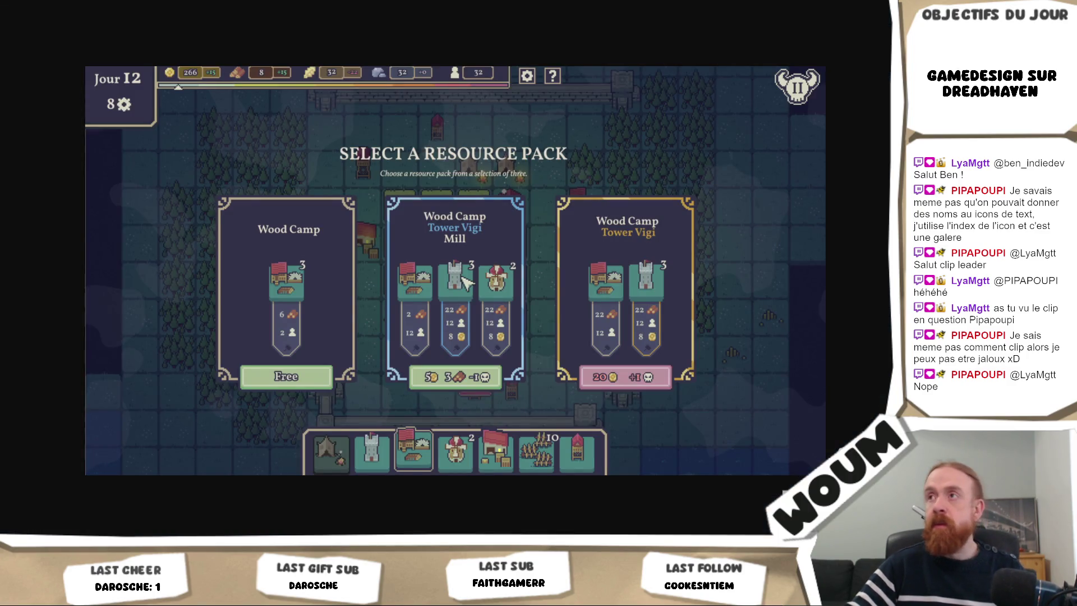
{"action": "key", "text": "ctrl+w"}
{"action": "left_click", "coordinate": [342, 6]}
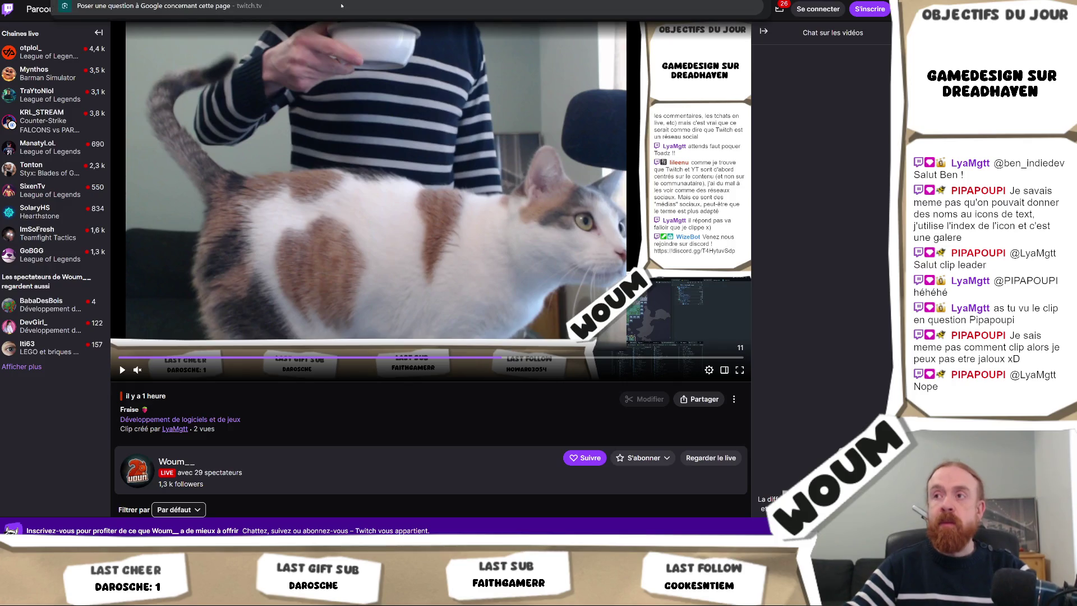
{"action": "key", "text": "Escape"}
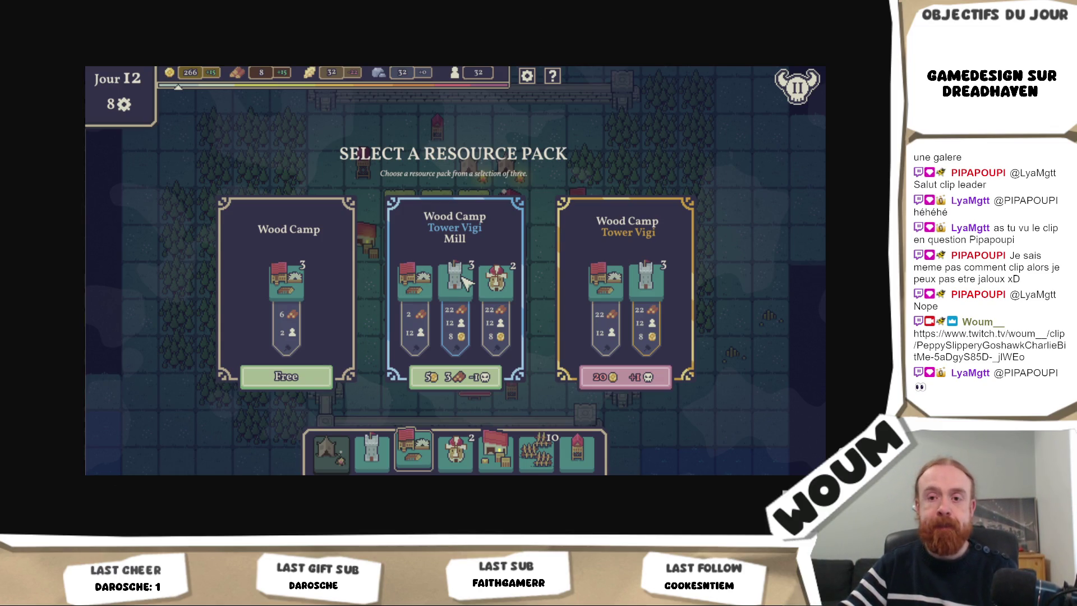
- Back in Unity, scroll the Sprite Glyph Table and inspect glyph #5, the gear icon
{"action": "mouse_move", "coordinate": [118, 541]}
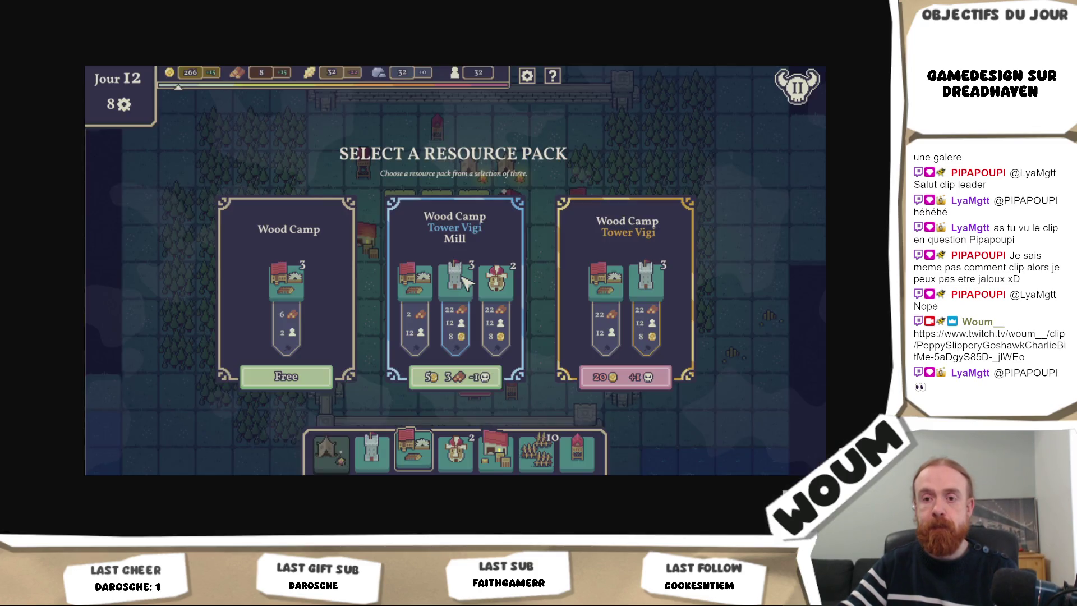
{"action": "key", "text": "alt+Tab"}
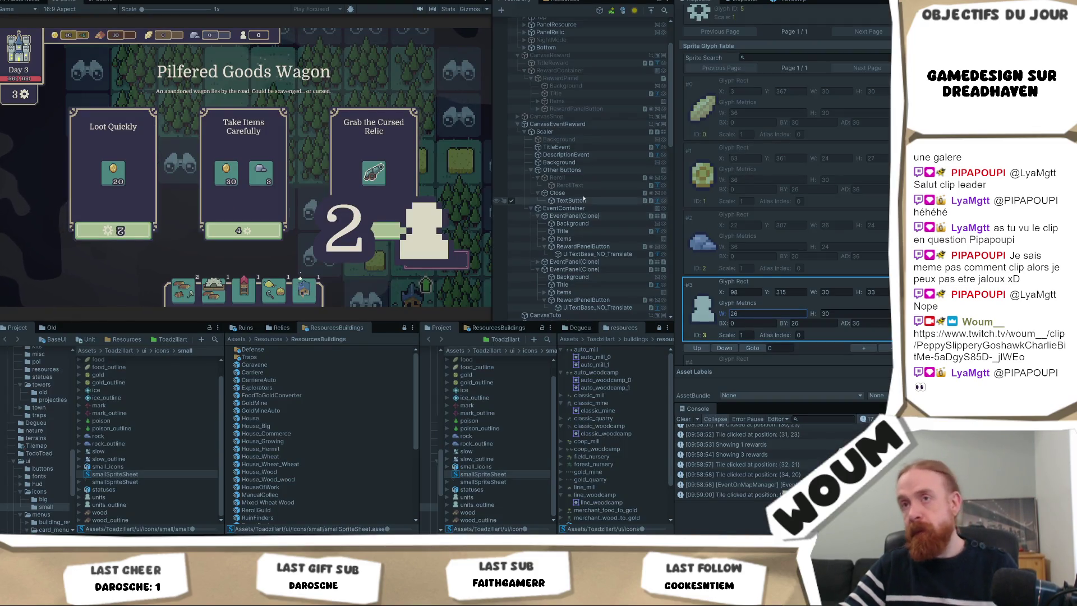
{"action": "scroll", "coordinate": [757, 266], "scroll_direction": "down", "scroll_amount": 5}
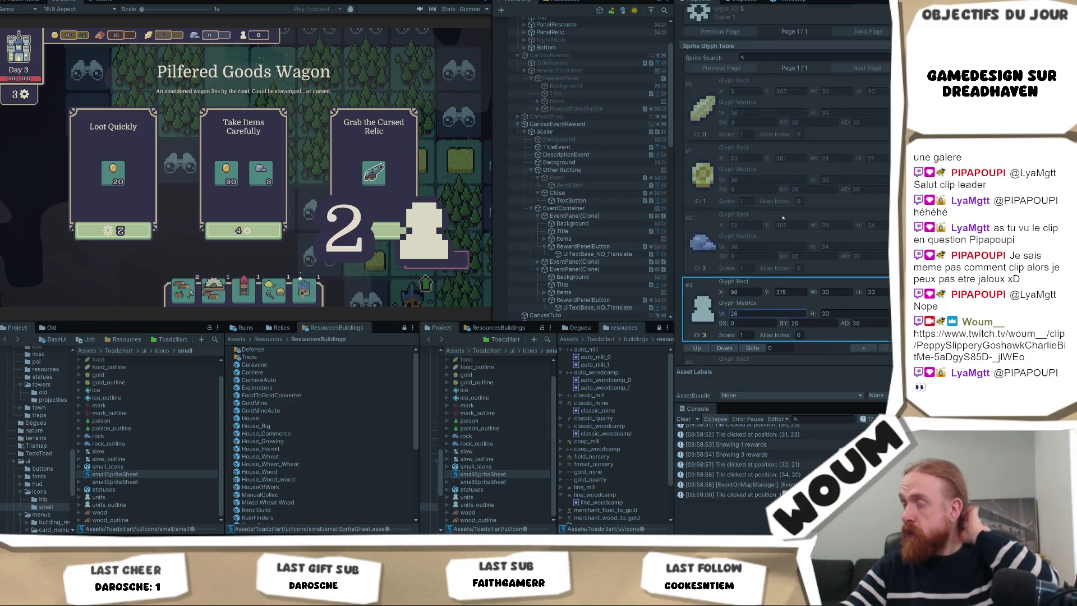
{"action": "left_click", "coordinate": [702, 297]}
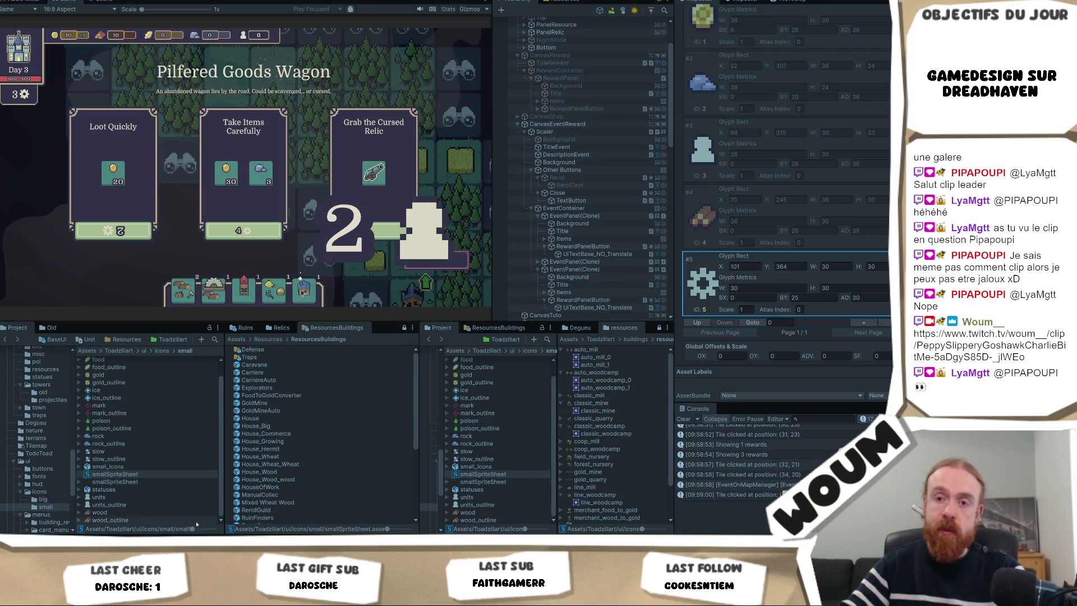
- Open the smallSpriteSheet texture from the Project panel in Krita
{"action": "left_click", "coordinate": [144, 483]}
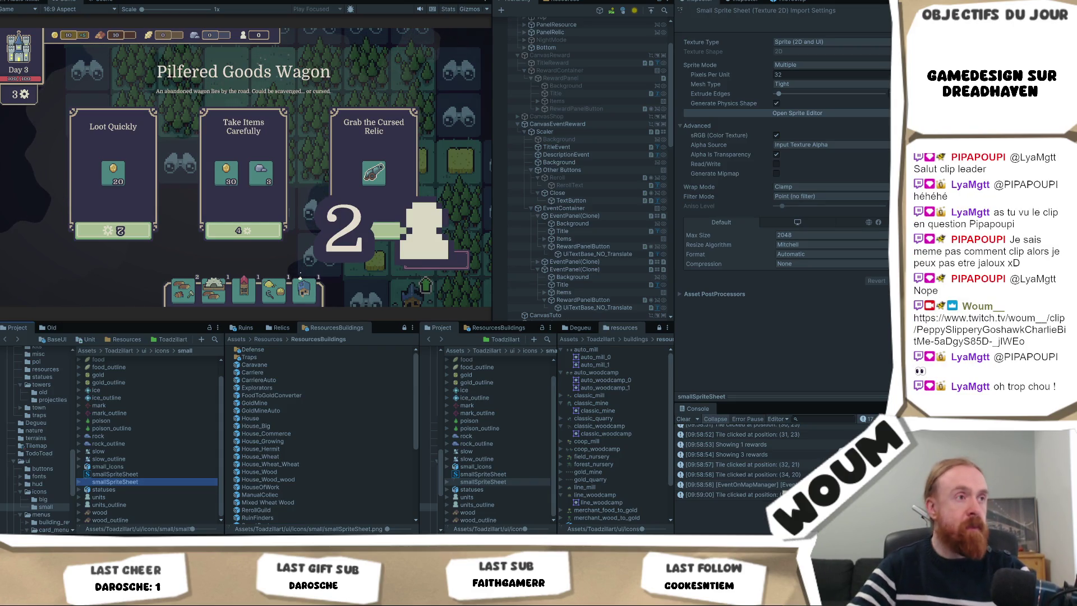
{"action": "double_click", "coordinate": [133, 482]}
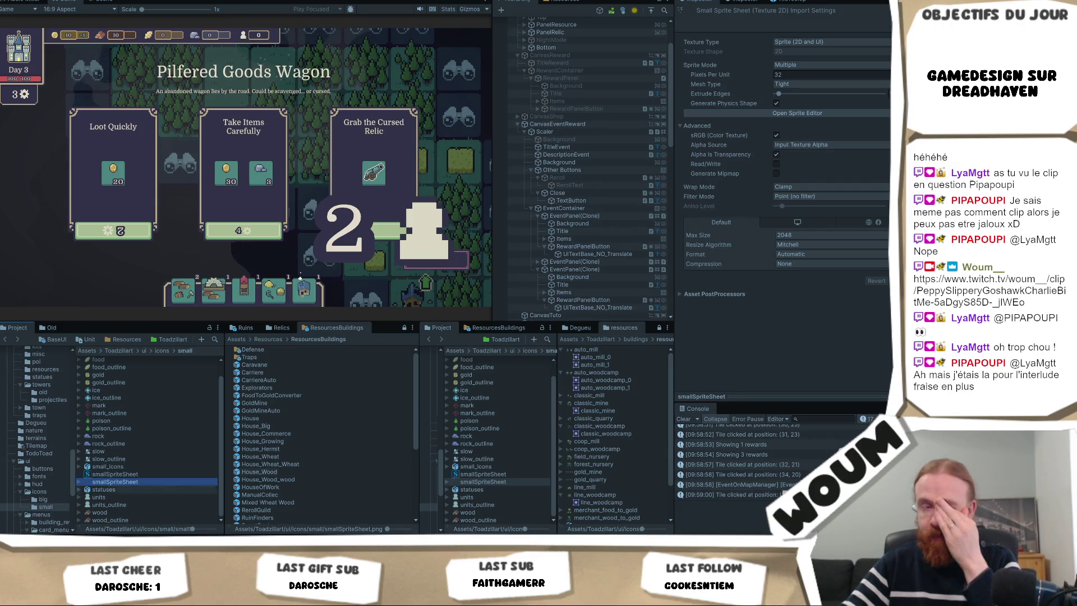
{"action": "key", "text": "alt+Tab"}
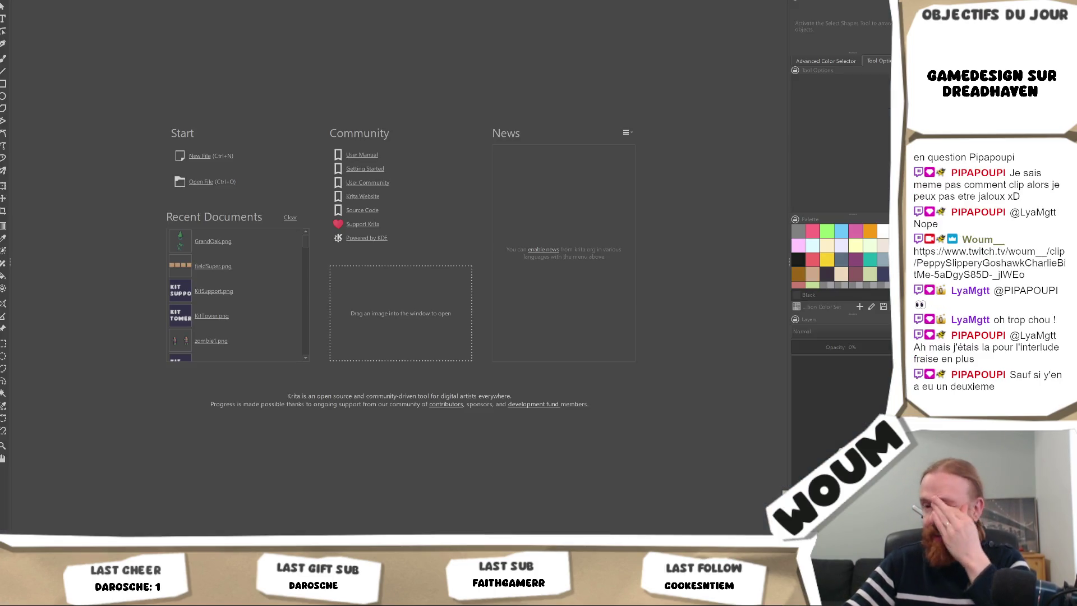
- Wait in Krita for smallSpriteSheet.png to load, dismissing the quick brush picker
{"action": "mouse_move", "coordinate": [55, 597]}
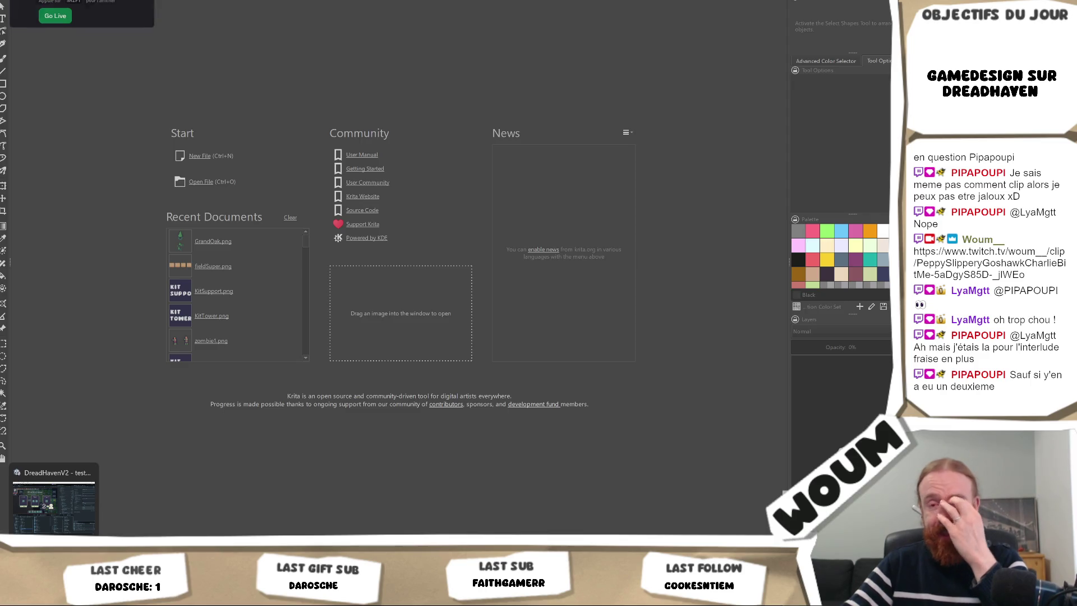
{"action": "left_click", "coordinate": [54, 502]}
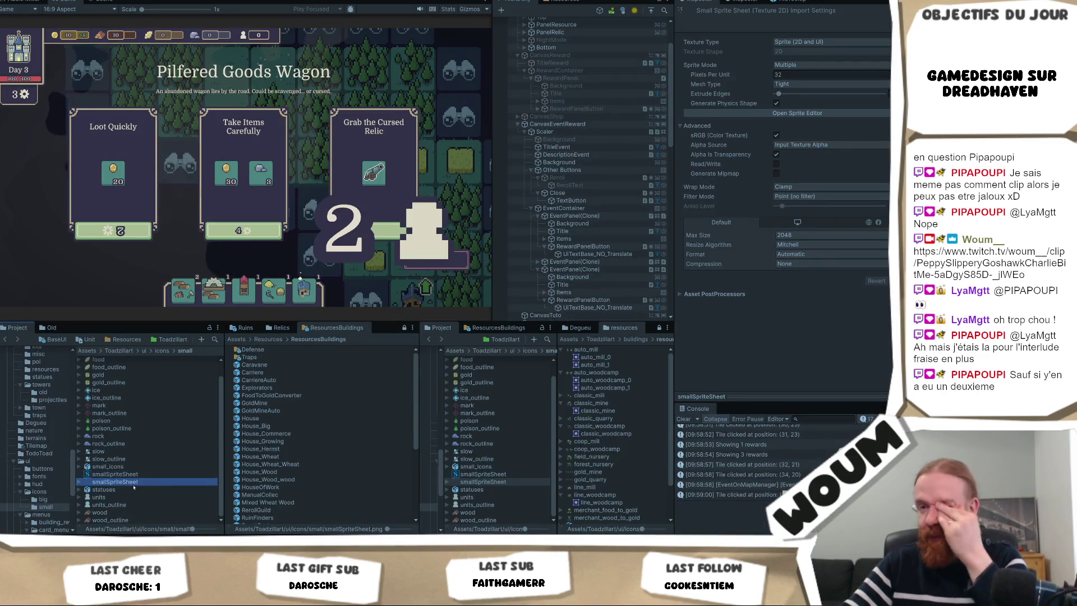
{"action": "key", "text": "alt+Tab"}
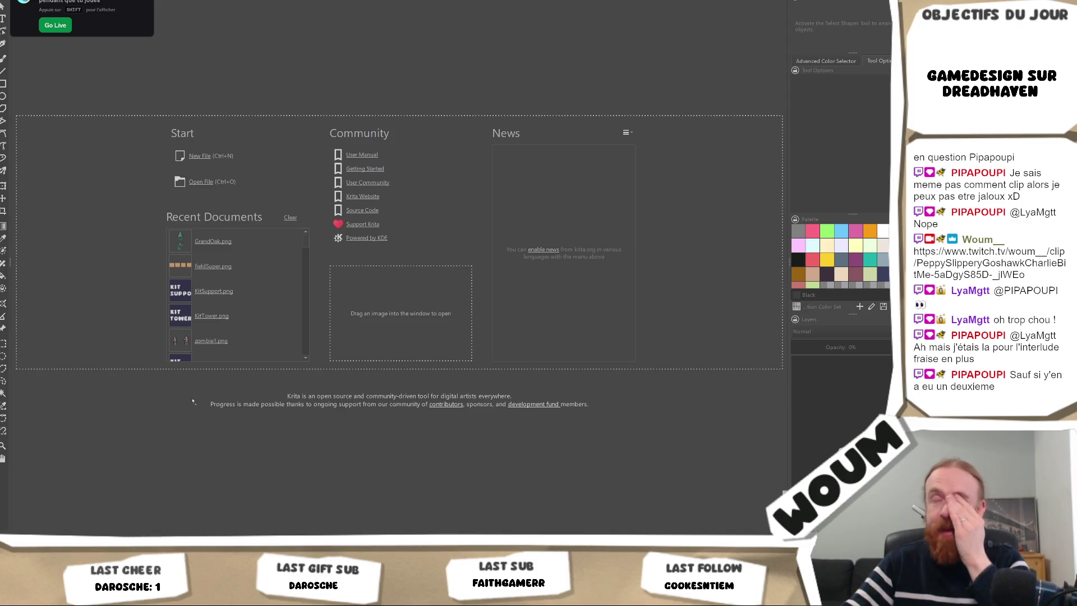
{"action": "right_click", "coordinate": [196, 391]}
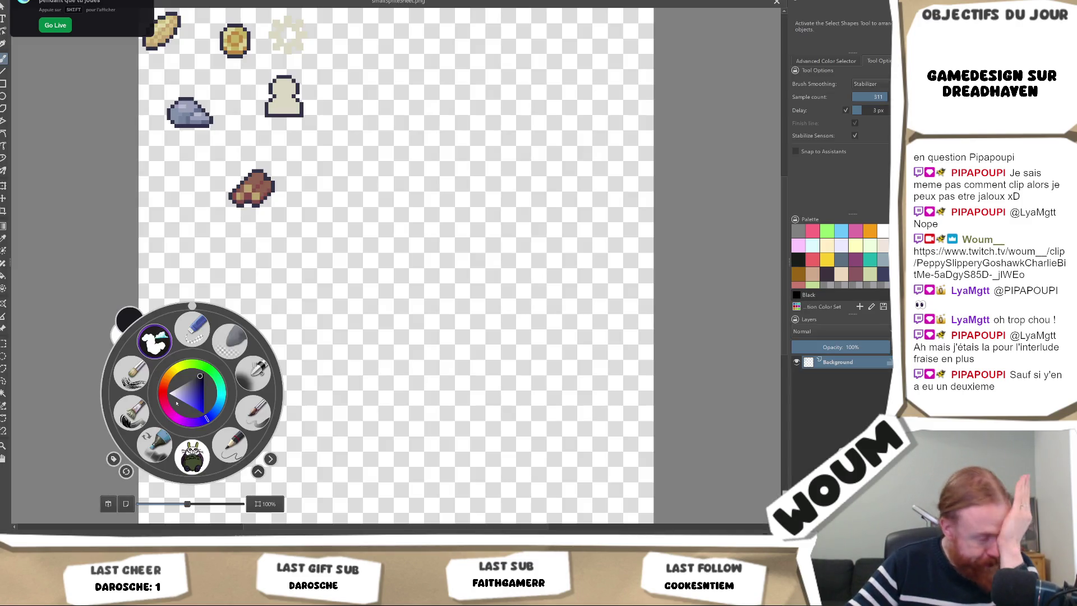
{"action": "left_click", "coordinate": [404, 189]}
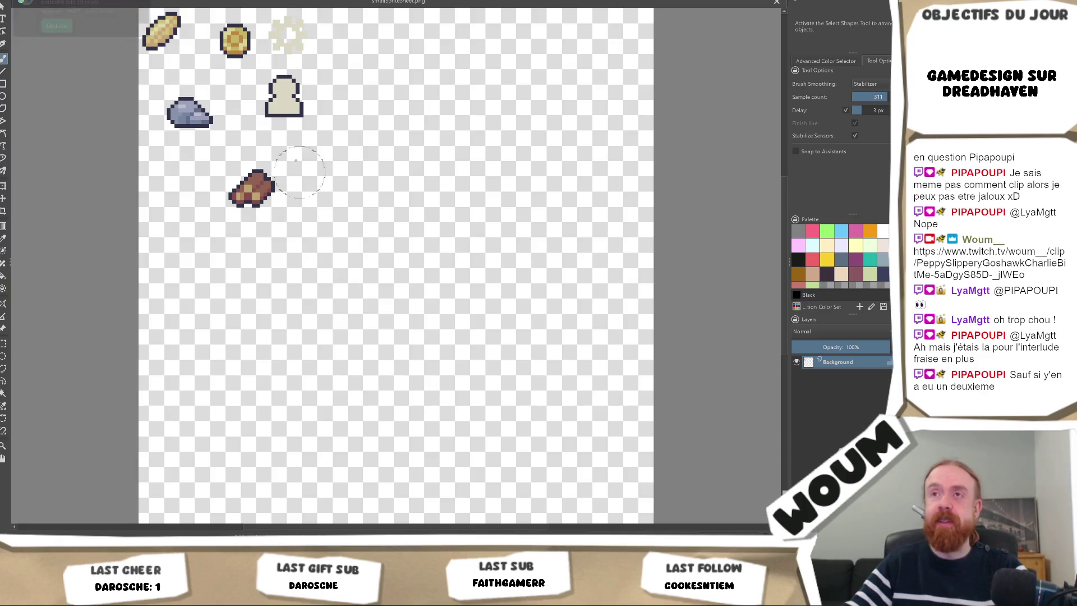
- Zoom in and out on the gear sprite, then return to the Unity editor
{"action": "scroll", "coordinate": [314, 169], "scroll_direction": "up", "scroll_amount": 10}
{"action": "scroll", "coordinate": [293, 130], "scroll_direction": "down", "scroll_amount": 6}
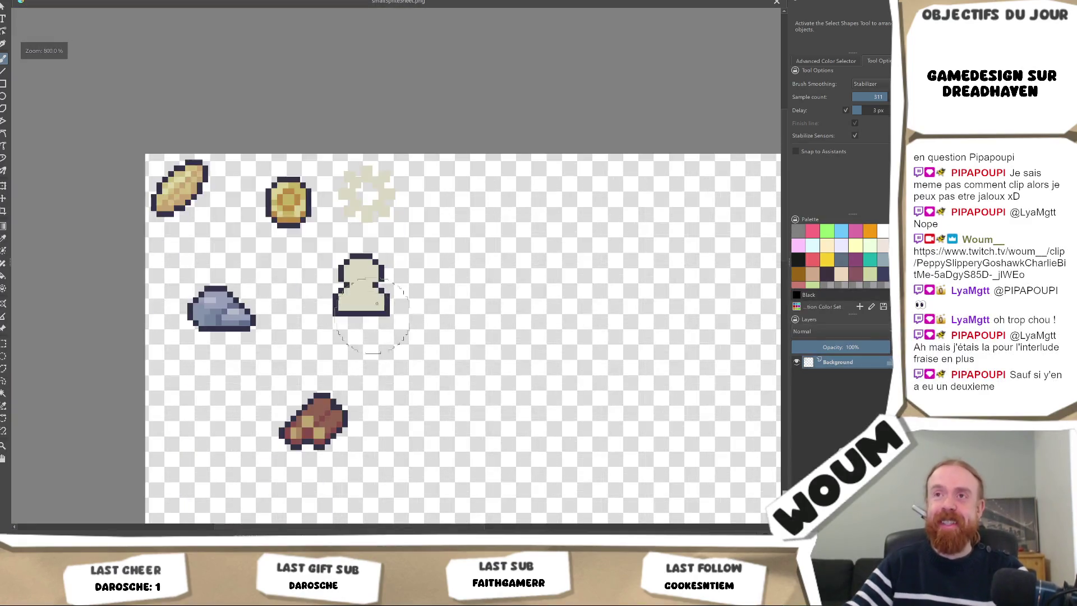
{"action": "scroll", "coordinate": [390, 319], "scroll_direction": "up", "scroll_amount": 5}
{"action": "scroll", "coordinate": [390, 320], "scroll_direction": "down", "scroll_amount": 2}
{"action": "scroll", "coordinate": [364, 303], "scroll_direction": "up", "scroll_amount": 4}
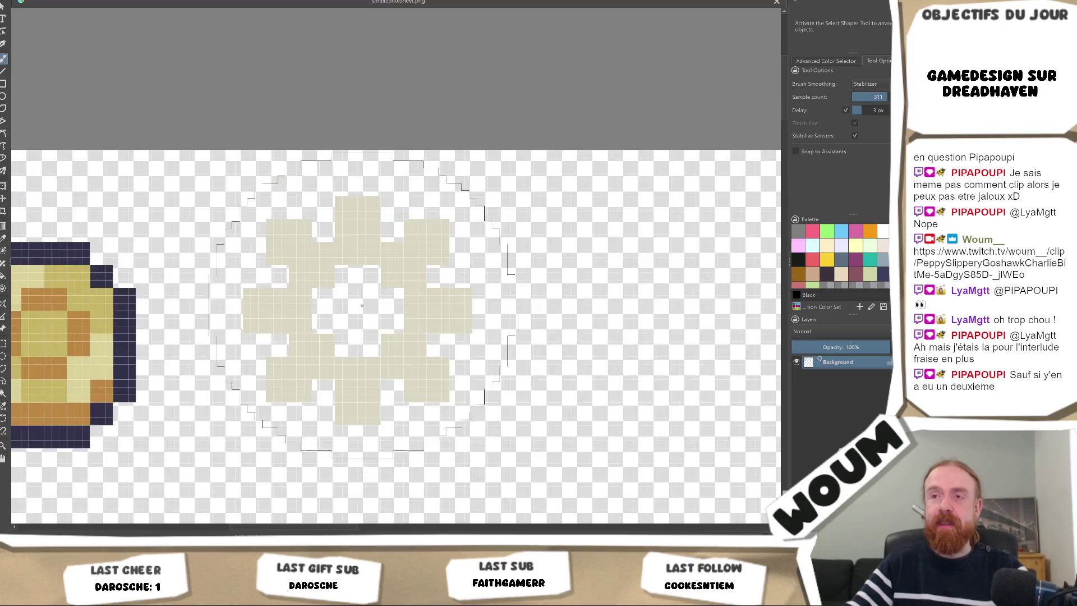
{"action": "scroll", "coordinate": [357, 295], "scroll_direction": "down", "scroll_amount": 2}
{"action": "scroll", "coordinate": [357, 296], "scroll_direction": "down", "scroll_amount": 2}
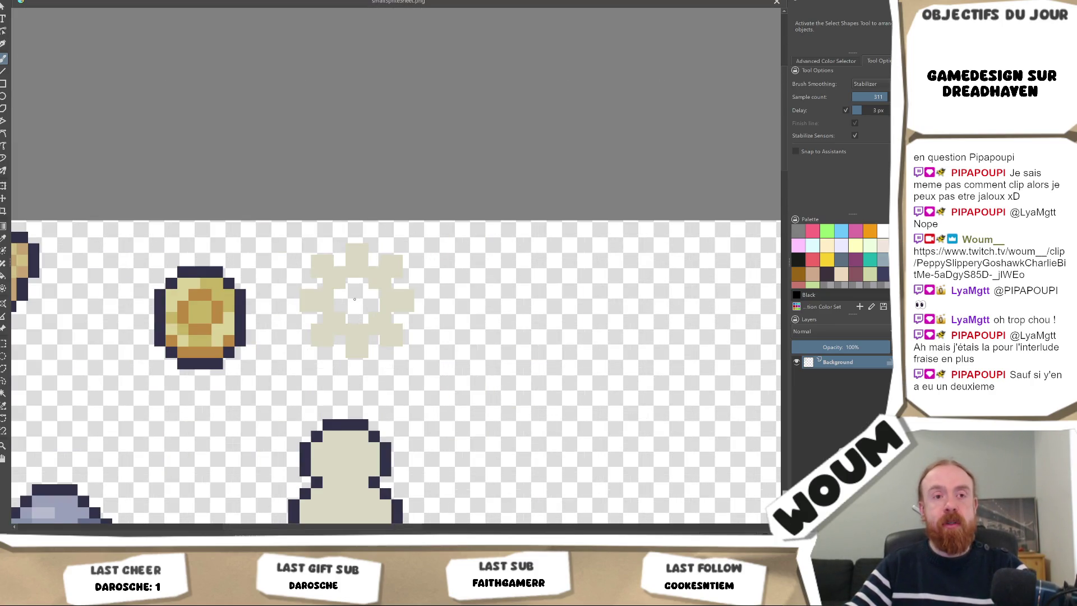
{"action": "key", "text": "alt+Tab"}
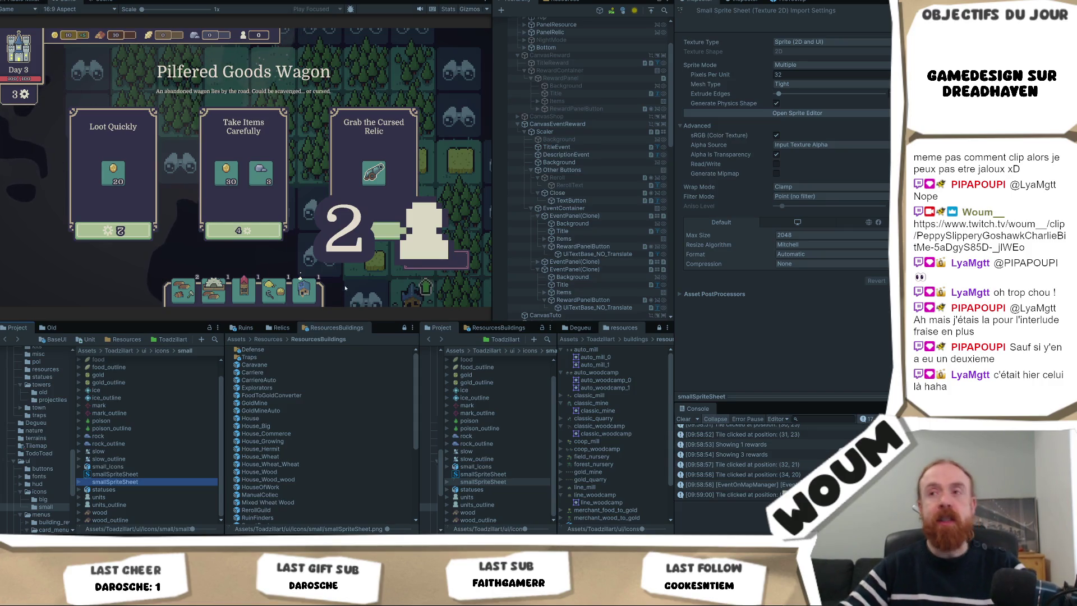
{"action": "key", "text": "alt+Tab"}
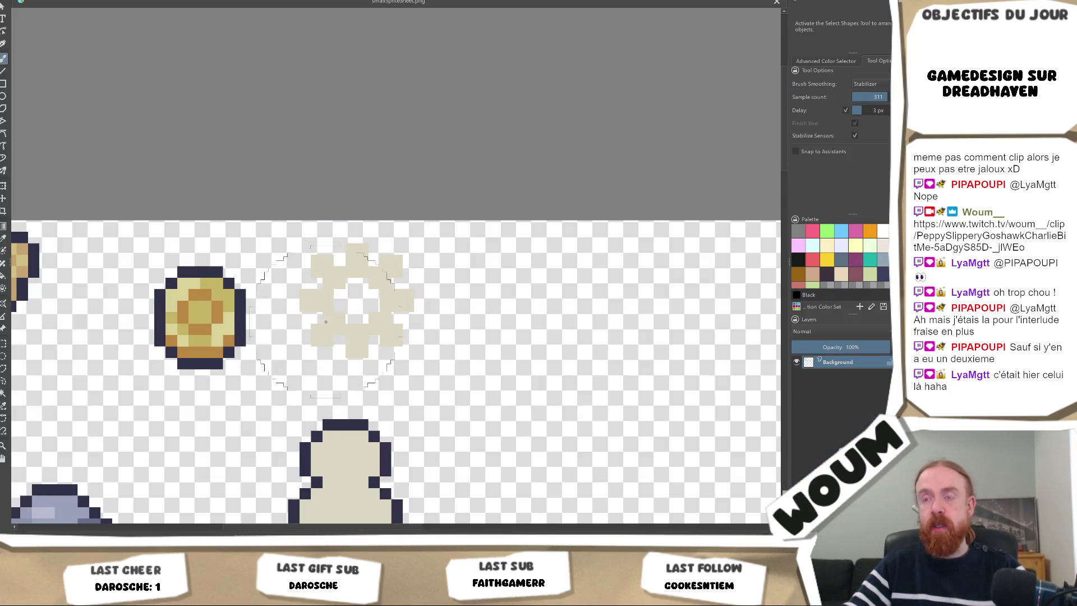
{"action": "key", "text": "alt+Tab"}
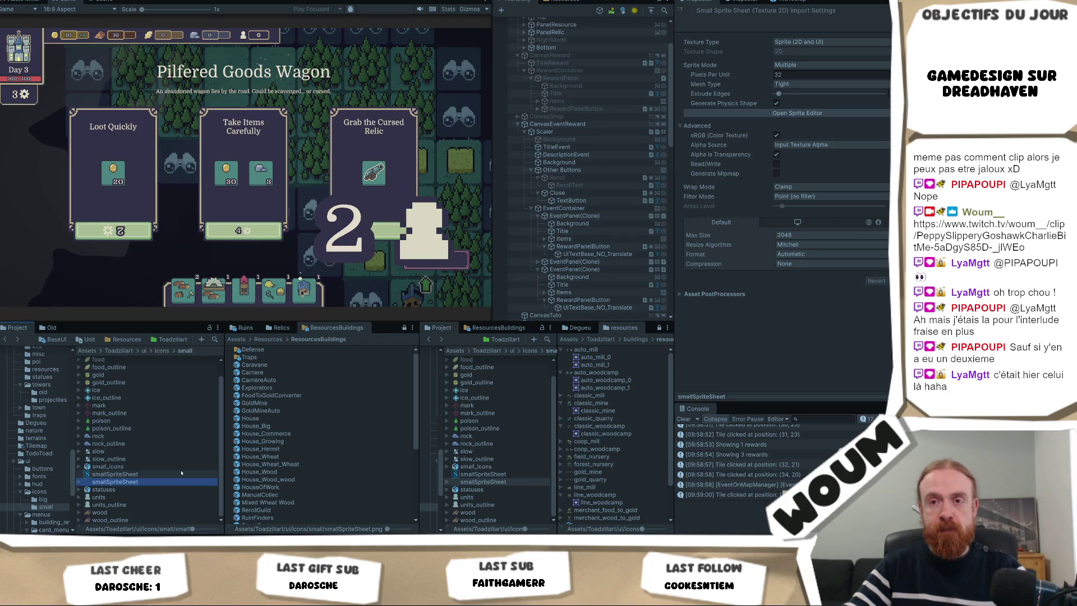
- Peek into the big icons folder, then go back to the small icons folder
{"action": "left_click", "coordinate": [162, 350]}
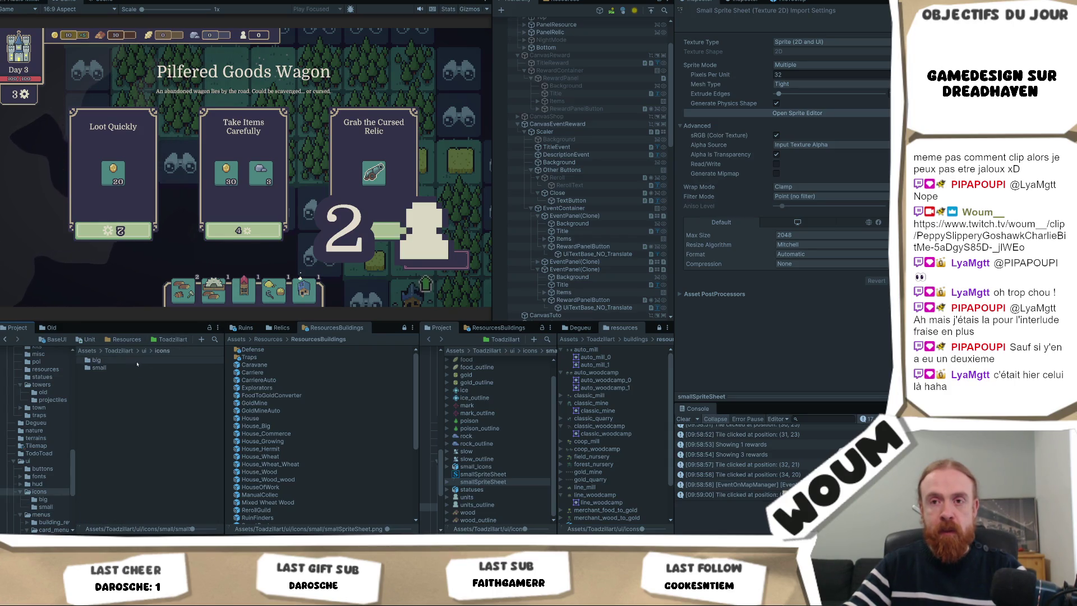
{"action": "double_click", "coordinate": [137, 361]}
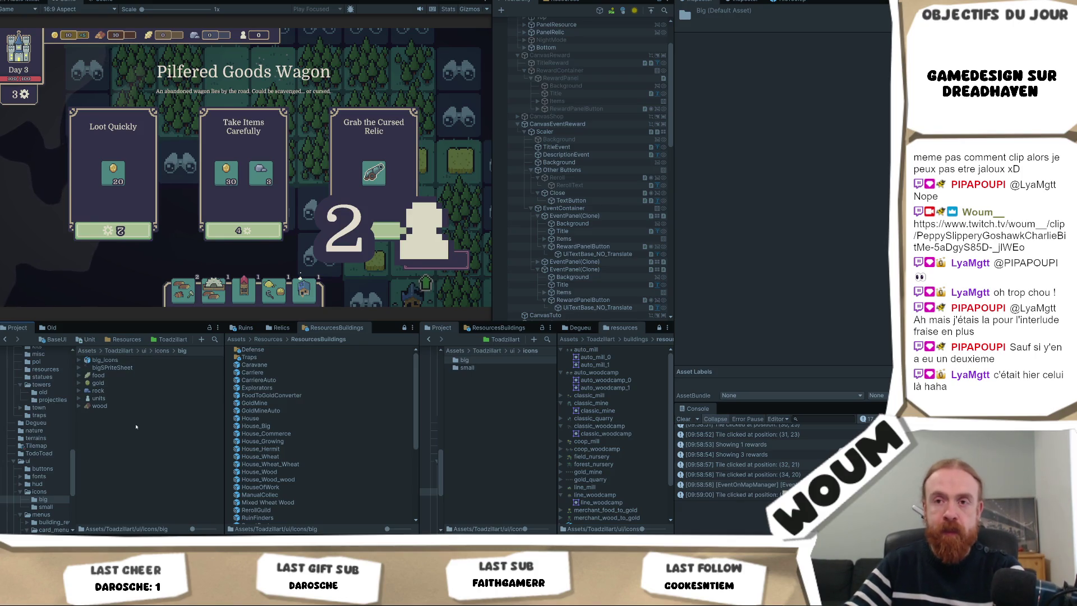
{"action": "left_click", "coordinate": [162, 351]}
{"action": "double_click", "coordinate": [135, 368]}
{"action": "scroll", "coordinate": [131, 428], "scroll_direction": "down", "scroll_amount": 1}
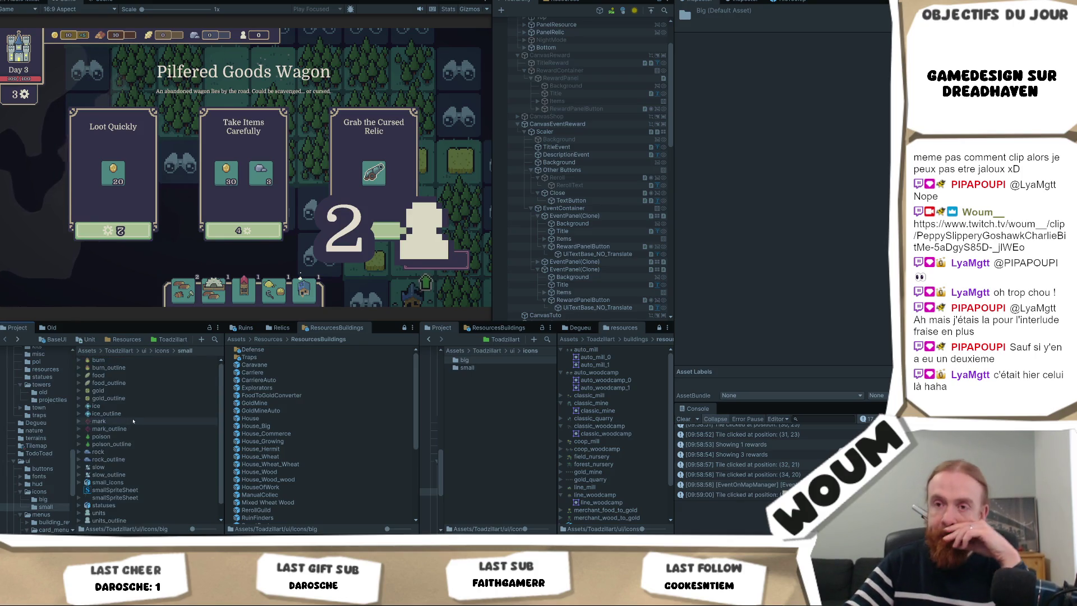
{"action": "scroll", "coordinate": [129, 428], "scroll_direction": "down", "scroll_amount": 1}
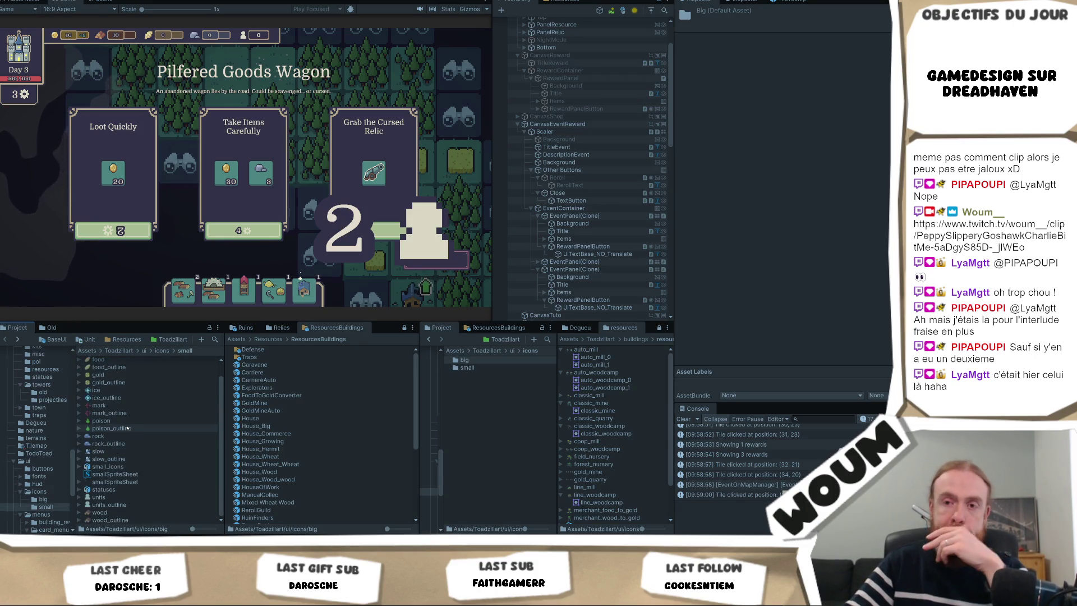
- Navigate ui > icons > small to list icons like gold, rock and smallSpriteSheet
{"action": "left_click", "coordinate": [144, 350]}
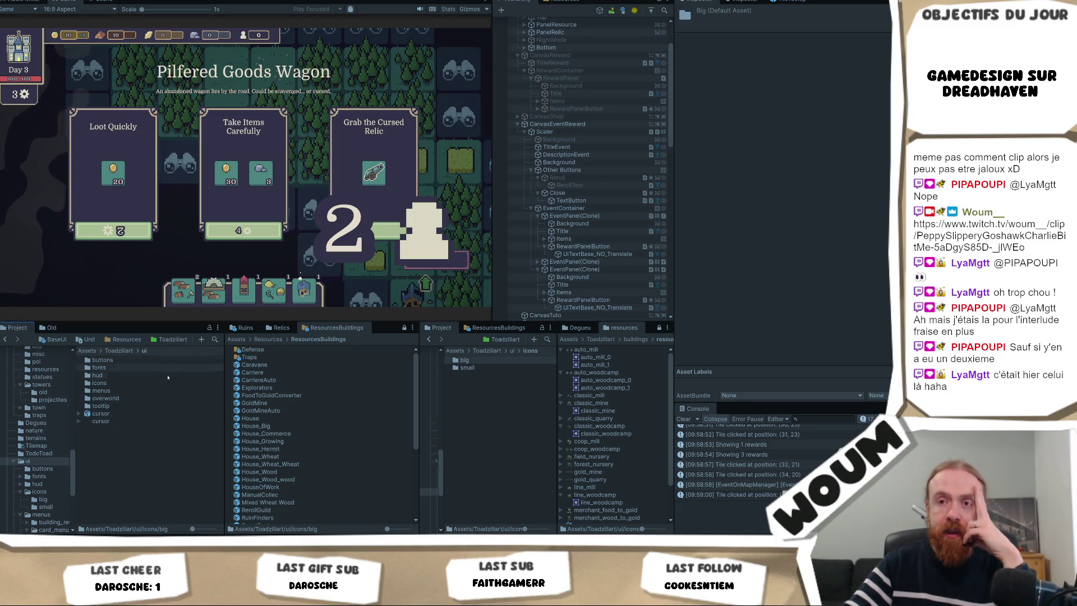
{"action": "double_click", "coordinate": [129, 382]}
{"action": "double_click", "coordinate": [129, 368]}
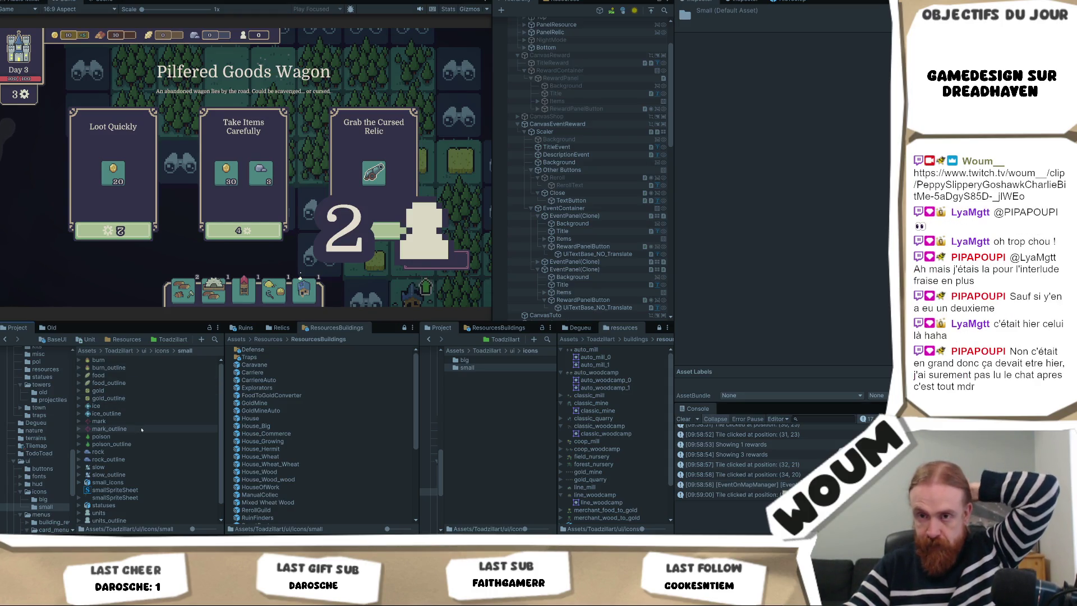
{"action": "scroll", "coordinate": [129, 473], "scroll_direction": "down", "scroll_amount": 1}
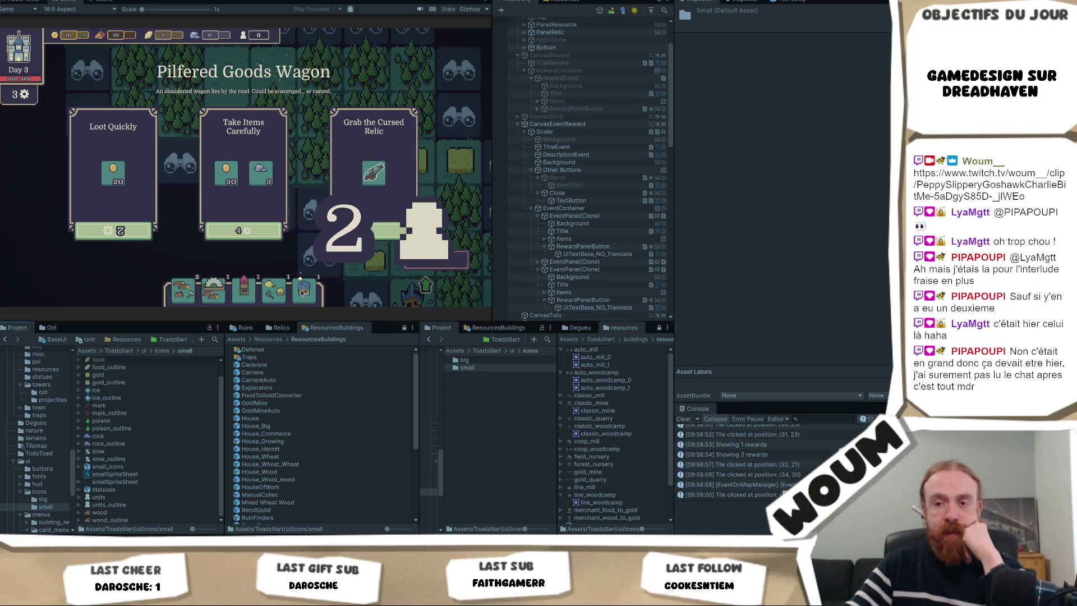
{"action": "mouse_move", "coordinate": [138, 541]}
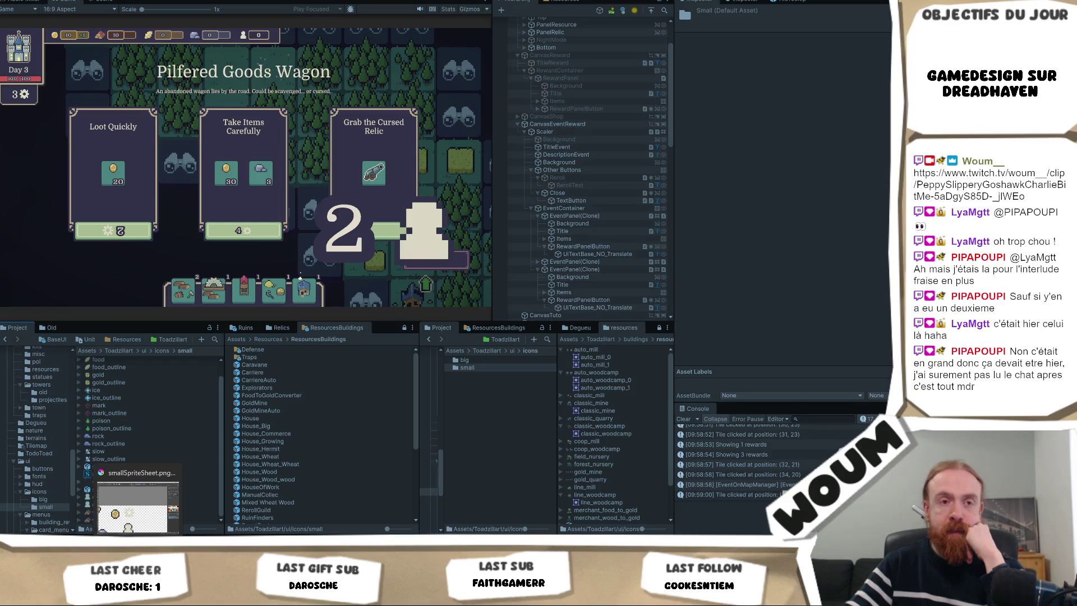
- In Krita, view the whole sprite sheet and zoom on the gear sprite, then return to Unity
{"action": "left_click", "coordinate": [138, 502]}
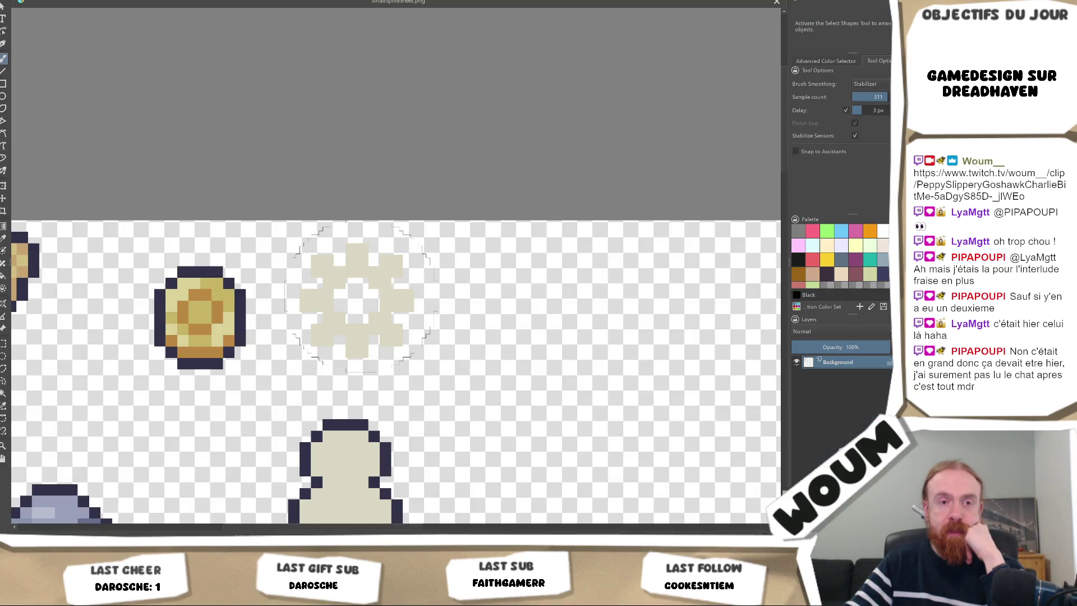
{"action": "scroll", "coordinate": [359, 297], "scroll_direction": "down", "scroll_amount": 3}
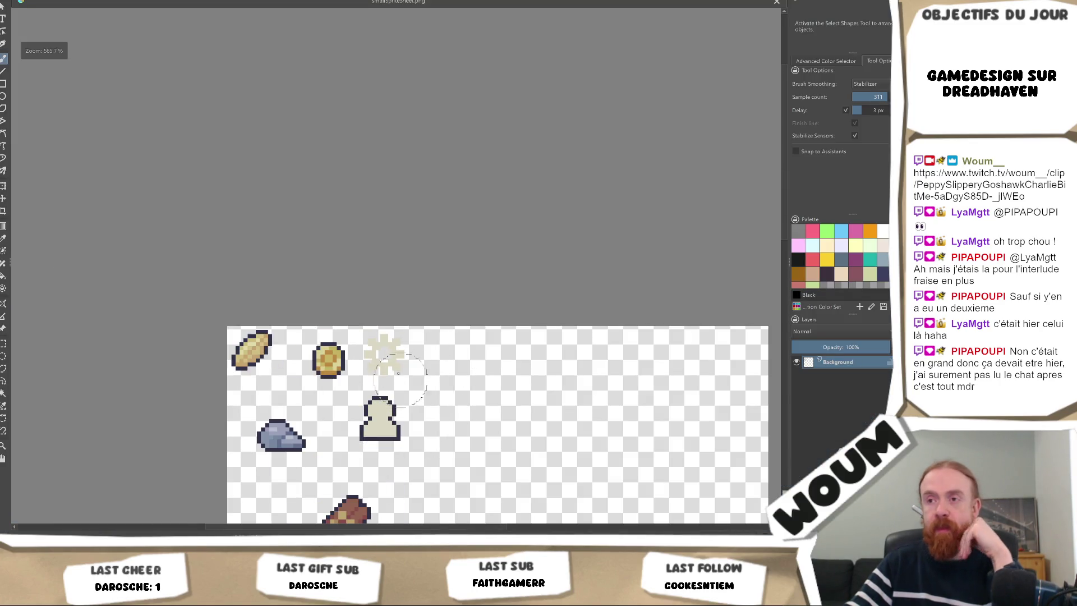
{"action": "left_click_drag", "start_coordinate": [379, 373], "coordinate": [379, 298]}
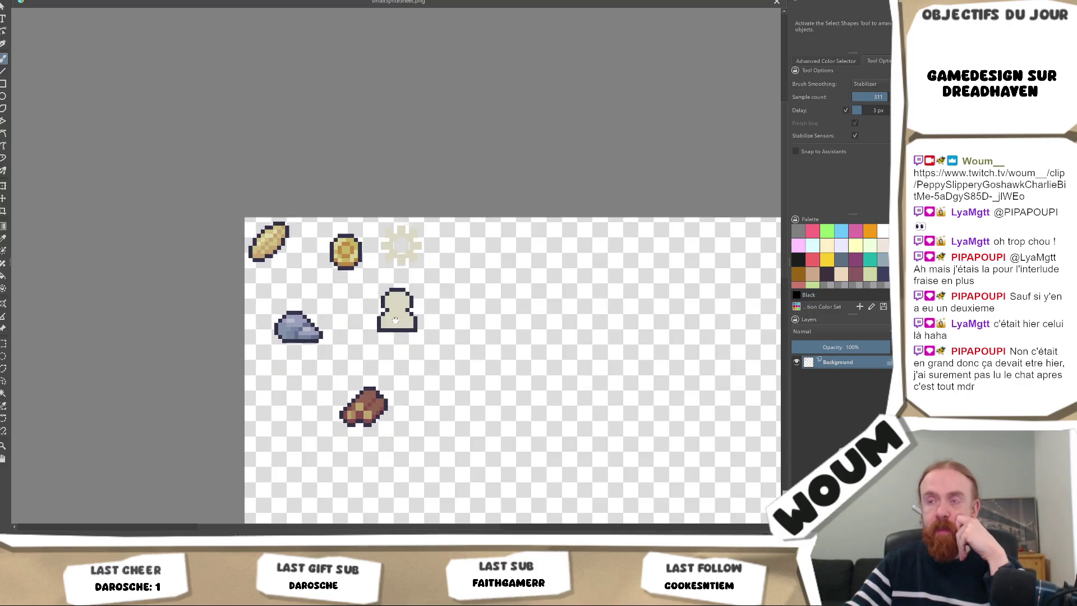
{"action": "scroll", "coordinate": [402, 335], "scroll_direction": "up", "scroll_amount": 5}
{"action": "scroll", "coordinate": [401, 335], "scroll_direction": "down", "scroll_amount": 1}
{"action": "scroll", "coordinate": [398, 337], "scroll_direction": "up", "scroll_amount": 3}
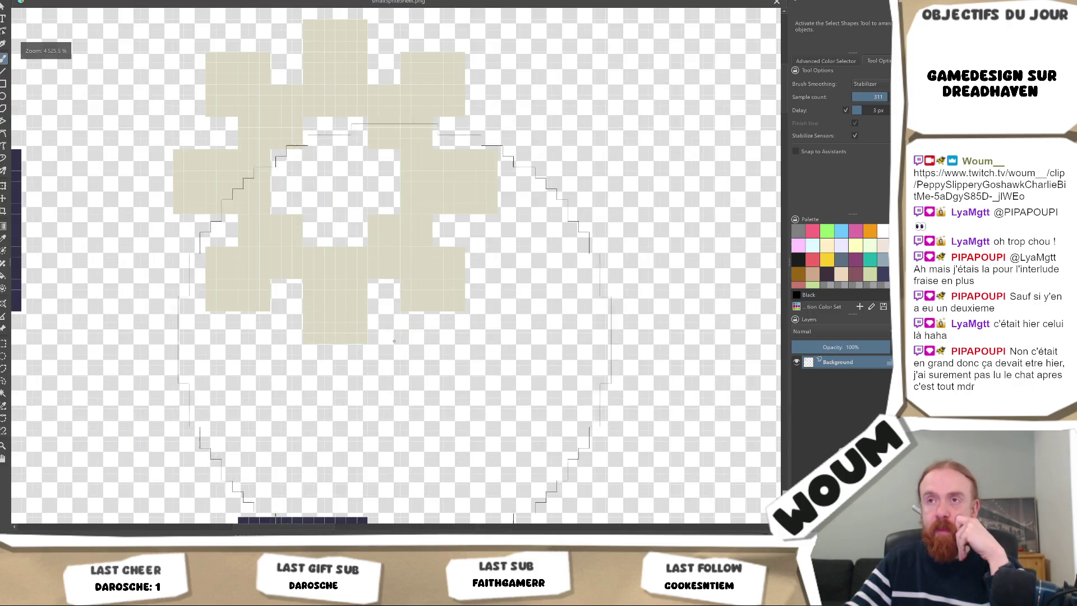
{"action": "scroll", "coordinate": [391, 343], "scroll_direction": "down", "scroll_amount": 4}
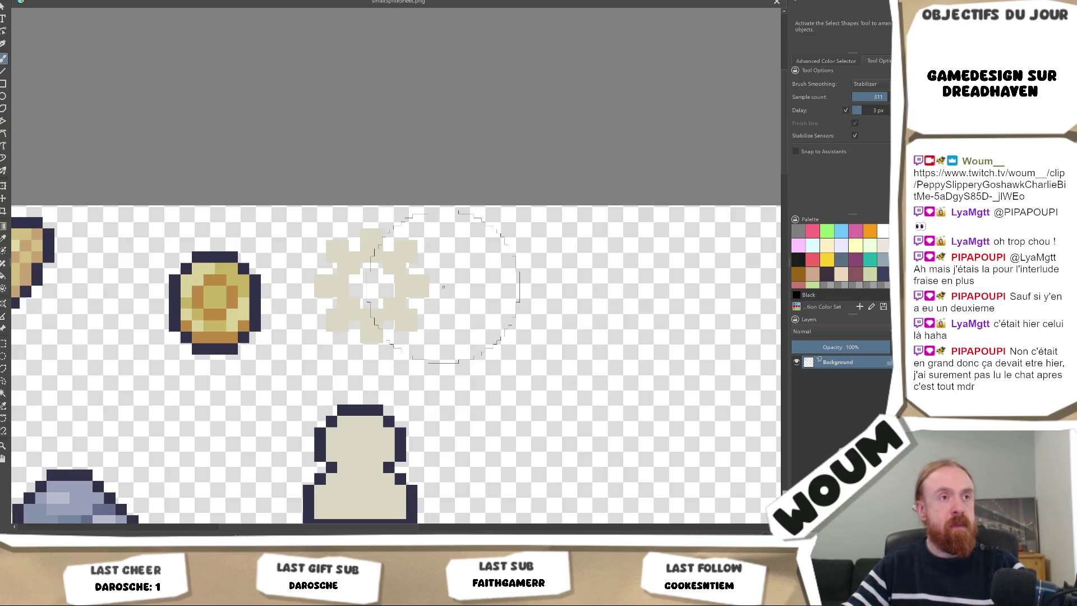
{"action": "key", "text": "alt+Tab"}
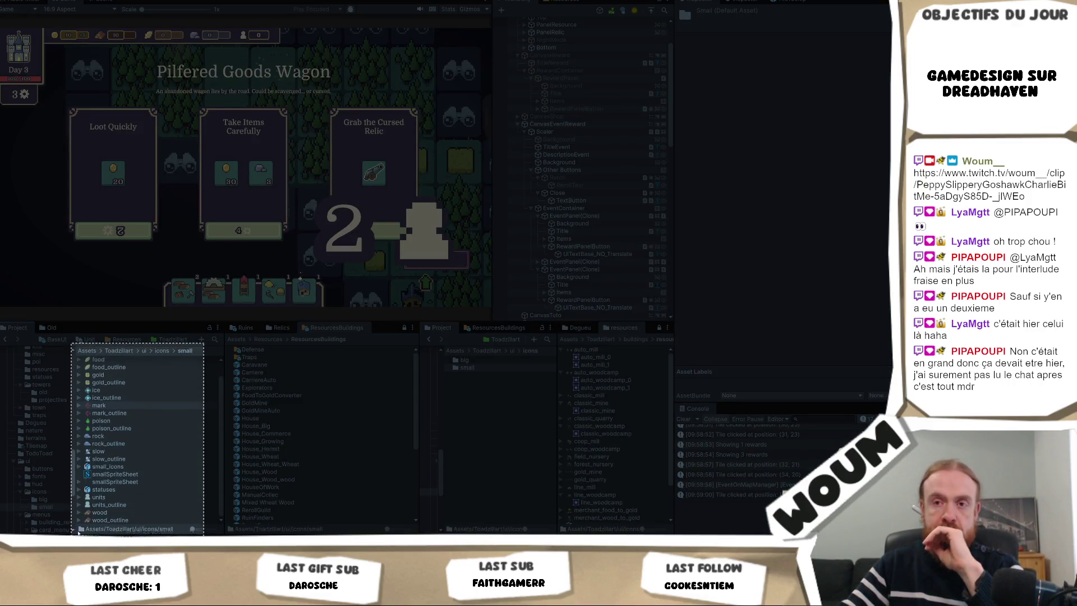
- Cancel the screen-capture region selection
{"action": "left_click", "coordinate": [172, 381]}
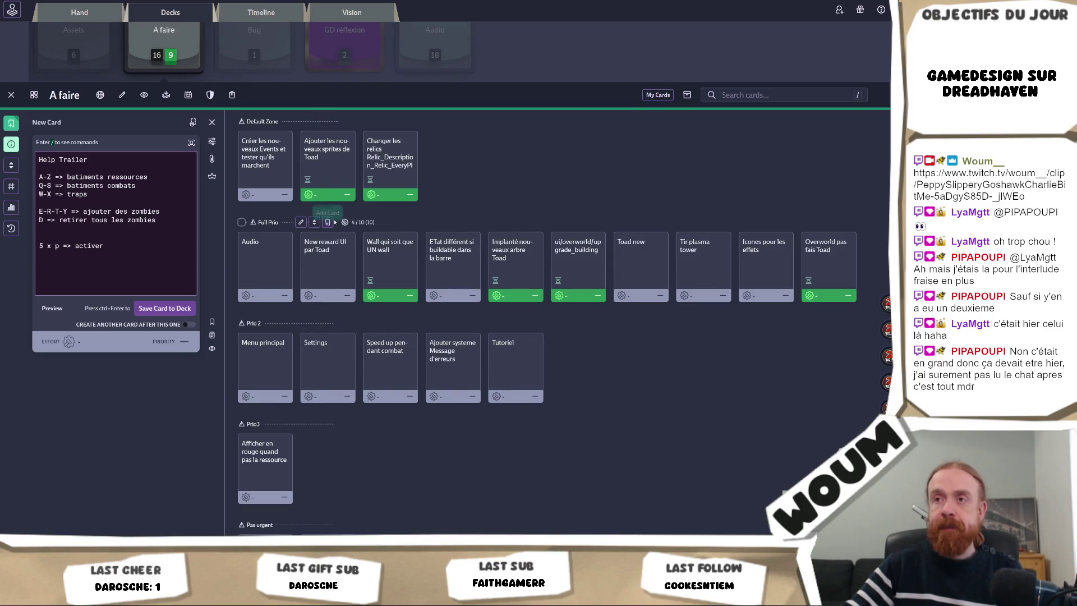
- Save the Help Trailer card and start a new card titled 'Outline Action'
{"action": "left_click", "coordinate": [176, 309]}
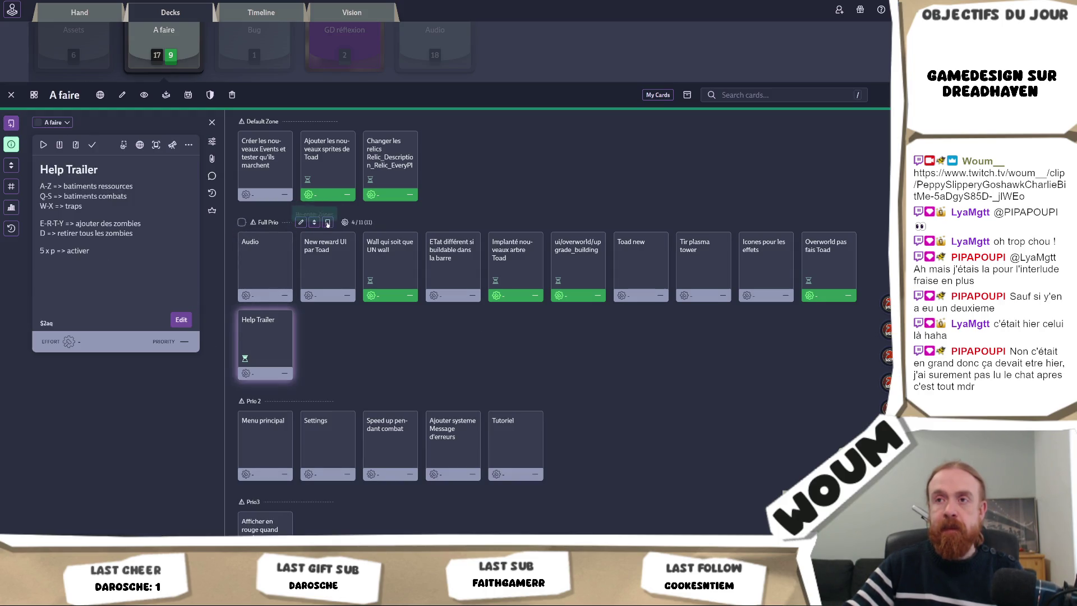
{"action": "left_click", "coordinate": [328, 222]}
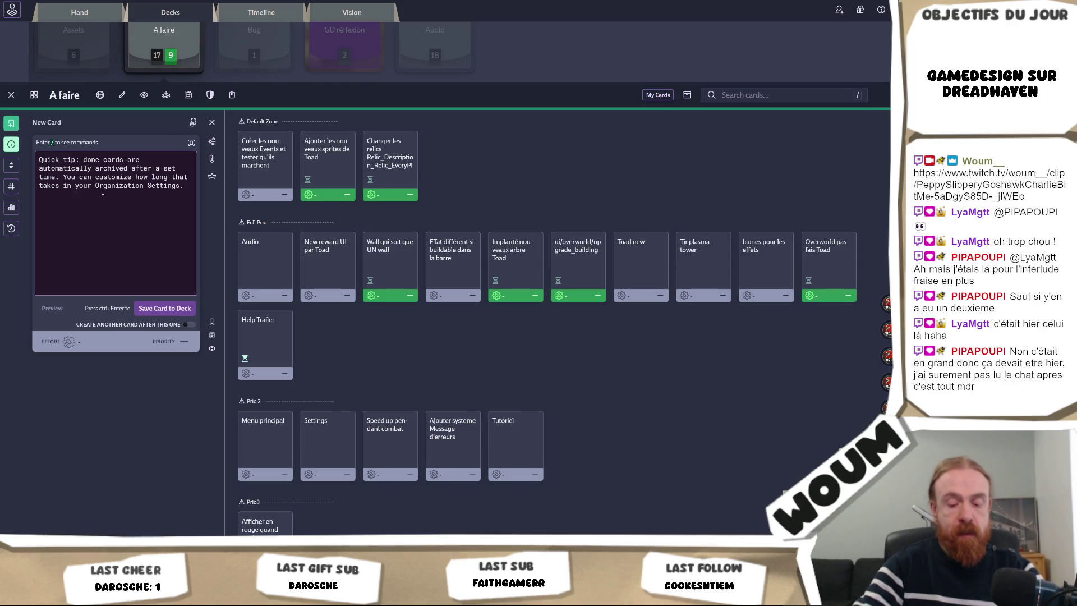
{"action": "type", "text": "Outline Action"}
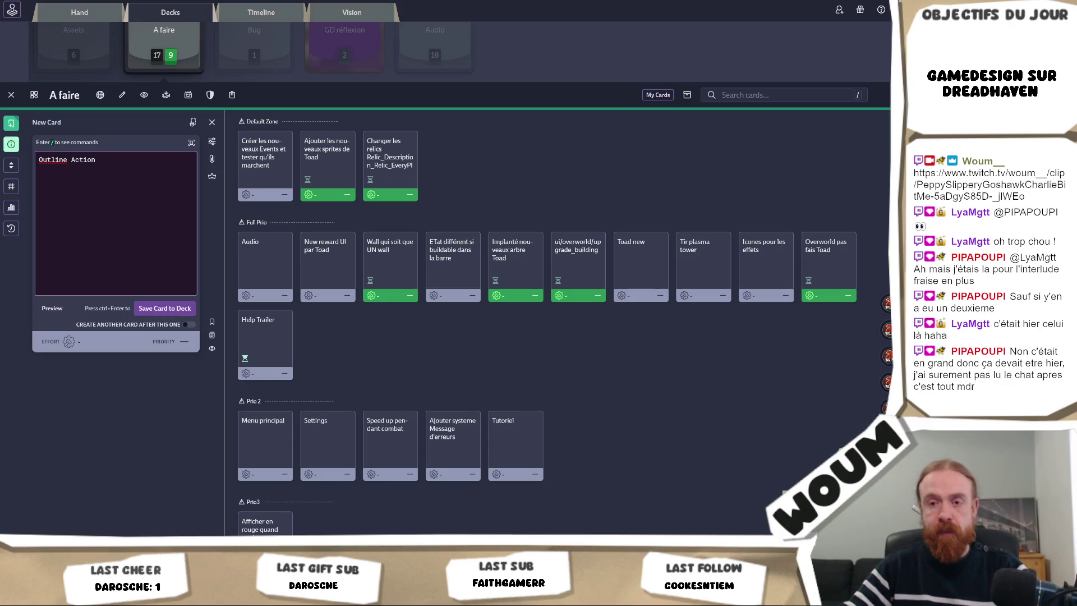
- Paste smallSpriteSheet's name from Unity's Project panel into the card and save it
{"action": "key", "text": "alt+Tab"}
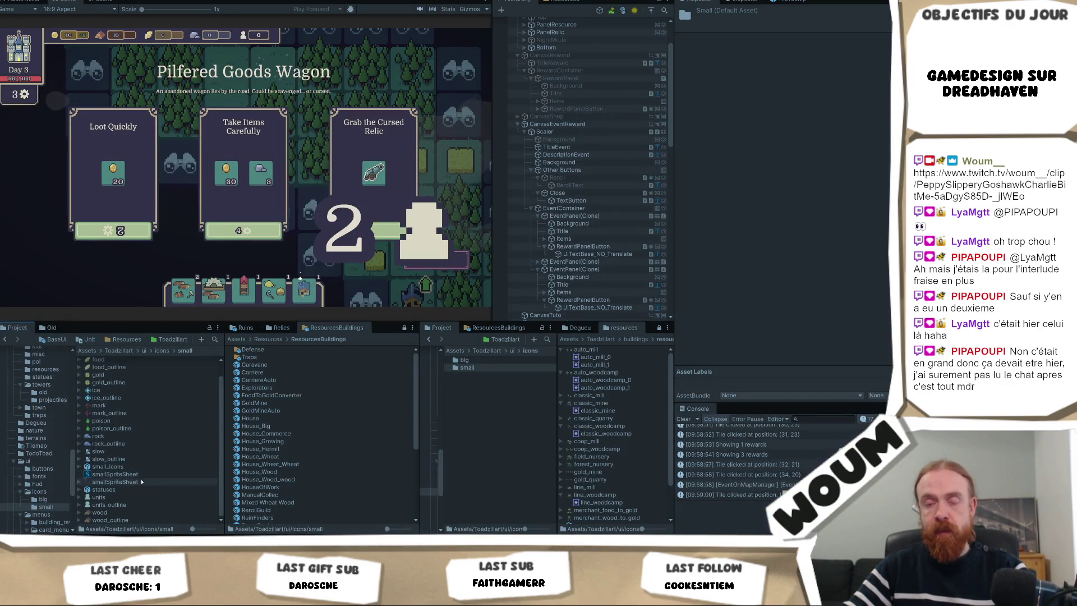
{"action": "left_click", "coordinate": [142, 481]}
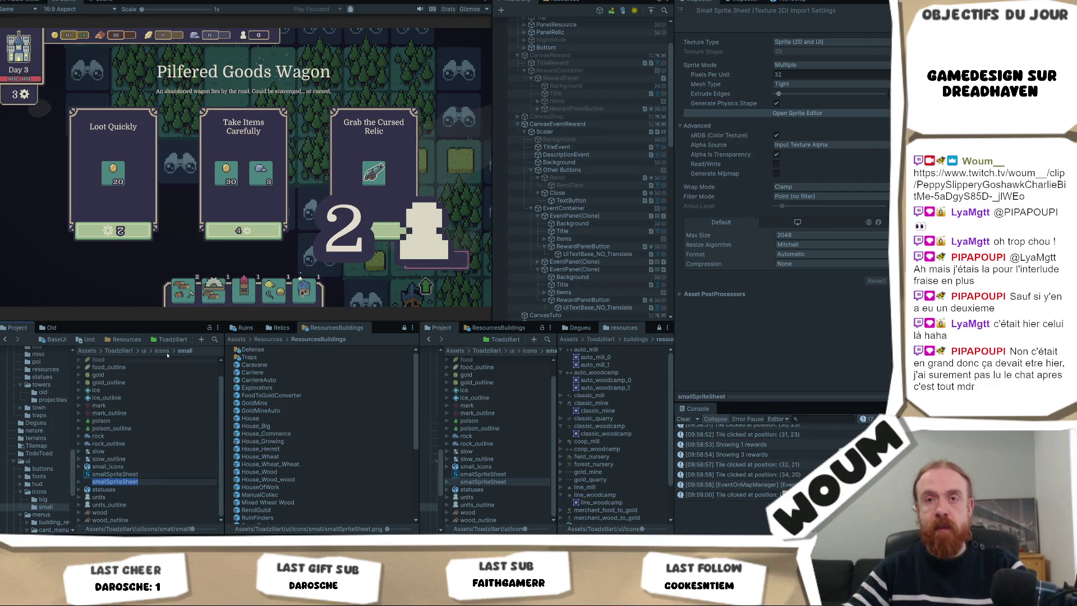
{"action": "key", "text": "alt+Tab"}
{"action": "type", "text": "smallSpriteSheet"}
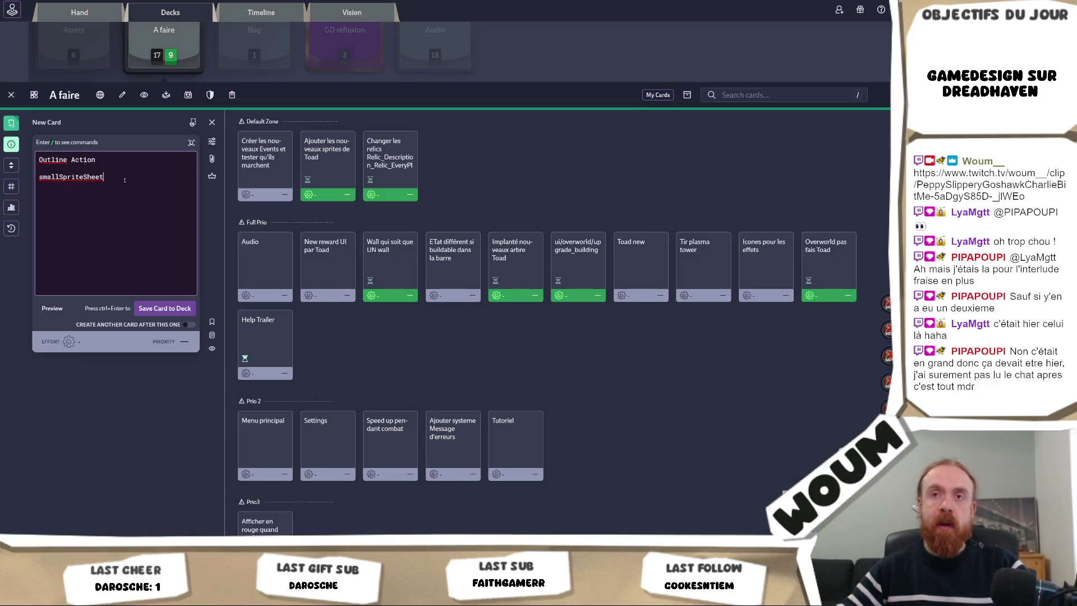
{"action": "left_click", "coordinate": [165, 308]}
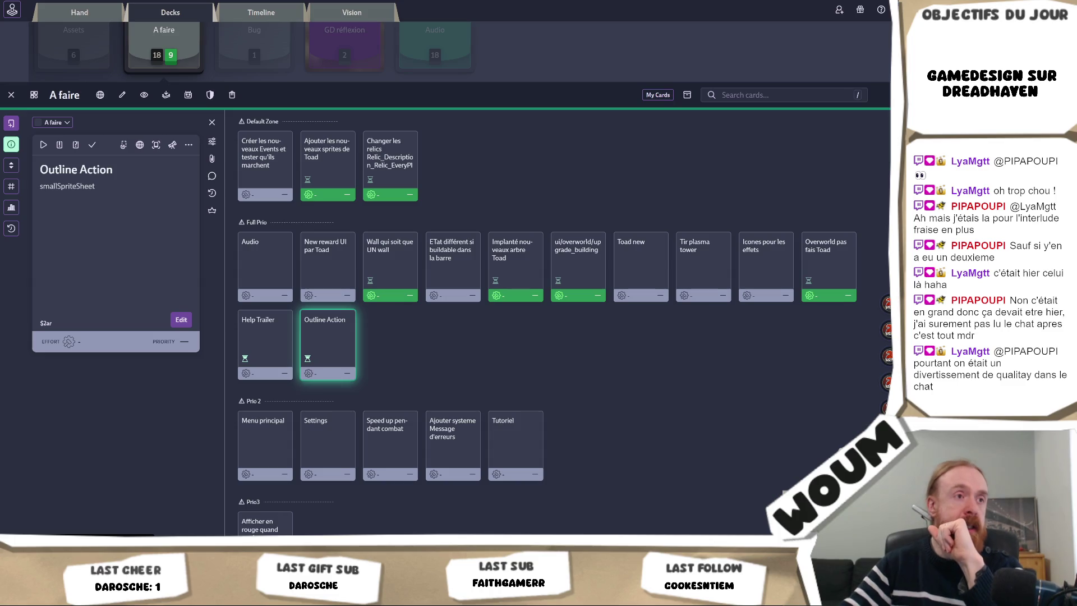
{"action": "key", "text": "alt+Tab"}
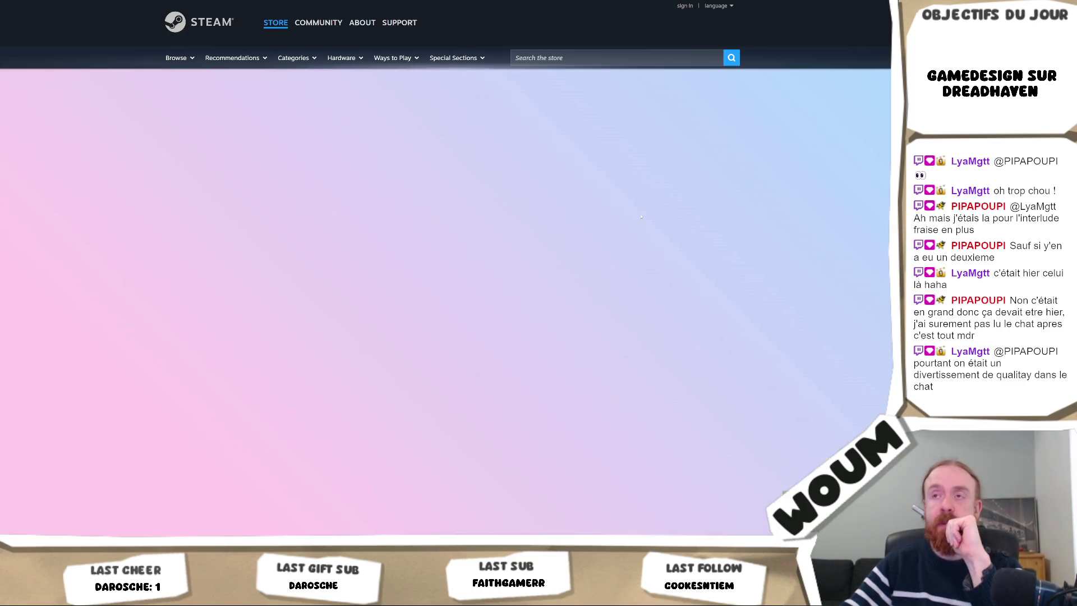
- Scroll the Browse All Titles list down to Yet Another Incremental Game and Slingshot Quest
{"action": "scroll", "coordinate": [673, 213], "scroll_direction": "down", "scroll_amount": 6}
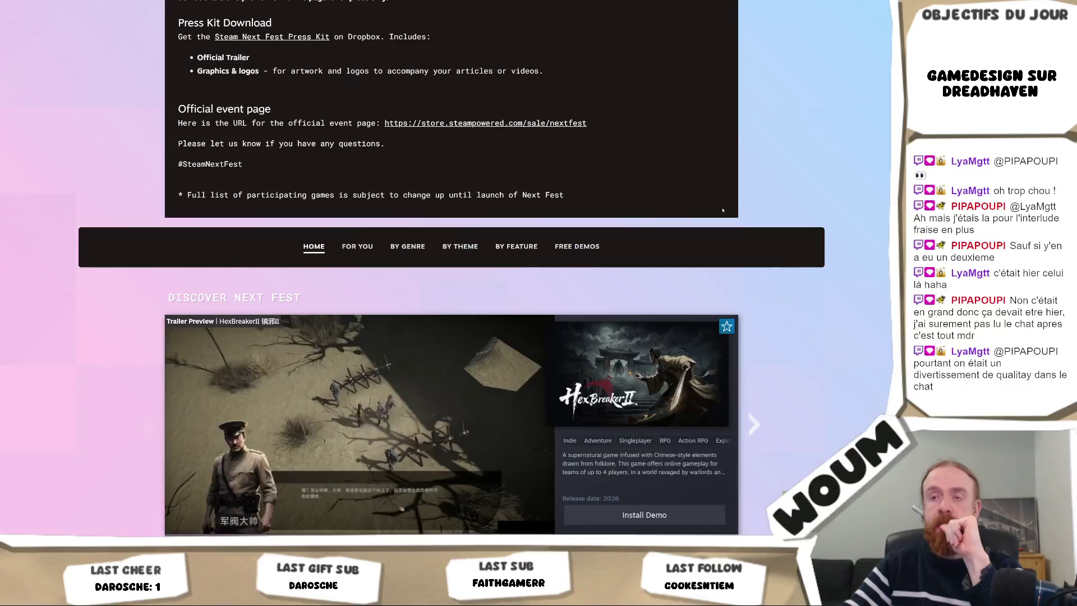
{"action": "scroll", "coordinate": [722, 211], "scroll_direction": "down", "scroll_amount": 8}
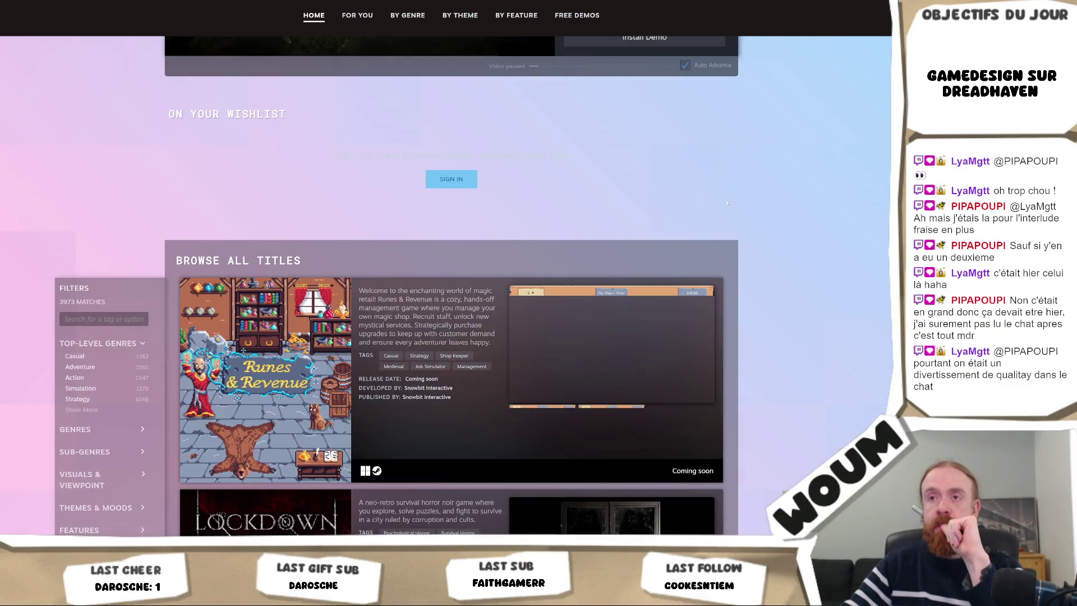
{"action": "scroll", "coordinate": [728, 203], "scroll_direction": "down", "scroll_amount": 3}
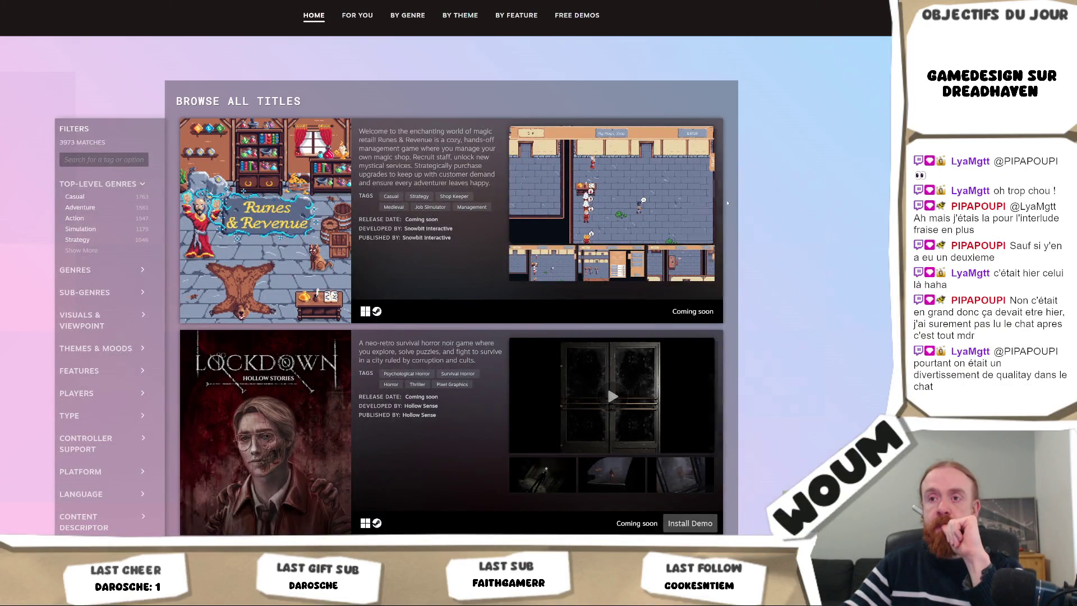
{"action": "scroll", "coordinate": [727, 203], "scroll_direction": "down", "scroll_amount": 10}
{"action": "scroll", "coordinate": [727, 203], "scroll_direction": "up", "scroll_amount": 6}
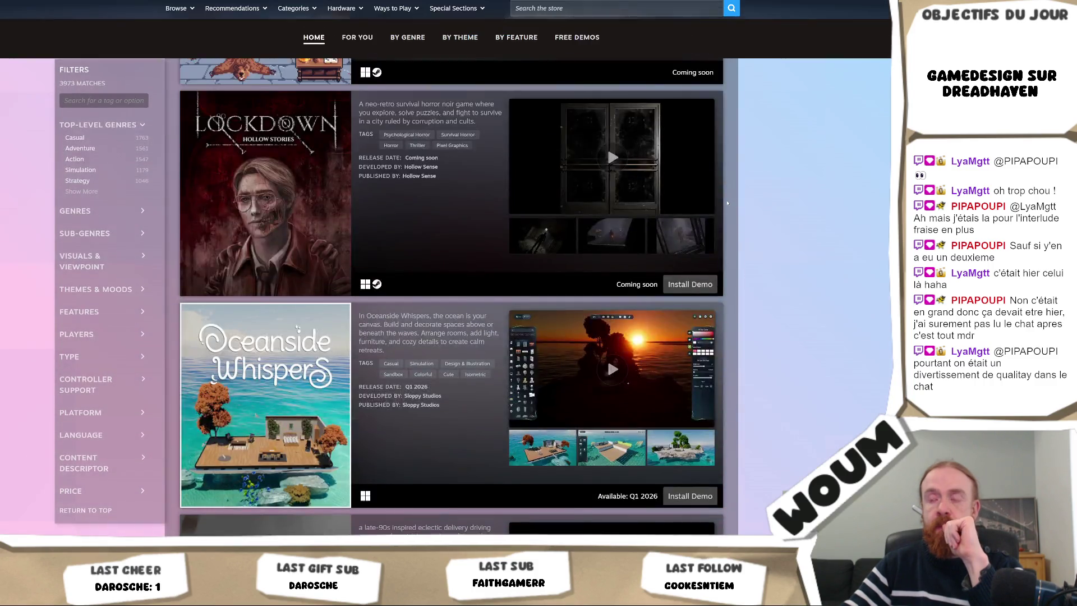
{"action": "scroll", "coordinate": [727, 203], "scroll_direction": "up", "scroll_amount": 15}
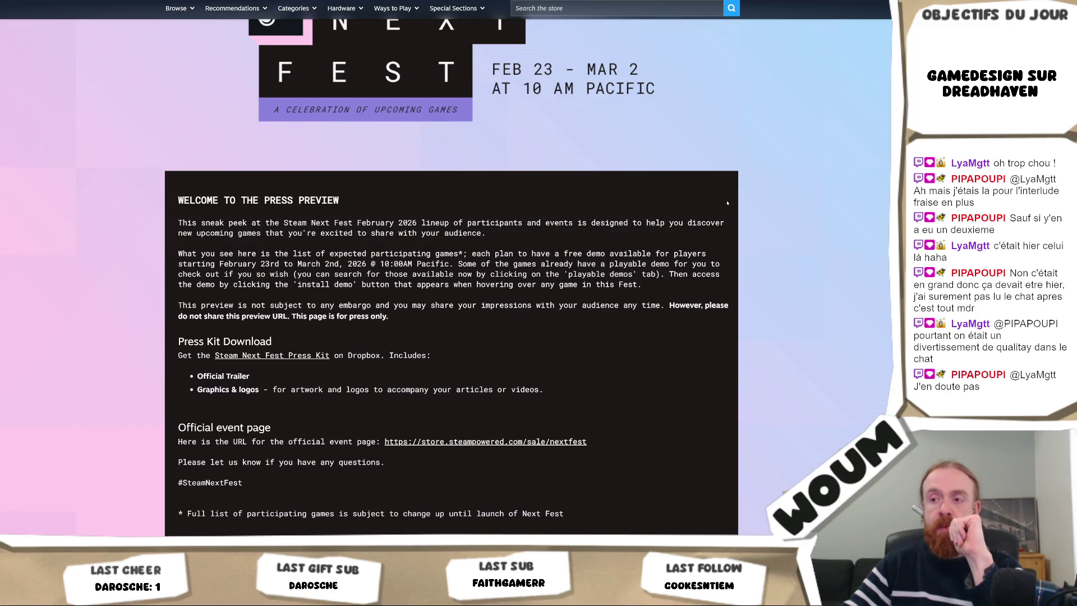
{"action": "scroll", "coordinate": [727, 203], "scroll_direction": "down", "scroll_amount": 15}
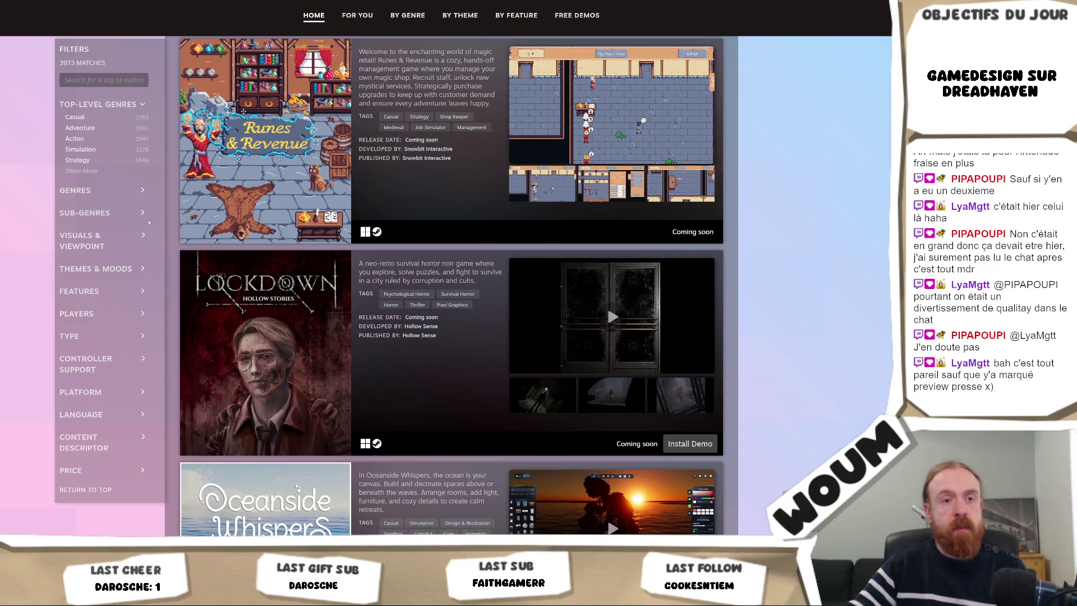
{"action": "scroll", "coordinate": [172, 279], "scroll_direction": "down", "scroll_amount": 9}
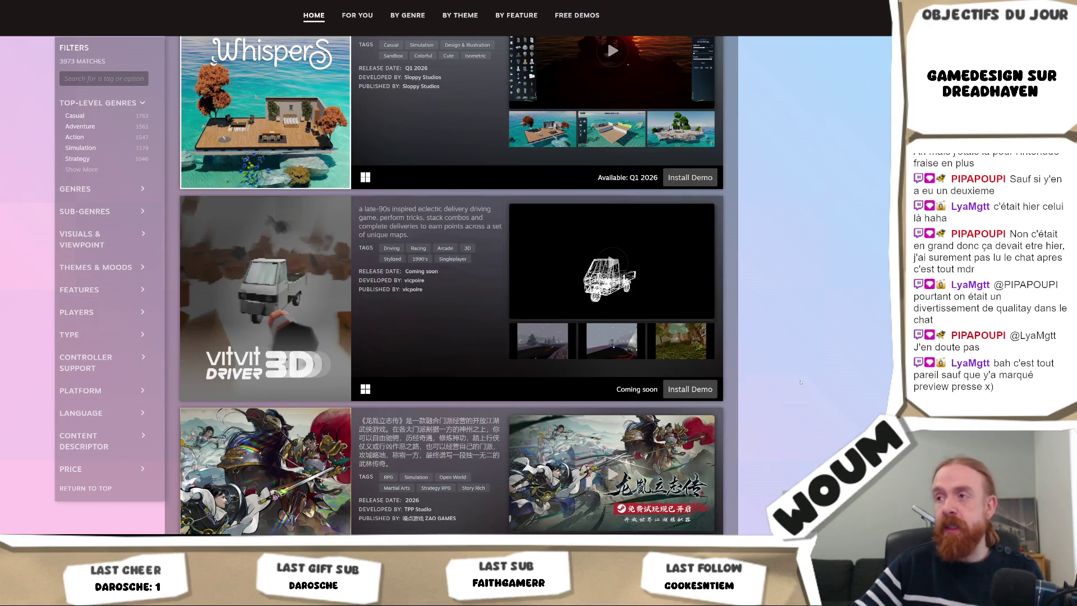
{"action": "scroll", "coordinate": [791, 366], "scroll_direction": "down", "scroll_amount": 3}
{"action": "scroll", "coordinate": [790, 367], "scroll_direction": "down", "scroll_amount": 4}
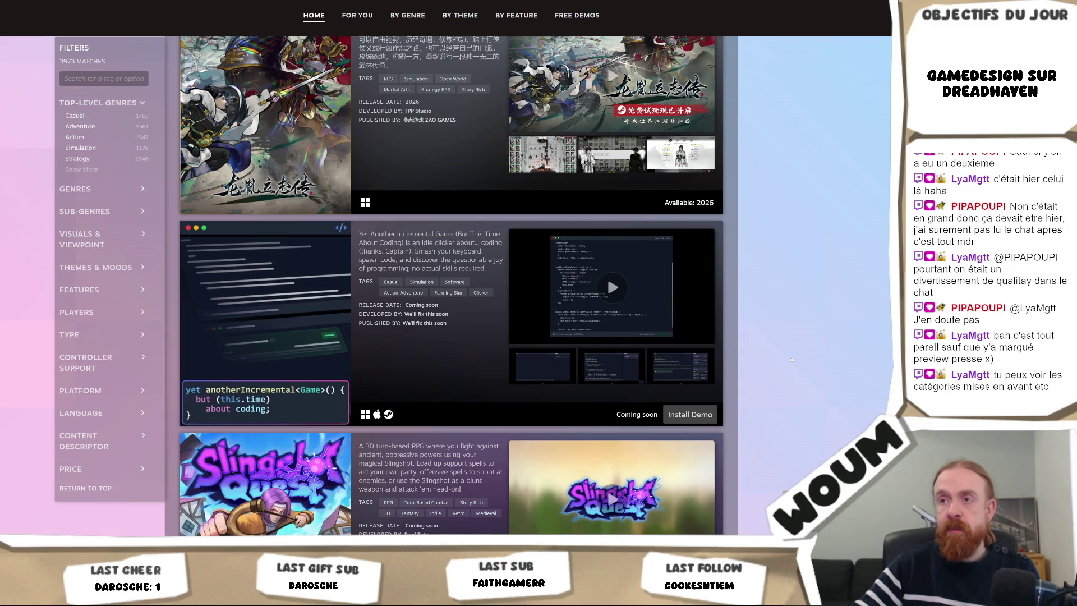
{"action": "scroll", "coordinate": [791, 359], "scroll_direction": "down", "scroll_amount": 1}
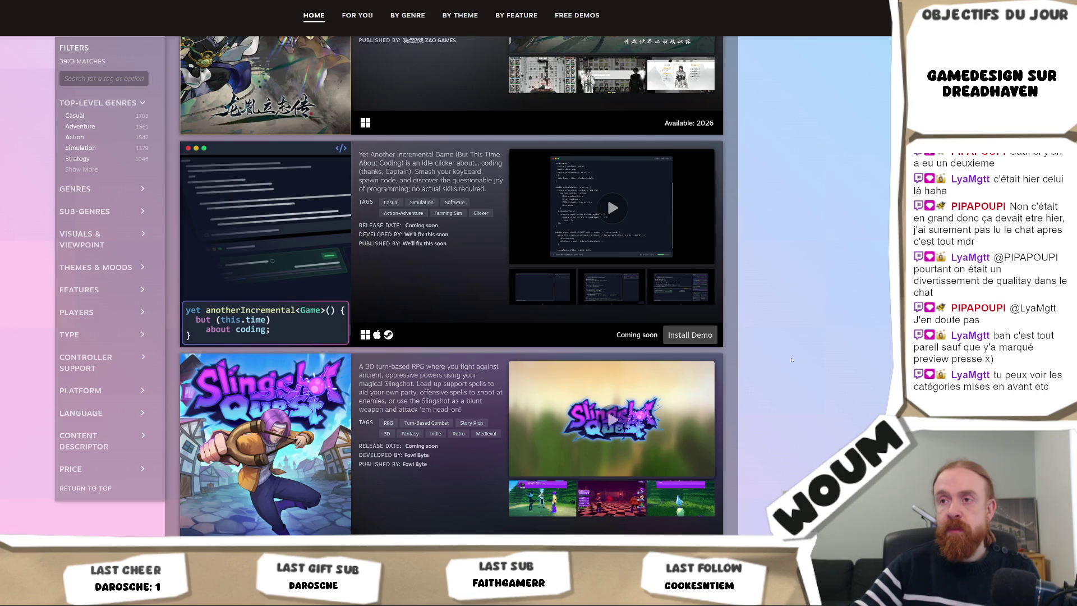
{"action": "right_click", "coordinate": [600, 216]}
- Play Yet Another Incremental Game's trailer muted, then pause it and close the player
{"action": "left_click", "coordinate": [607, 215]}
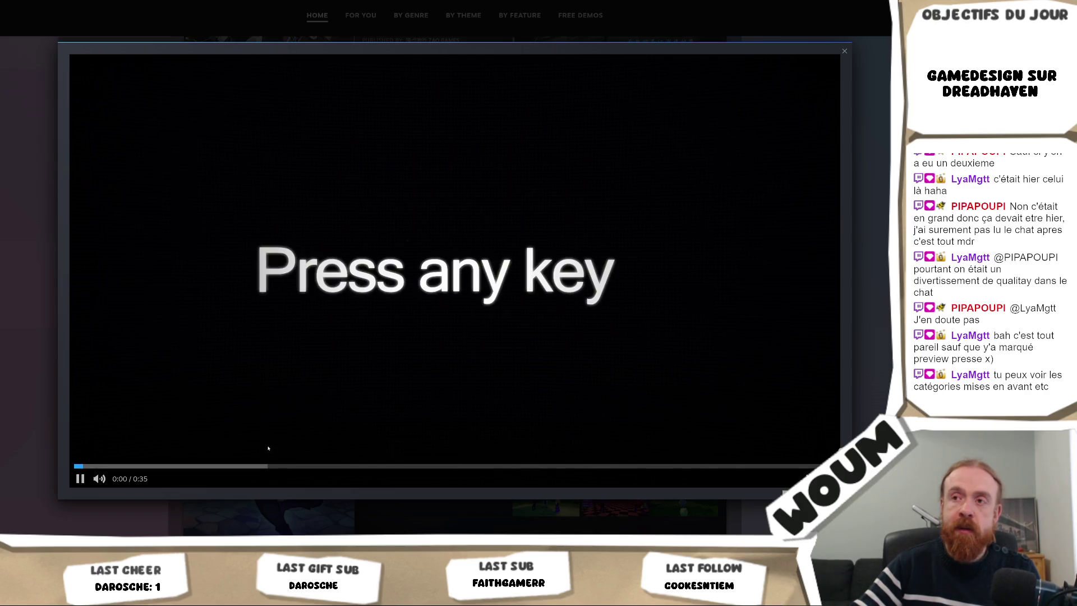
{"action": "left_click", "coordinate": [99, 478]}
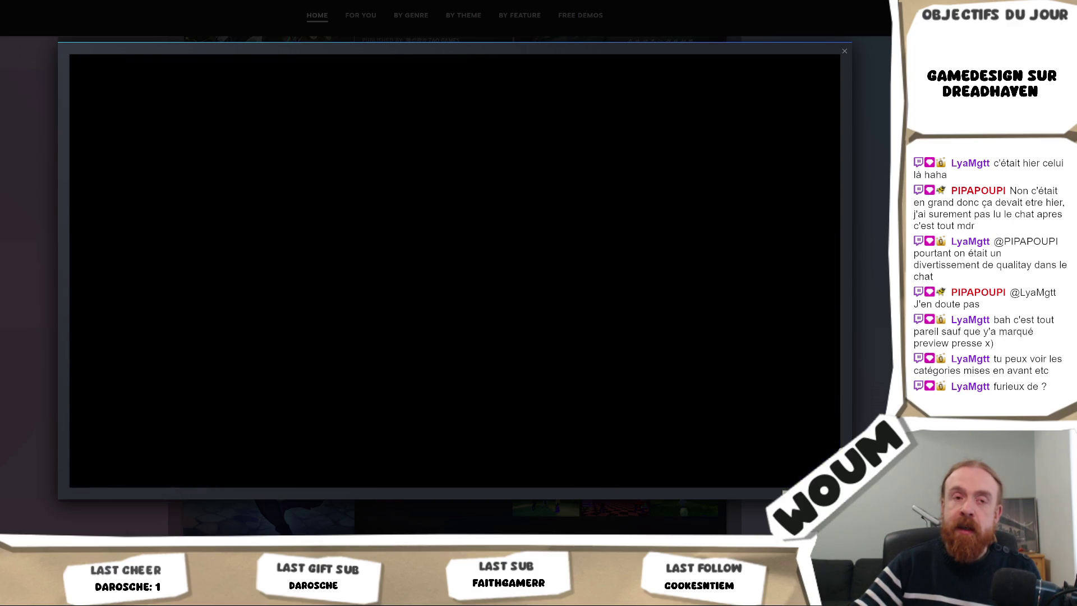
{"action": "left_click", "coordinate": [411, 371]}
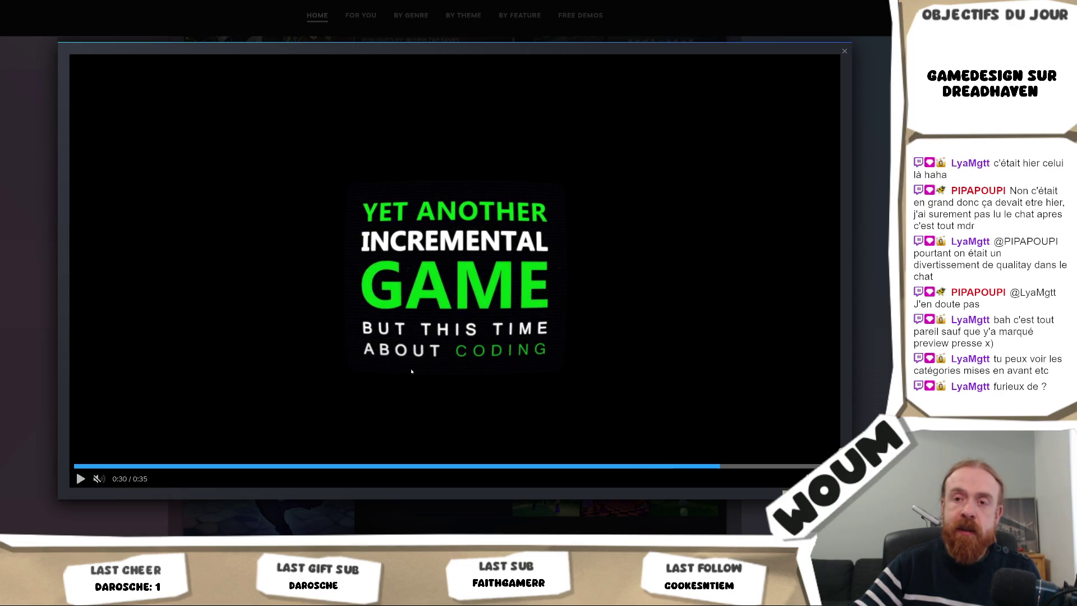
{"action": "key", "text": "Escape"}
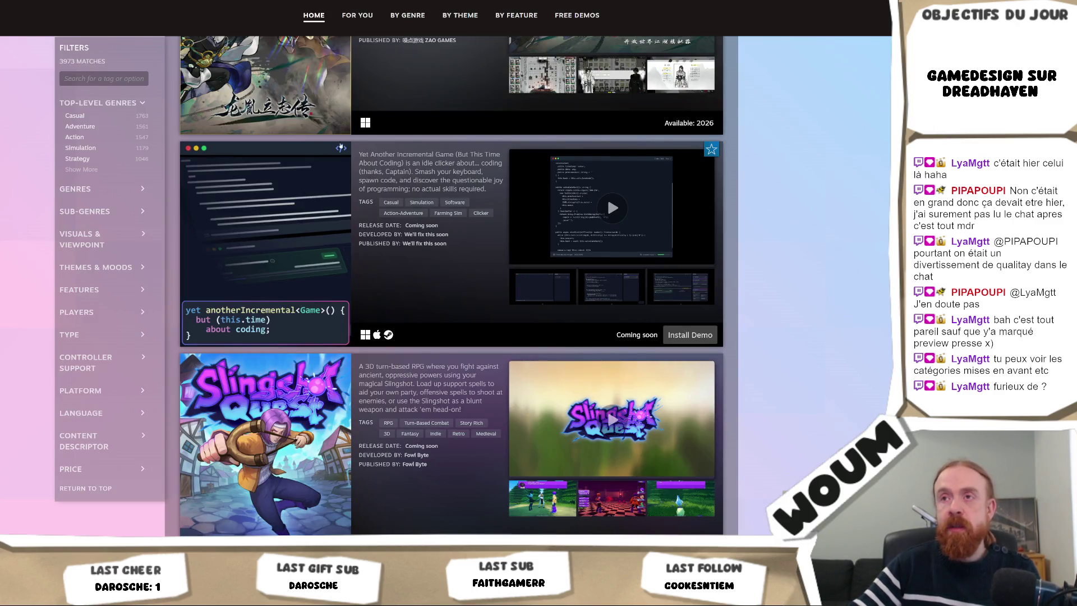
- Open Yet Another Incremental Game's store page and watch its trailer full screen
{"action": "left_click", "coordinate": [296, 148]}
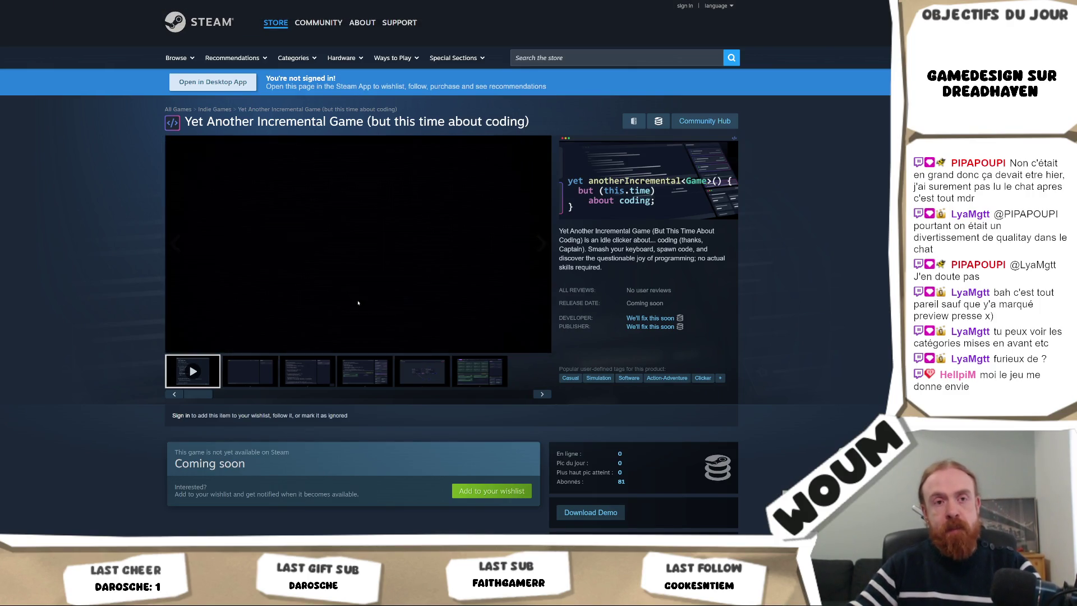
{"action": "left_click", "coordinate": [540, 344]}
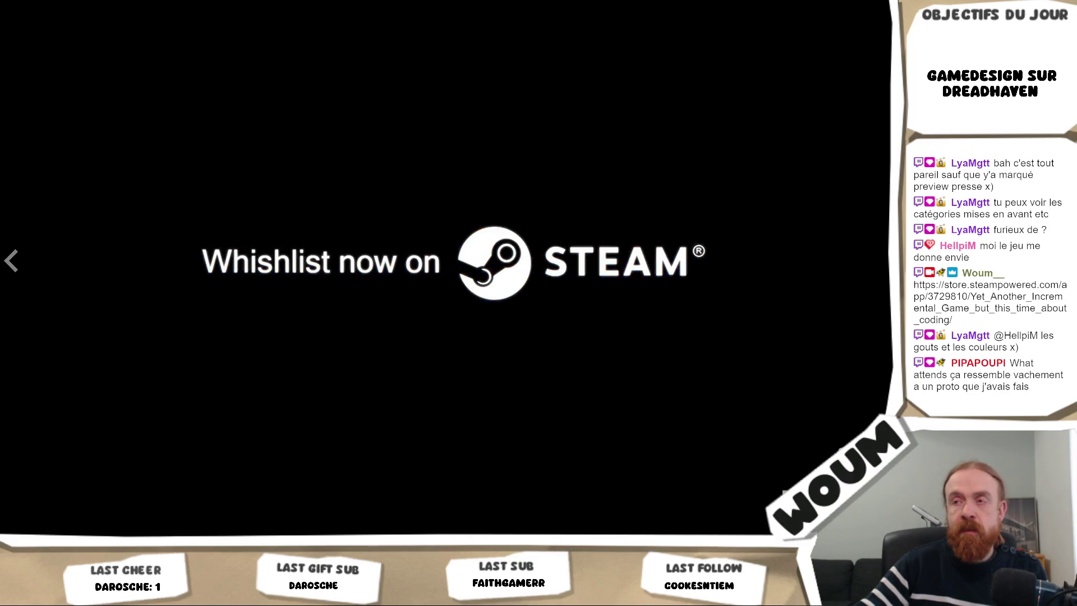
{"action": "key", "text": "Escape"}
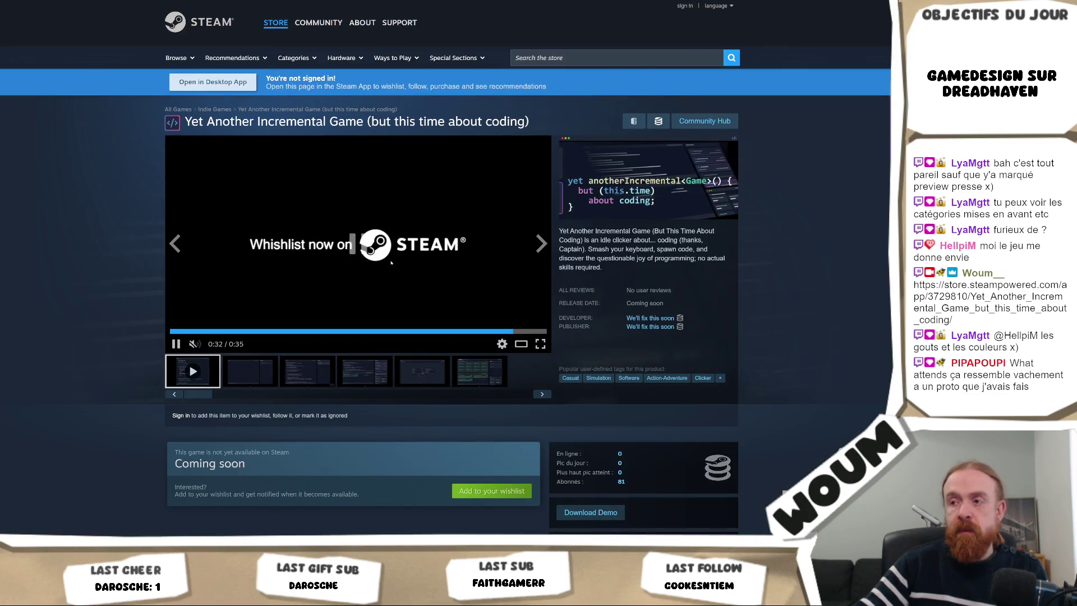
- Step through the game's media thumbnails to the fourth screenshot
{"action": "scroll", "coordinate": [408, 289], "scroll_direction": "down", "scroll_amount": 3}
{"action": "scroll", "coordinate": [408, 290], "scroll_direction": "down", "scroll_amount": 8}
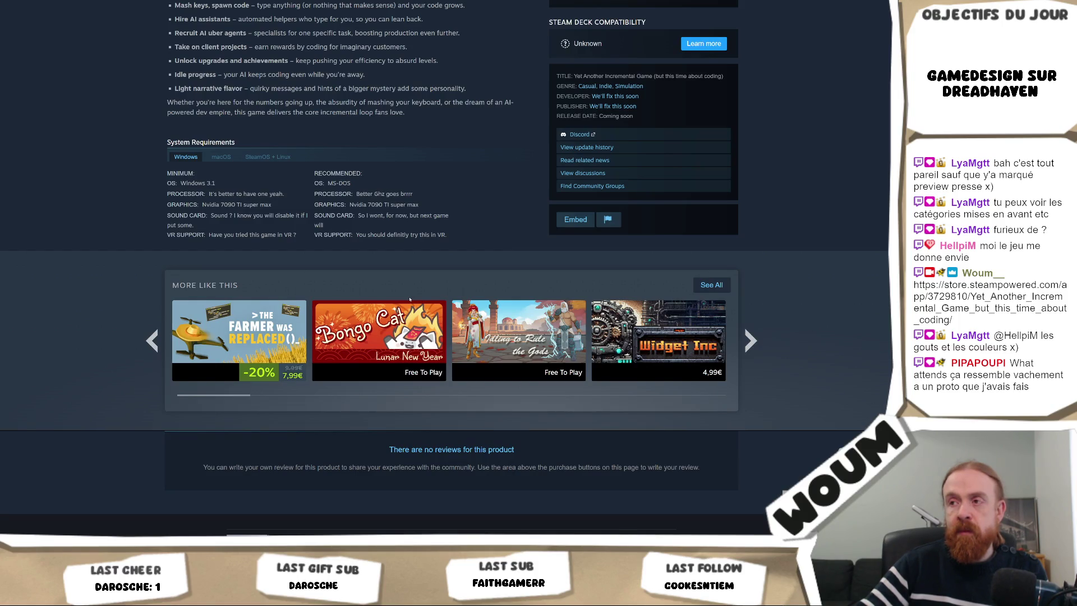
{"action": "scroll", "coordinate": [409, 299], "scroll_direction": "up", "scroll_amount": 15}
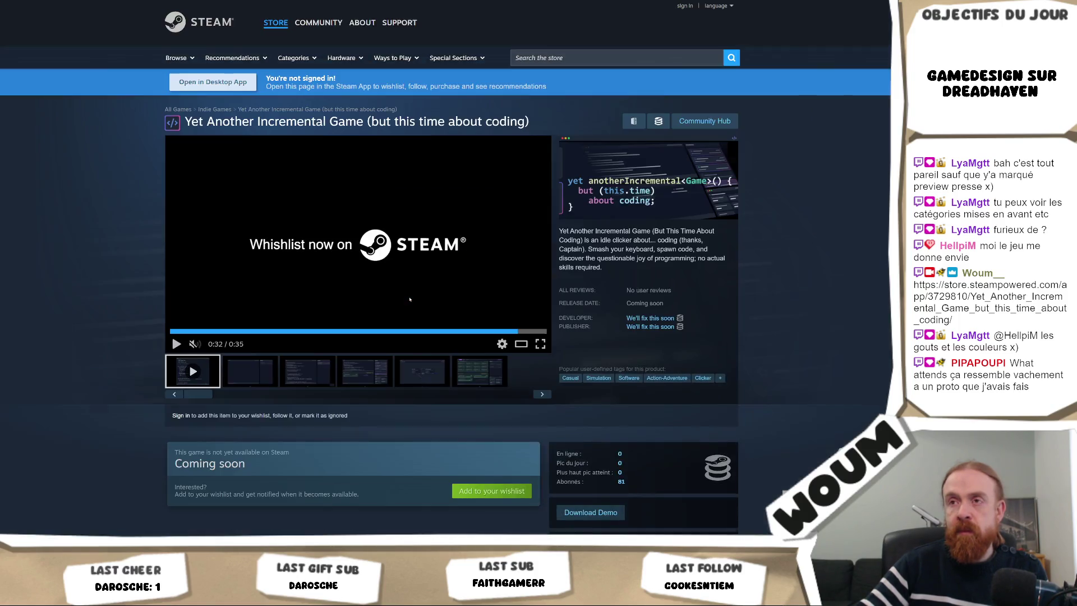
{"action": "left_click", "coordinate": [257, 331]}
{"action": "left_click", "coordinate": [257, 372]}
{"action": "left_click", "coordinate": [309, 380]}
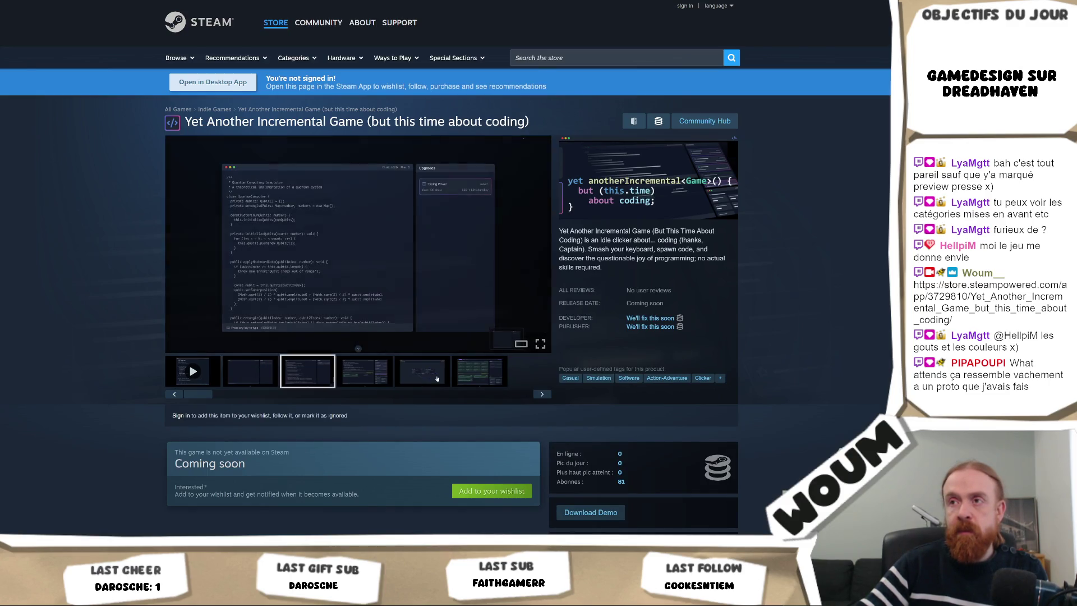
{"action": "left_click", "coordinate": [367, 373]}
- Enlarge the screenshot, advance past the Skill Tree to 6 of 6, and close the viewer
{"action": "left_click", "coordinate": [387, 304]}
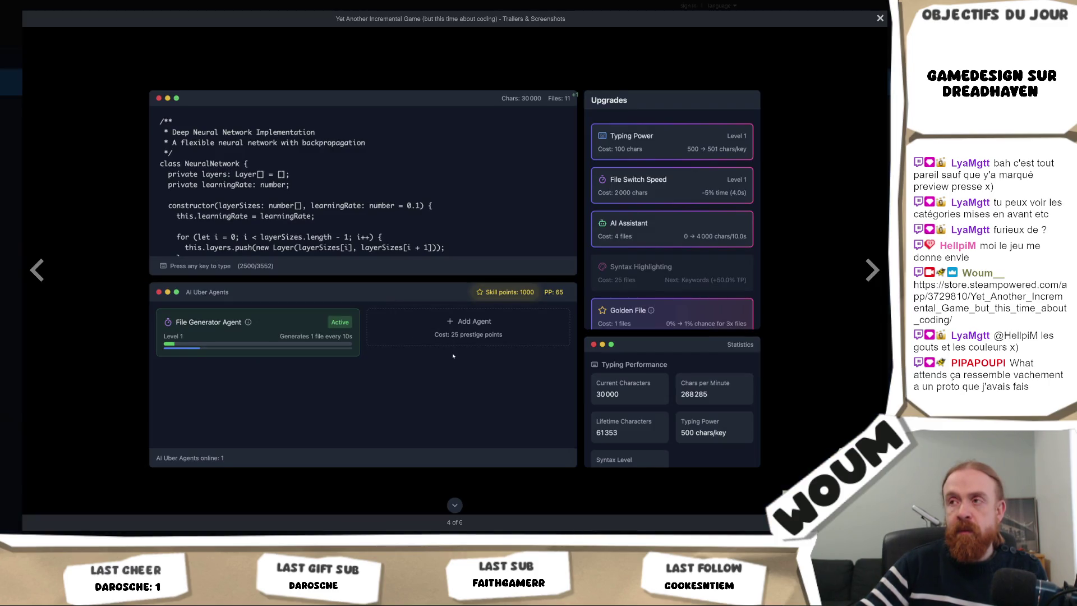
{"action": "left_click", "coordinate": [864, 275]}
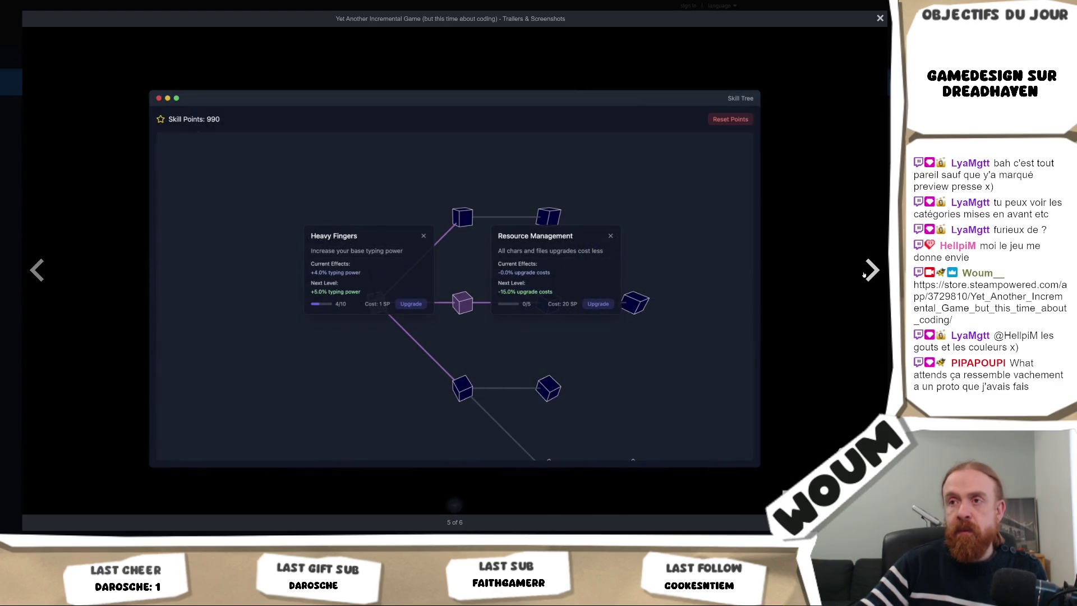
{"action": "left_click", "coordinate": [864, 274]}
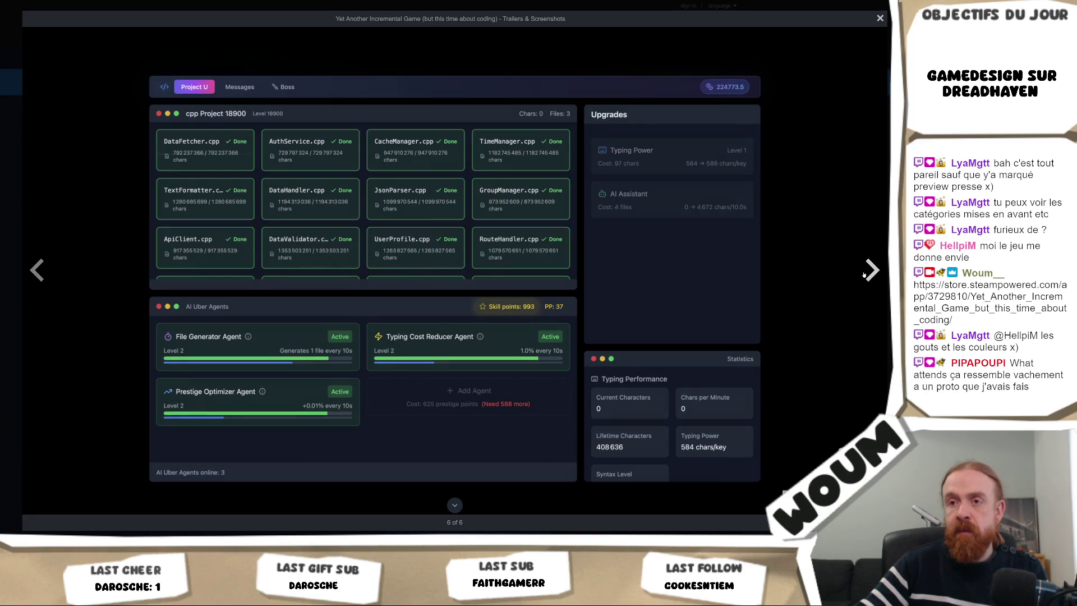
{"action": "right_click", "coordinate": [864, 274]}
{"action": "left_click", "coordinate": [475, 461]}
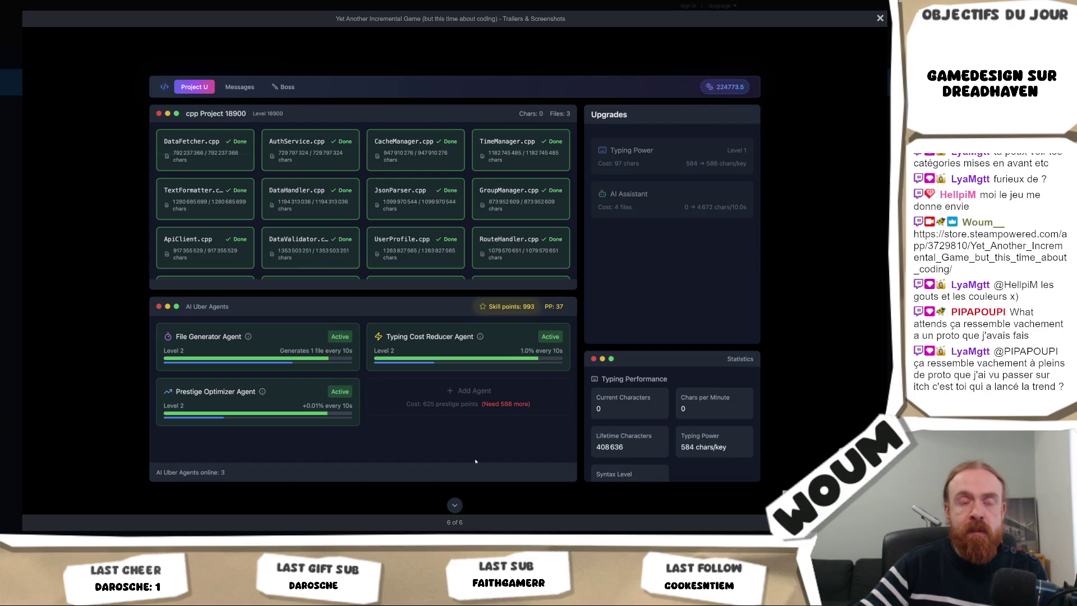
{"action": "left_click", "coordinate": [487, 523]}
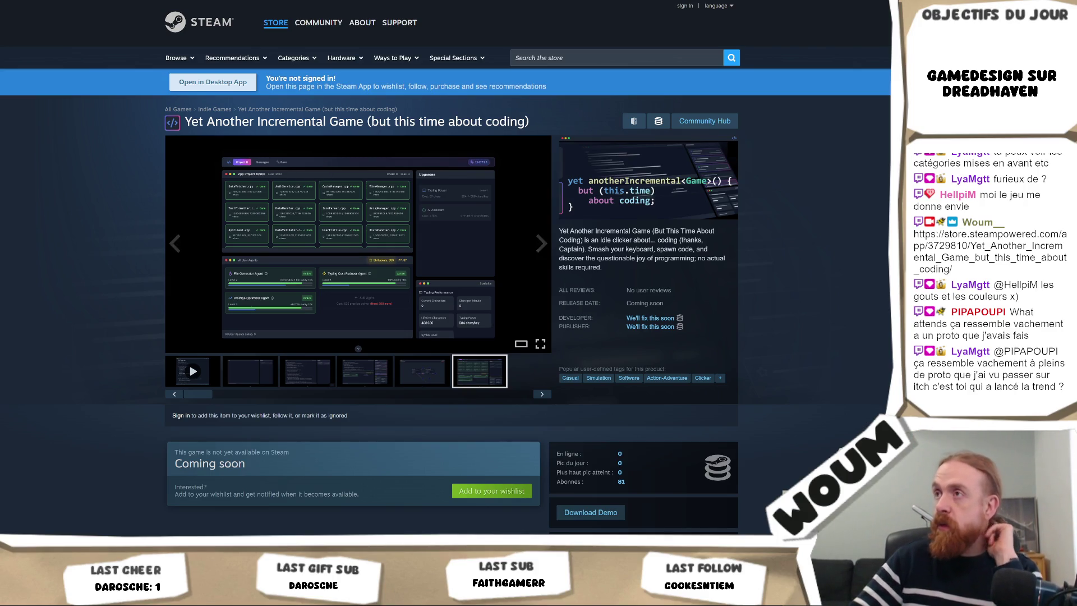
- Go back to the demos list and watch part of the TimeHeist trailer
{"action": "key", "text": "alt+Left"}
{"action": "scroll", "coordinate": [850, 174], "scroll_direction": "down", "scroll_amount": 4}
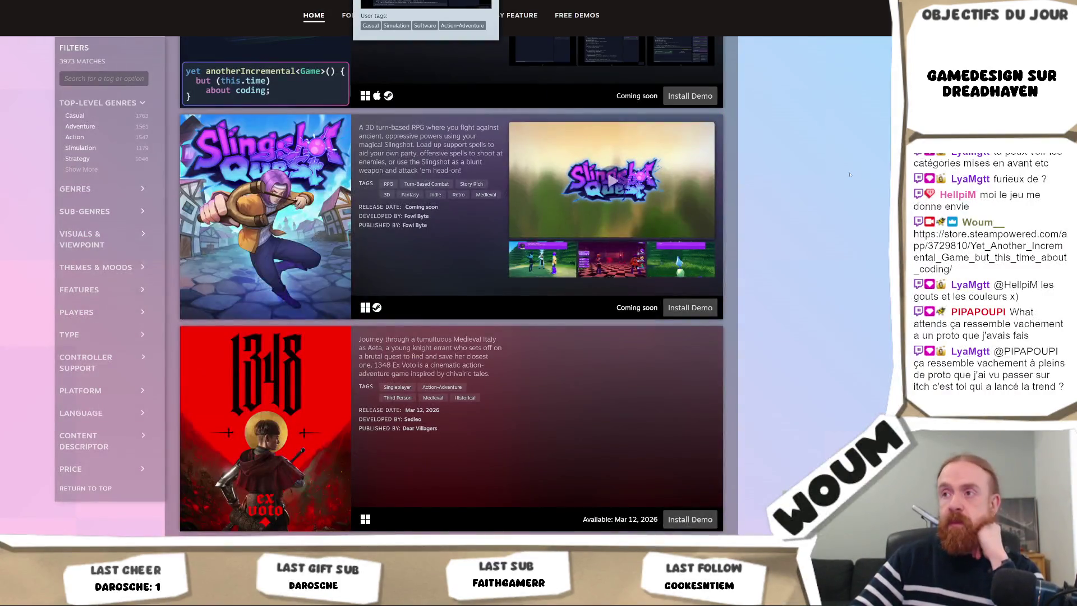
{"action": "scroll", "coordinate": [847, 172], "scroll_direction": "down", "scroll_amount": 4}
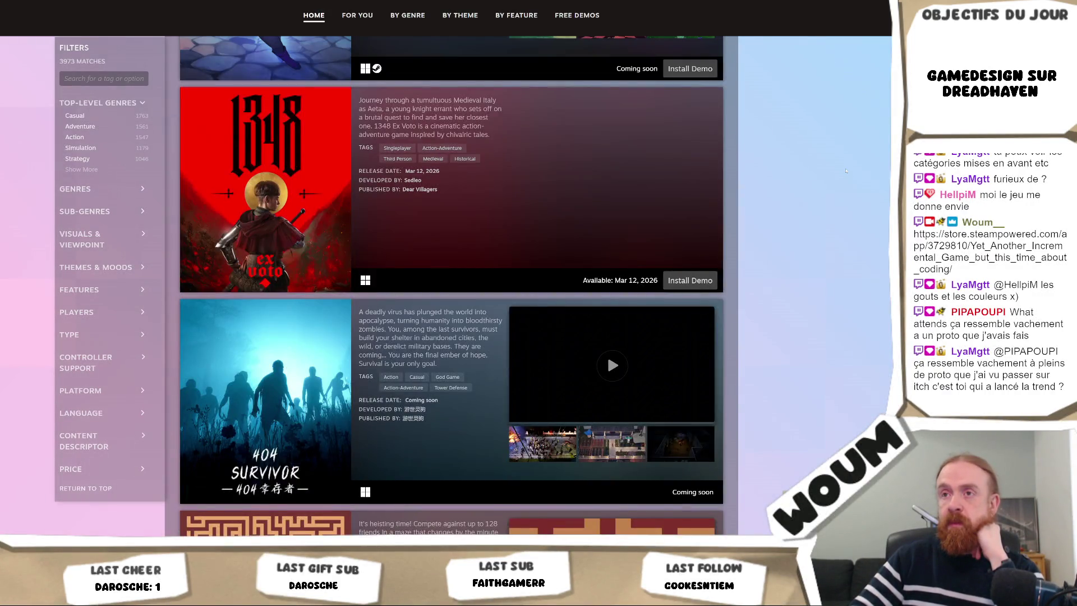
{"action": "scroll", "coordinate": [846, 171], "scroll_direction": "down", "scroll_amount": 7}
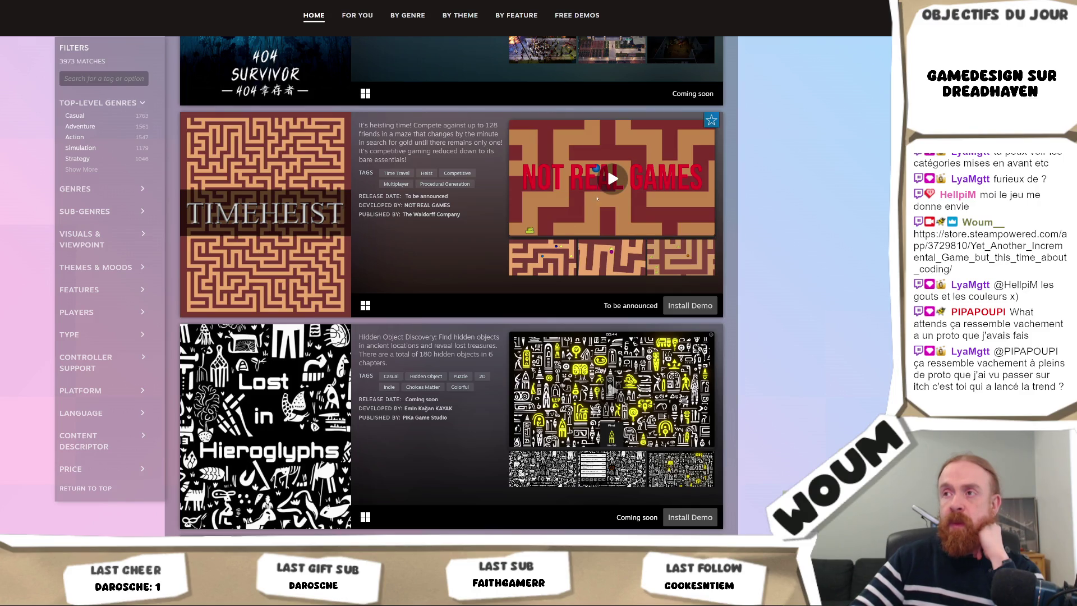
{"action": "left_click", "coordinate": [604, 188]}
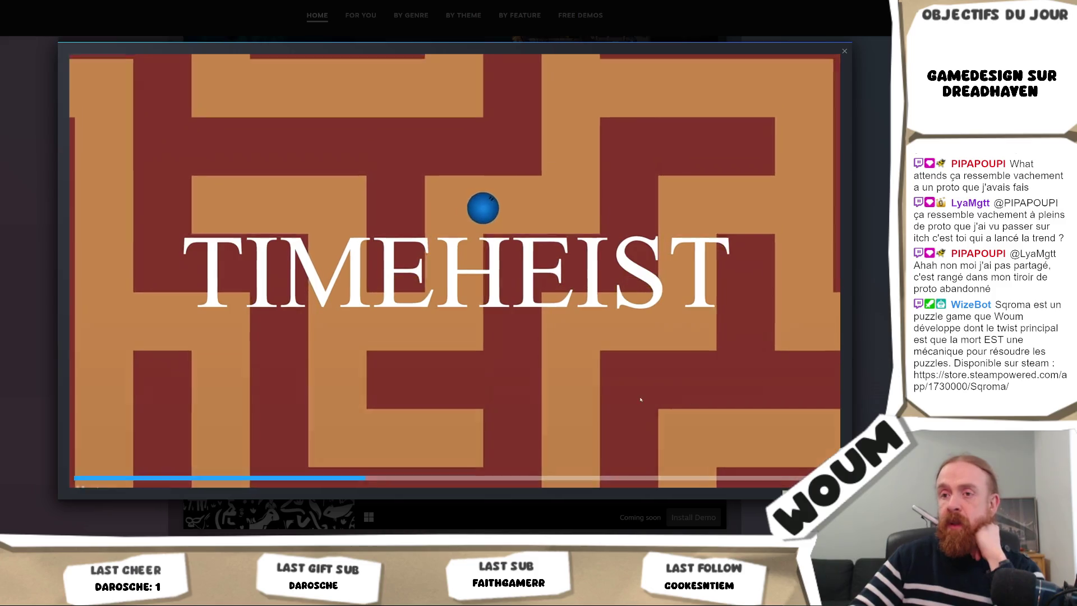
{"action": "left_click", "coordinate": [496, 510]}
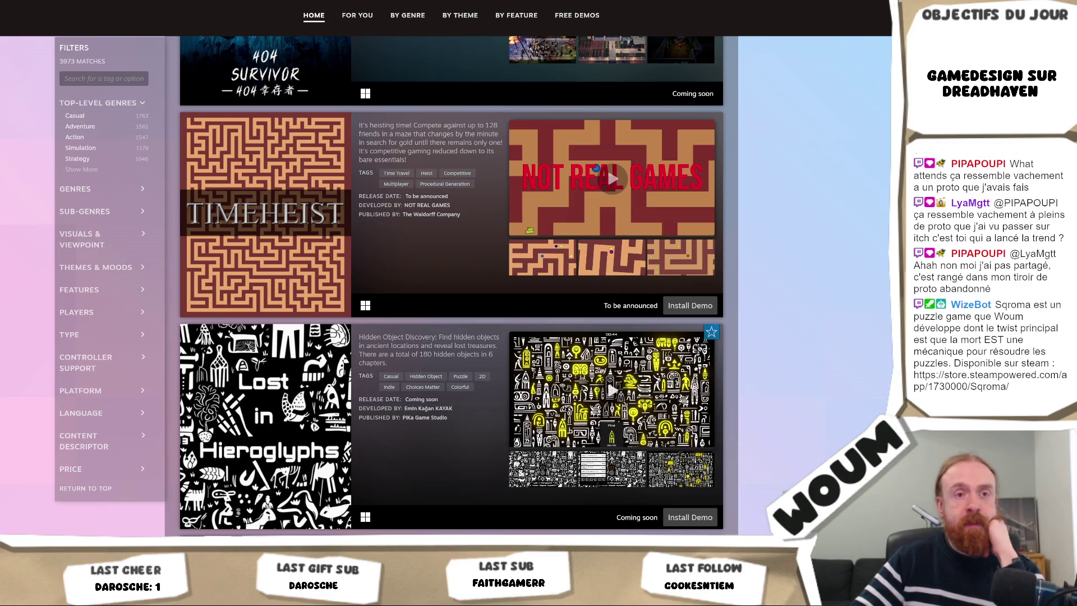
- Preview the enlarged Lost in Hieroglyphs screenshot, then open that game's store page
{"action": "scroll", "coordinate": [729, 367], "scroll_direction": "down", "scroll_amount": 5}
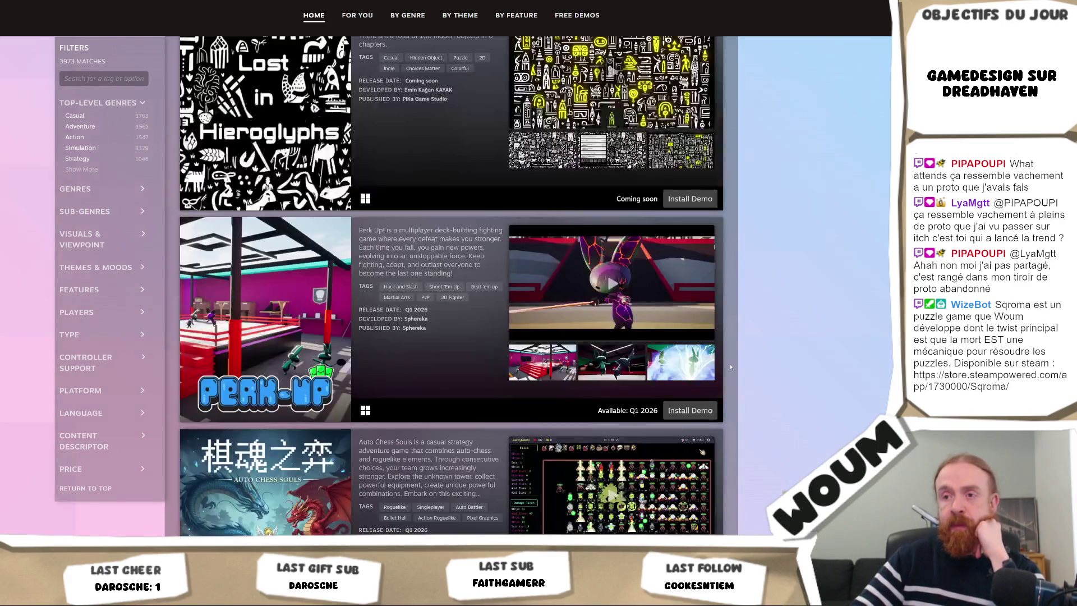
{"action": "scroll", "coordinate": [730, 367], "scroll_direction": "up", "scroll_amount": 3}
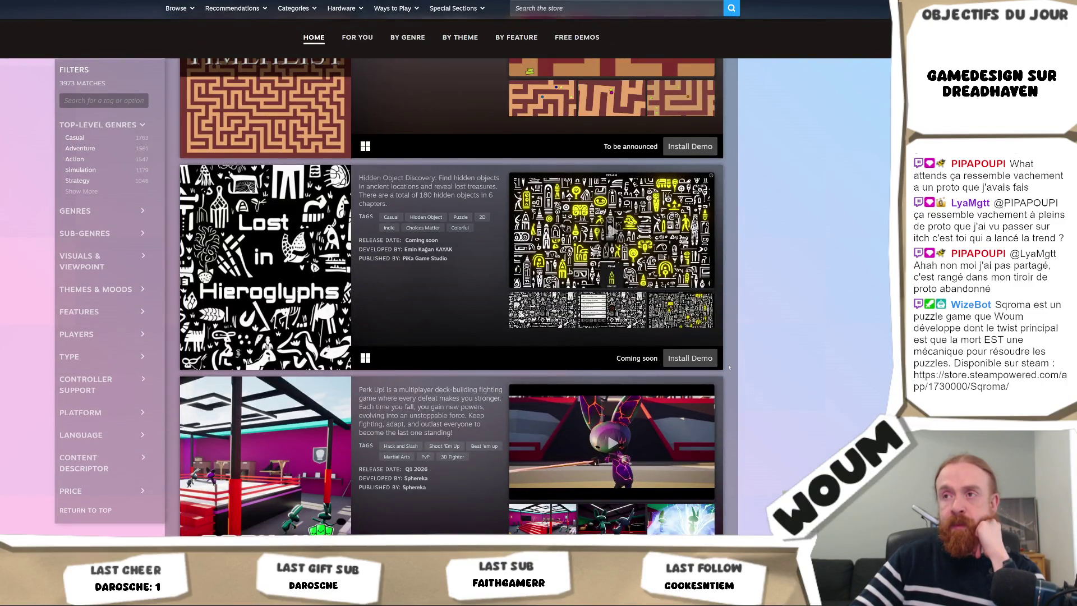
{"action": "left_click", "coordinate": [567, 324]}
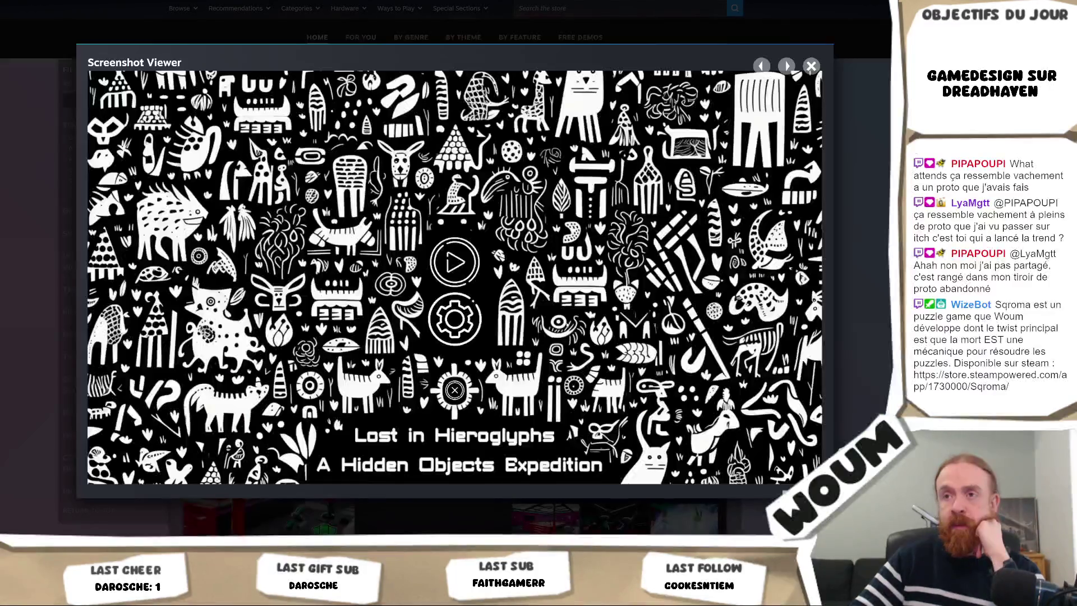
{"action": "left_click", "coordinate": [870, 395]}
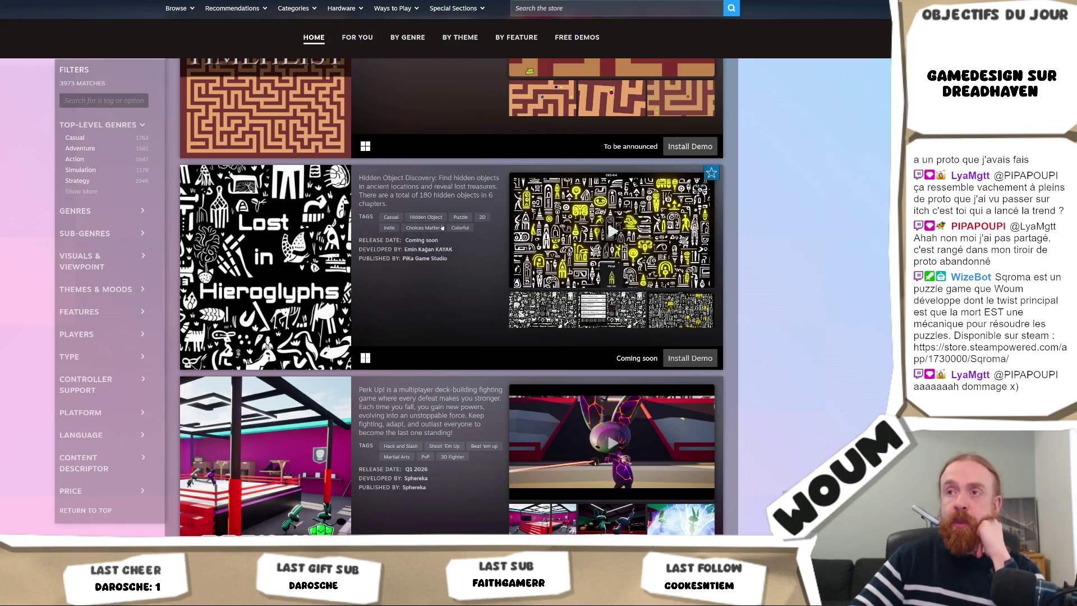
{"action": "left_click", "coordinate": [407, 263]}
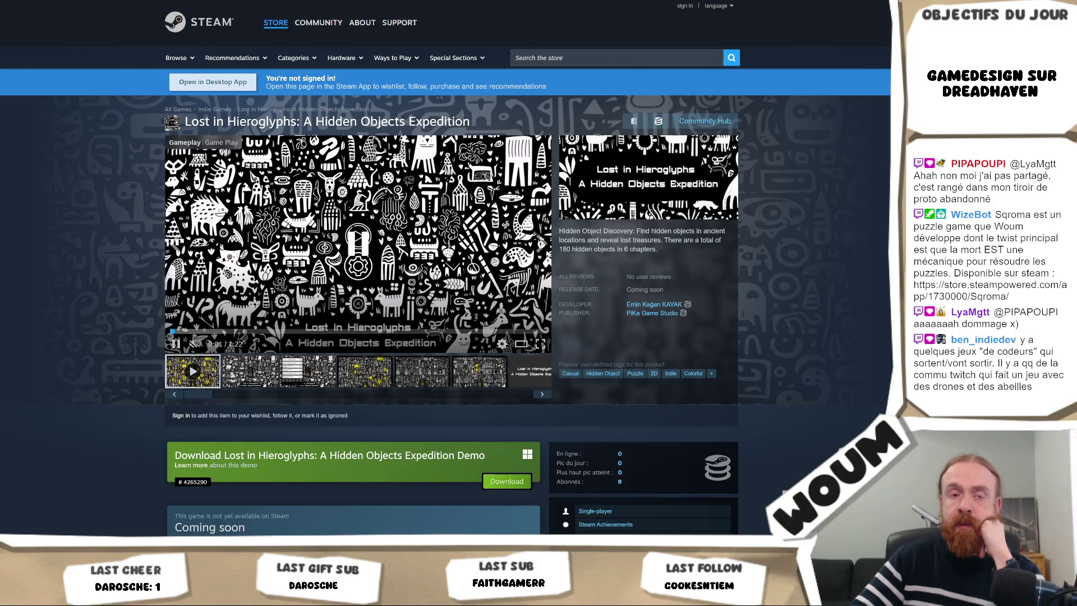
- Browse the third, fourth and sixth Lost in Hieroglyphs screenshots, viewing the sixth enlarged
{"action": "left_click", "coordinate": [306, 375]}
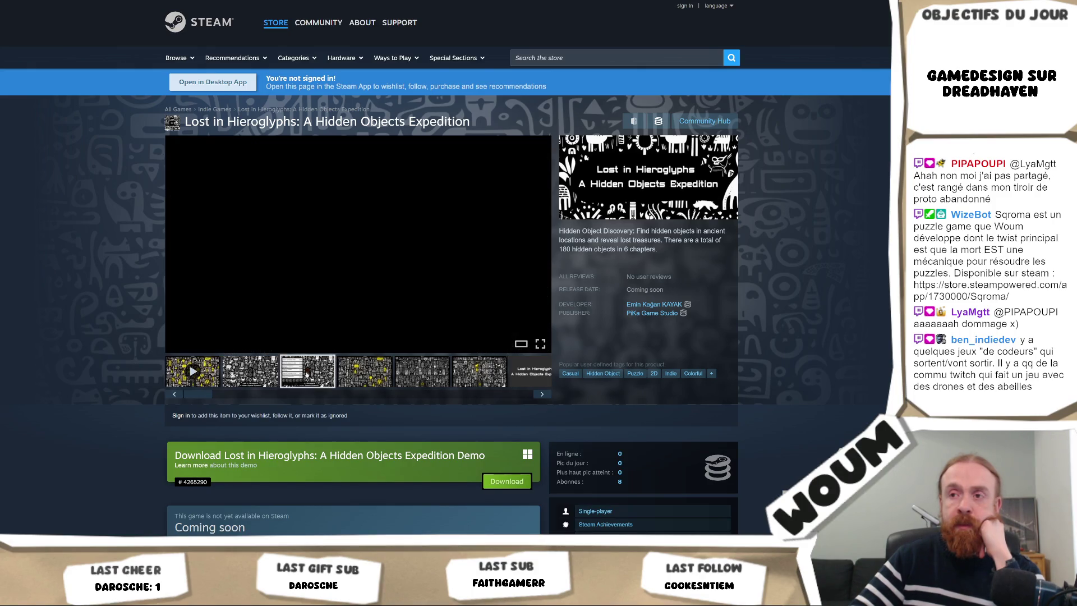
{"action": "left_click", "coordinate": [369, 373]}
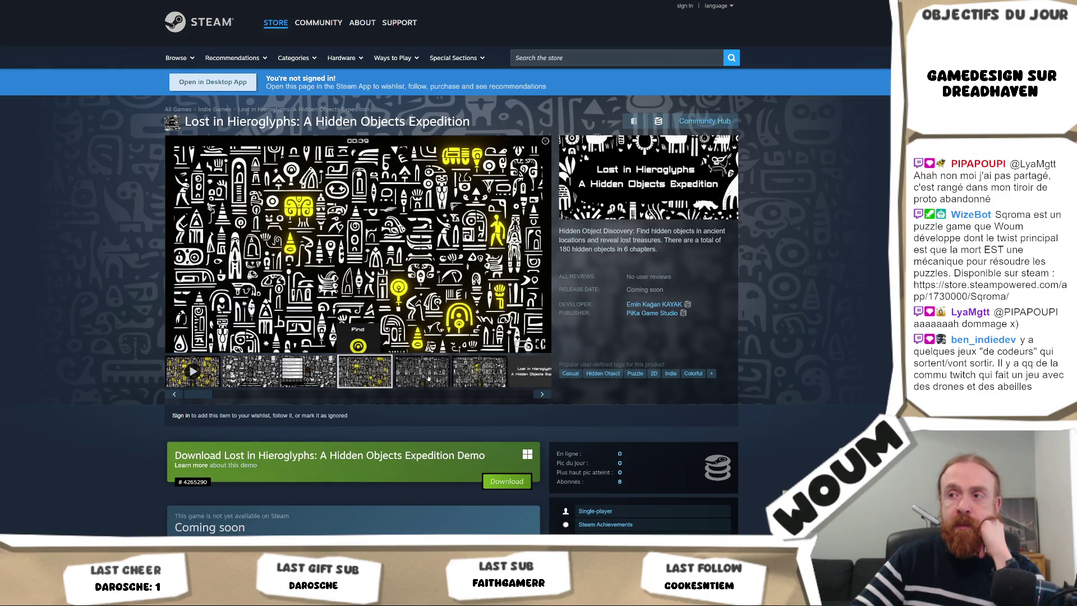
{"action": "left_click", "coordinate": [489, 380]}
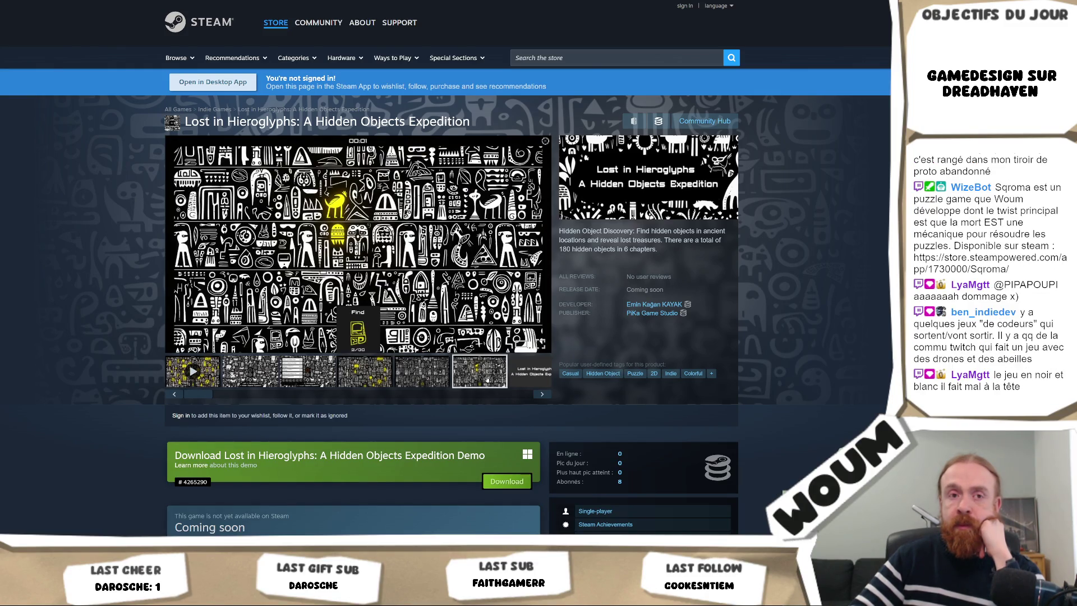
{"action": "left_click", "coordinate": [359, 244]}
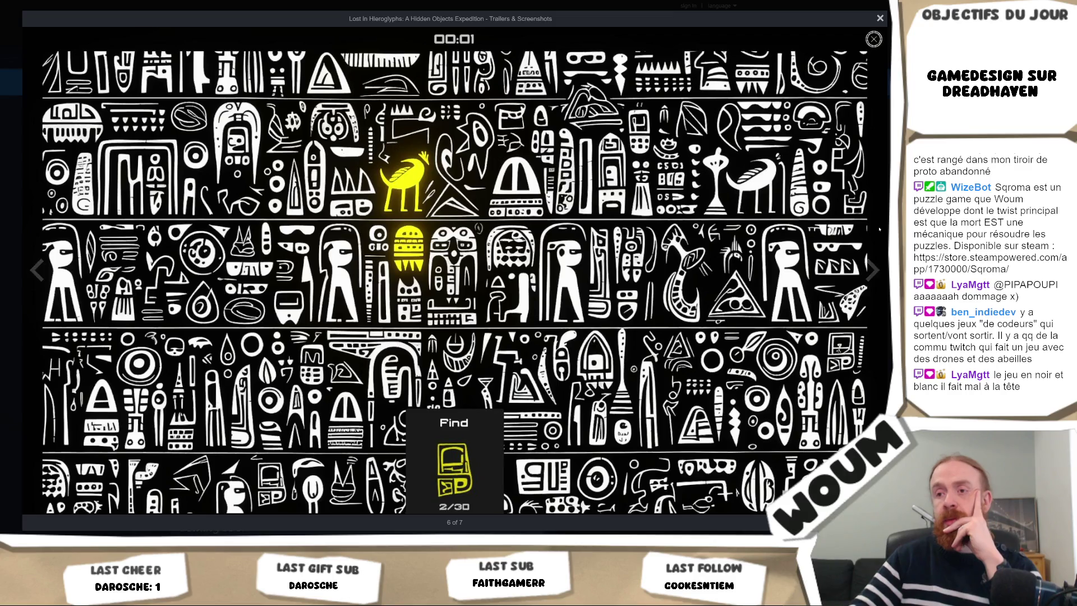
{"action": "left_click", "coordinate": [880, 18]}
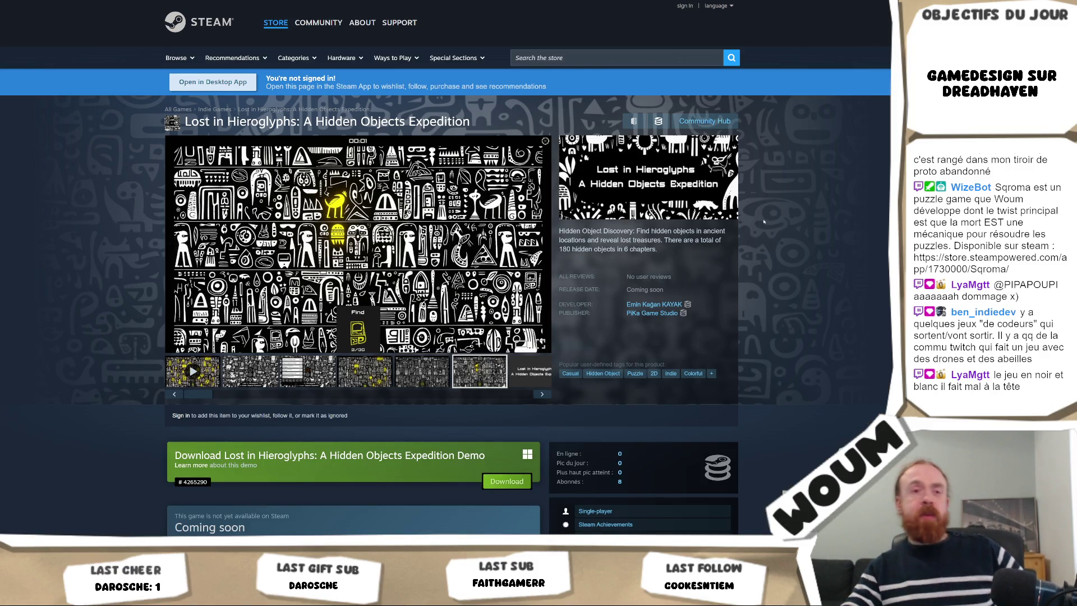
- Scroll the Hieroglyphs page, then switch back to the Next Fest demos tab with Ctrl+Tab
{"action": "scroll", "coordinate": [741, 280], "scroll_direction": "down", "scroll_amount": 3}
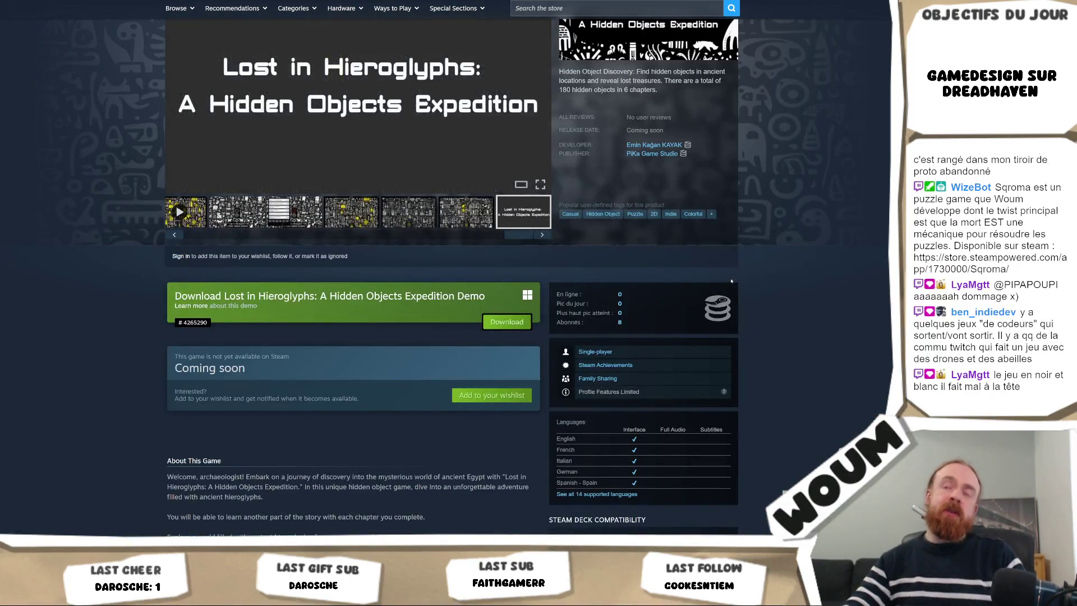
{"action": "scroll", "coordinate": [742, 285], "scroll_direction": "down", "scroll_amount": 4}
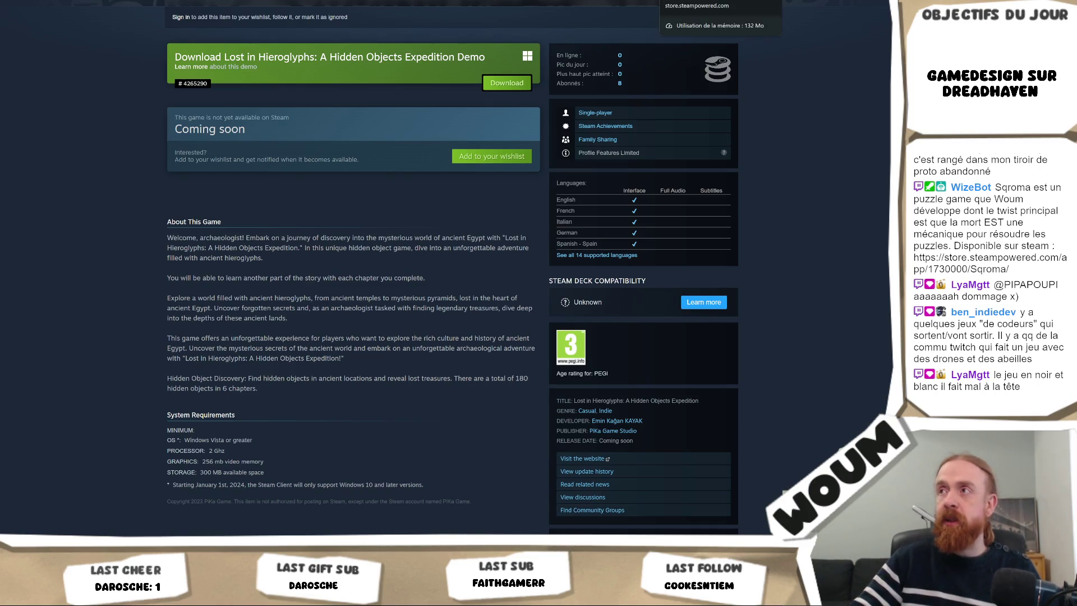
{"action": "key", "text": "ctrl+Tab"}
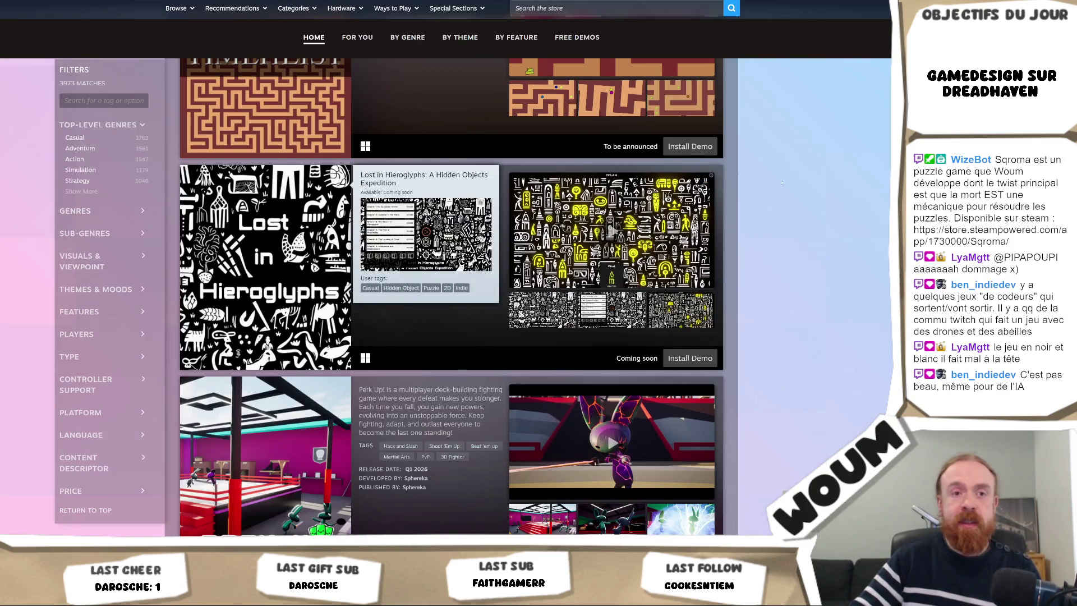
- Search the store for 'tap tap loot' and open the Tap Tap Loot result
{"action": "scroll", "coordinate": [798, 214], "scroll_direction": "down", "scroll_amount": 3}
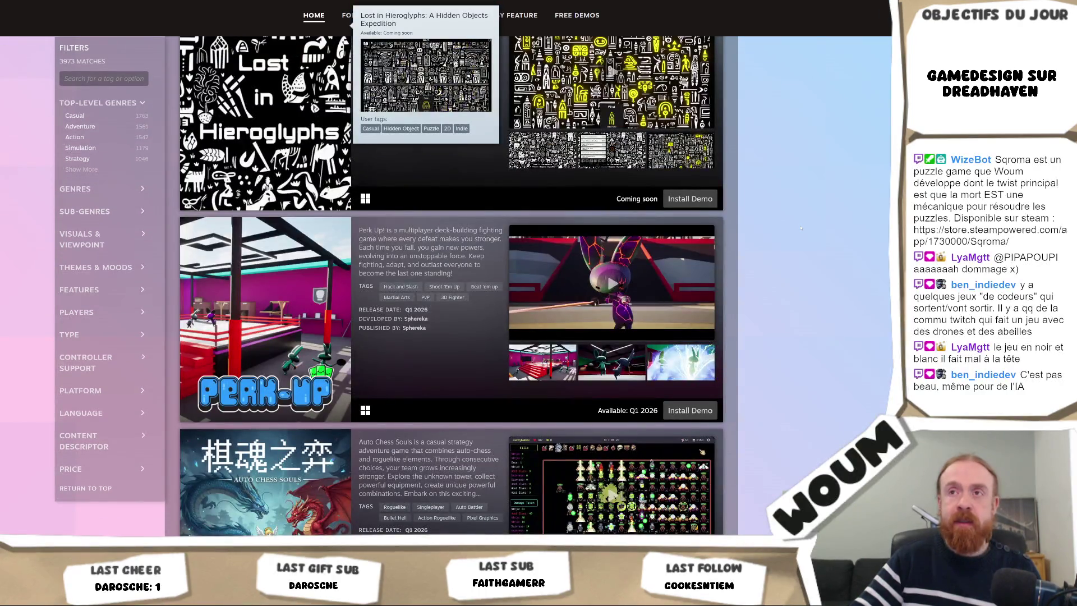
{"action": "scroll", "coordinate": [799, 231], "scroll_direction": "down", "scroll_amount": 4}
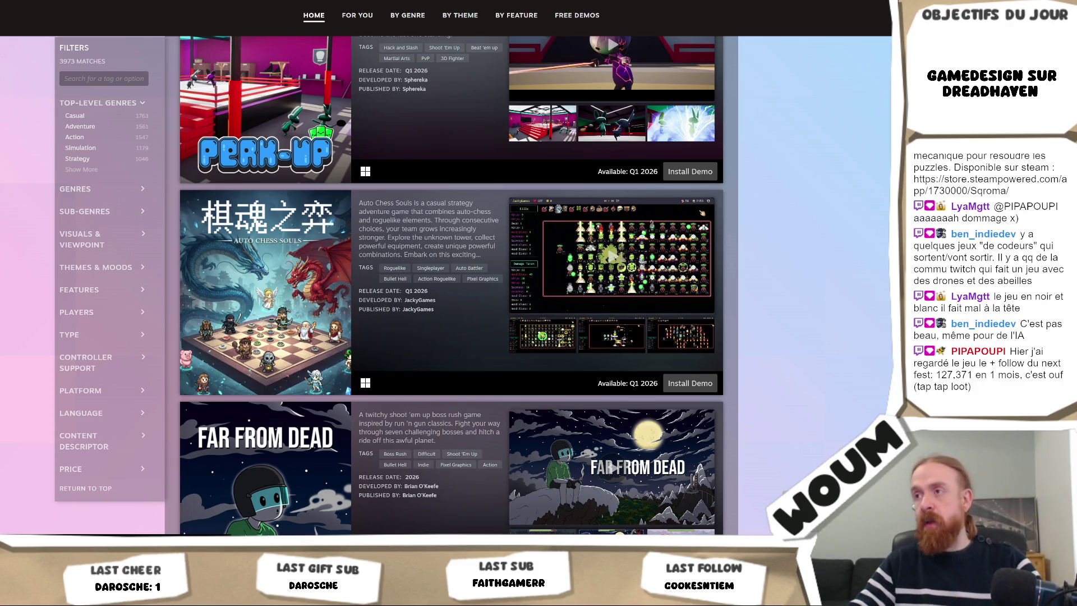
{"action": "scroll", "coordinate": [847, 298], "scroll_direction": "up", "scroll_amount": 20}
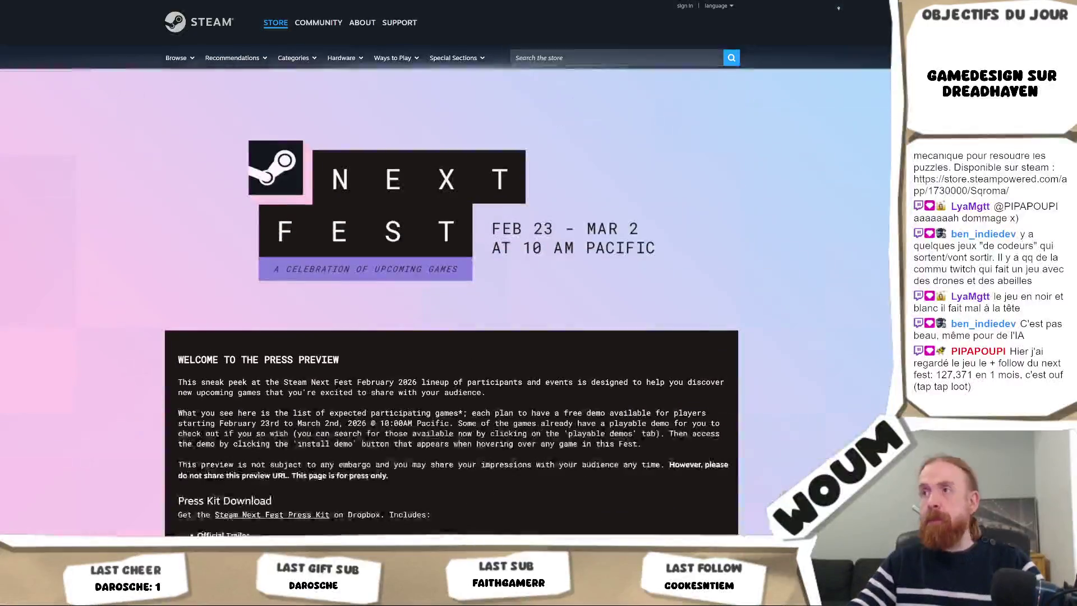
{"action": "left_click", "coordinate": [617, 58]}
{"action": "type", "text": "tap tap loot"}
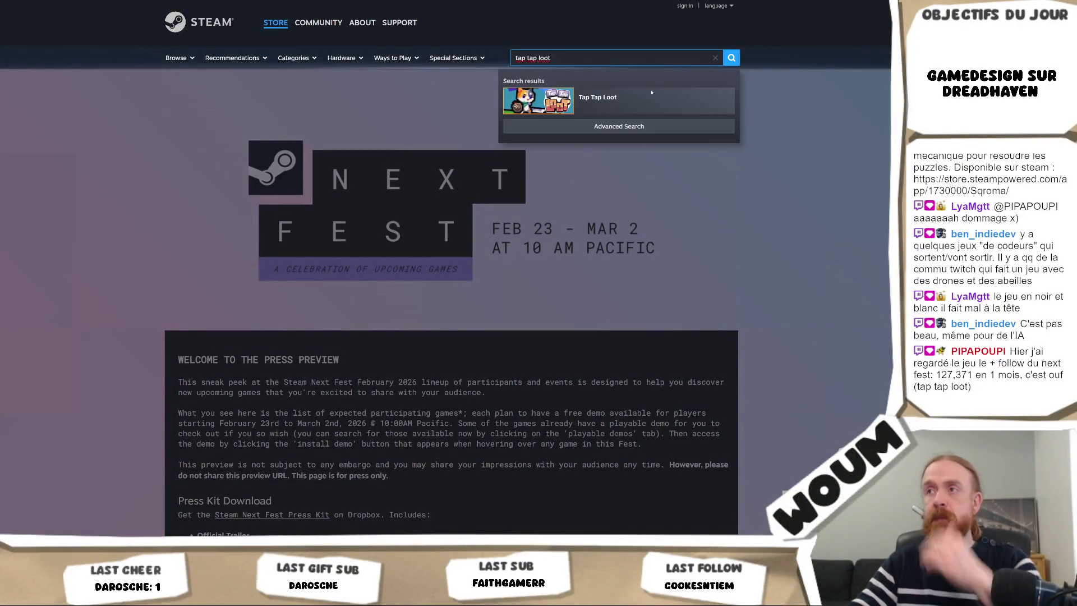
{"action": "left_click", "coordinate": [662, 98]}
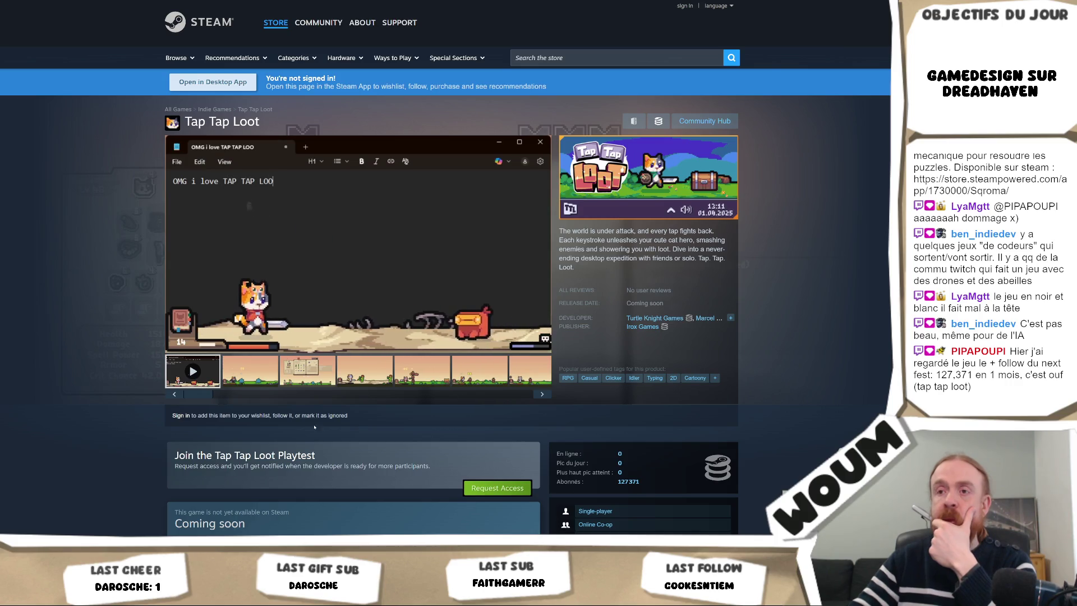
- Flip through the gameplay, inventory, desert and tree stump screenshots, then return to the trailer
{"action": "left_click", "coordinate": [241, 365]}
{"action": "left_click", "coordinate": [326, 376]}
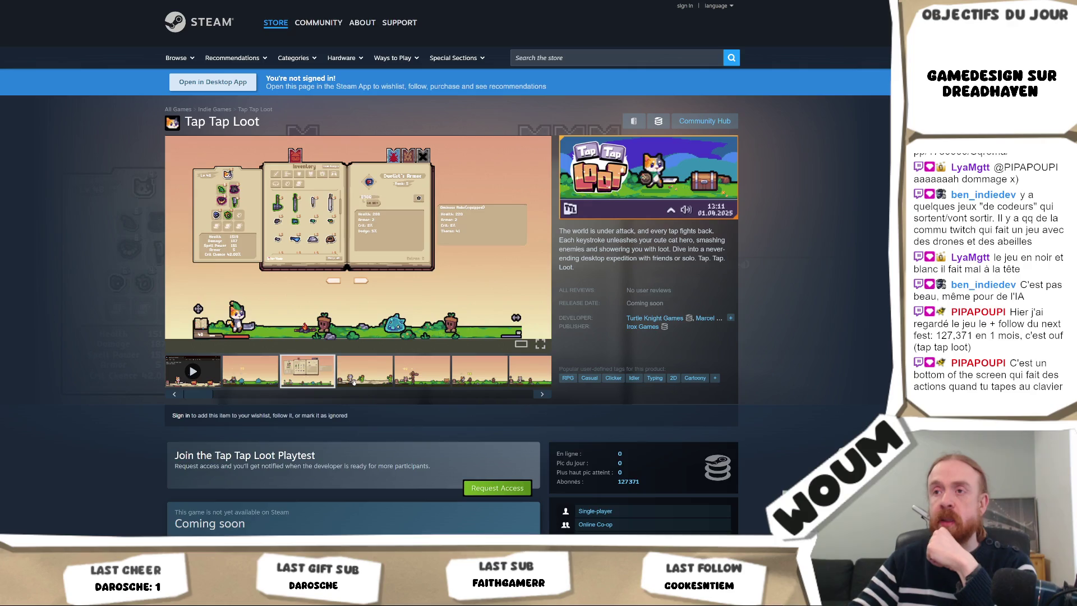
{"action": "left_click", "coordinate": [368, 375]}
{"action": "left_click", "coordinate": [421, 372]}
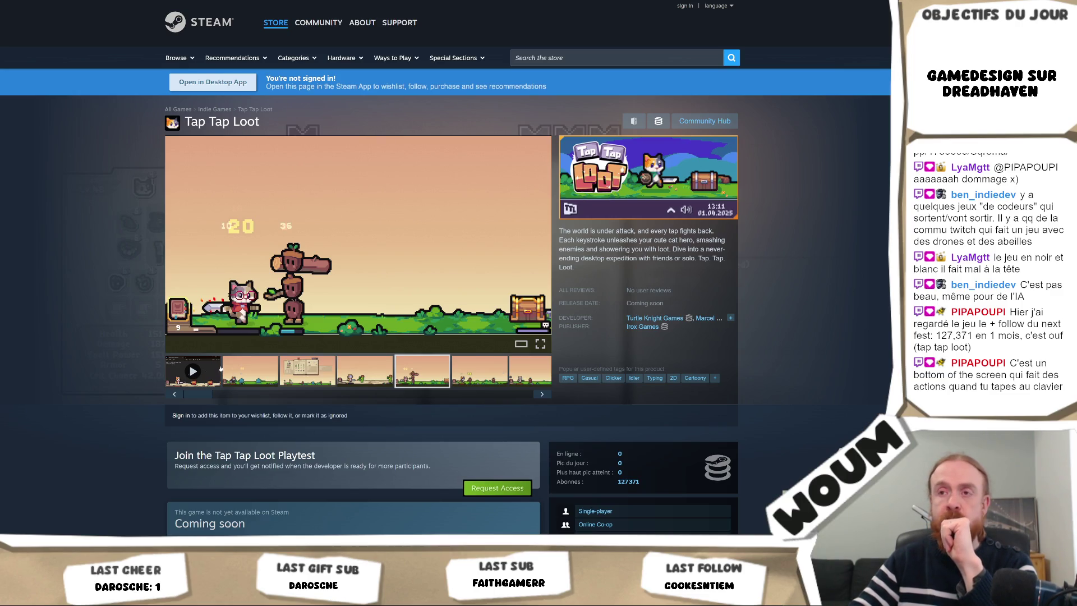
{"action": "left_click", "coordinate": [199, 373]}
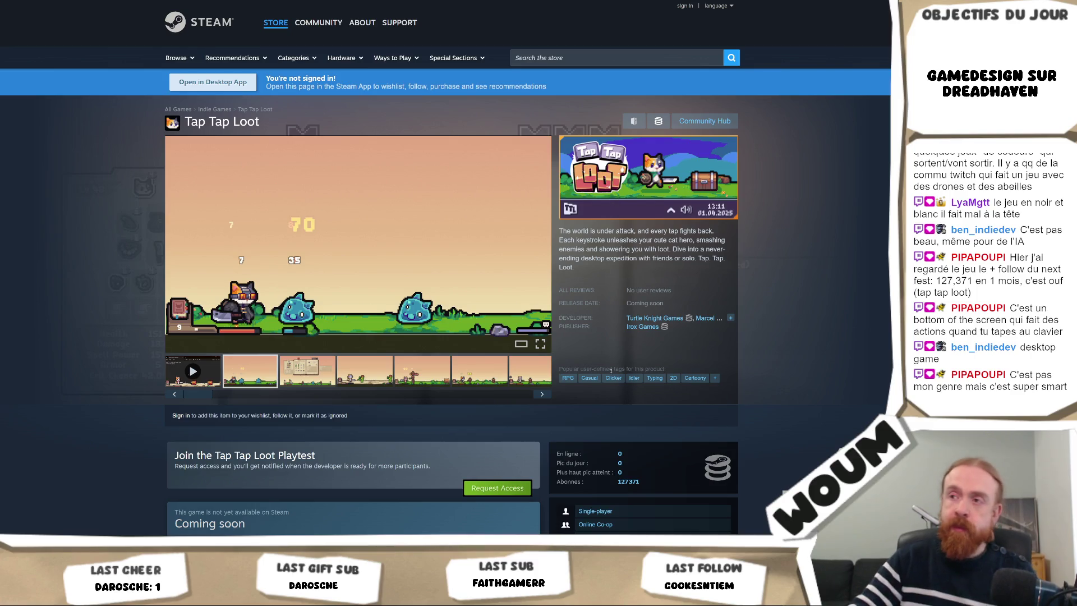
- Enlarge the inventory screenshot, advance to the last of 7, and close the viewer
{"action": "scroll", "coordinate": [421, 451], "scroll_direction": "down", "scroll_amount": 3}
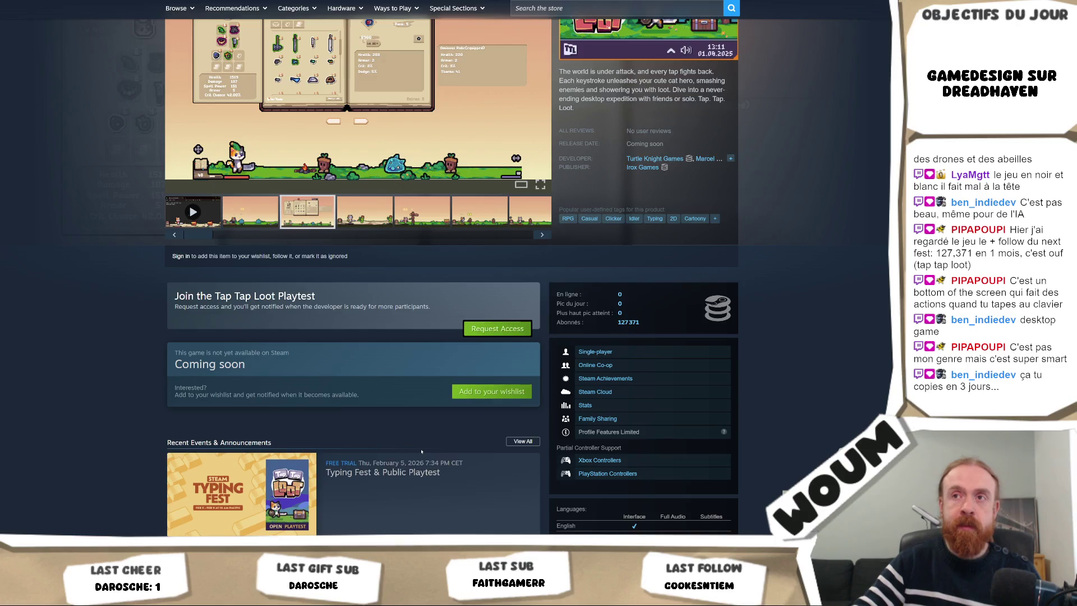
{"action": "scroll", "coordinate": [421, 451], "scroll_direction": "up", "scroll_amount": 3}
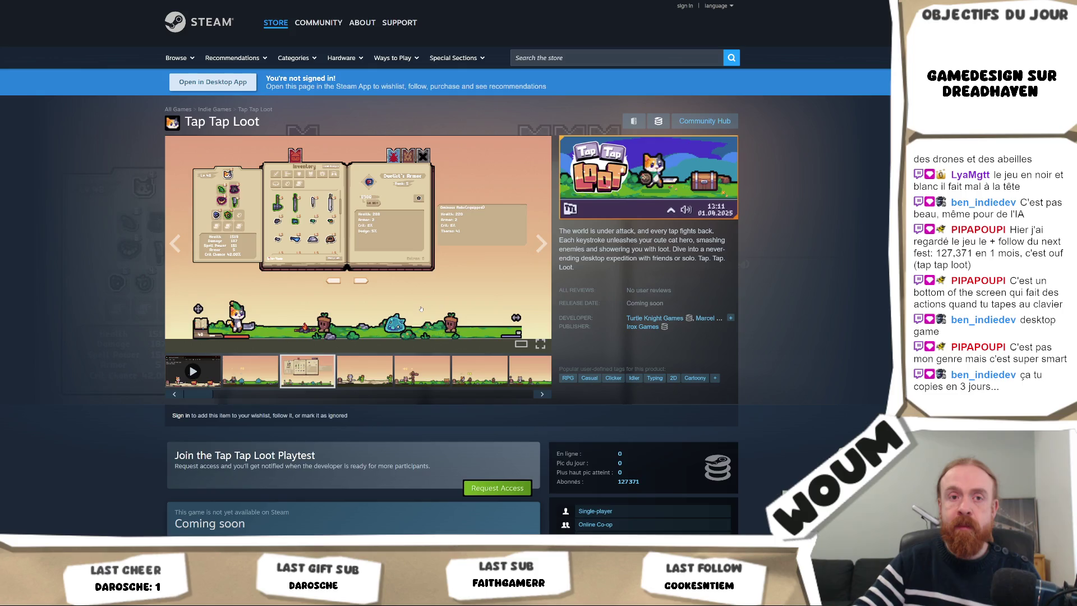
{"action": "left_click", "coordinate": [422, 308]}
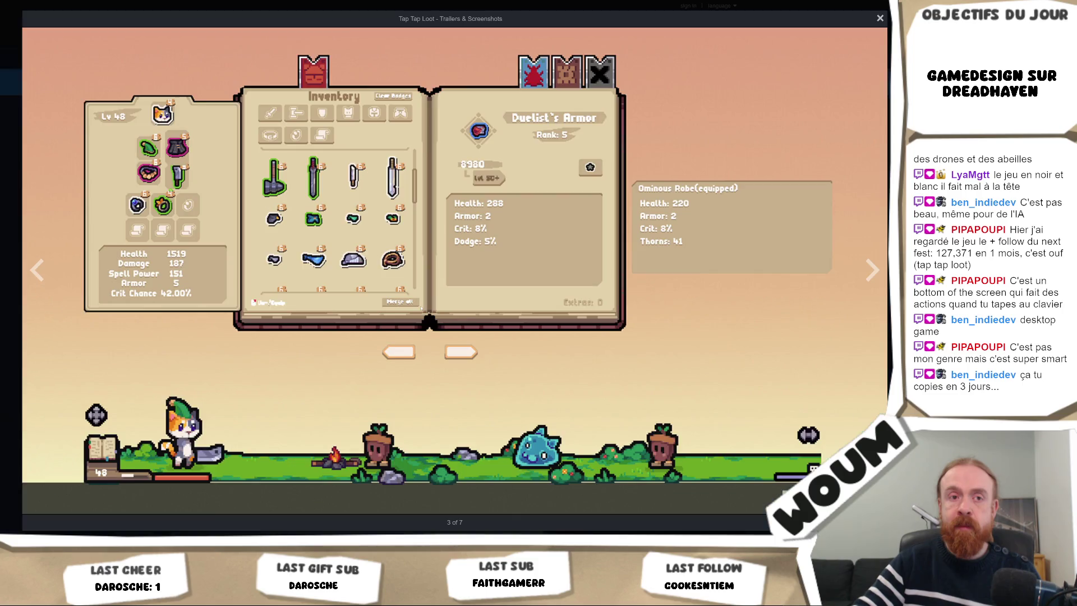
{"action": "left_click", "coordinate": [873, 272]}
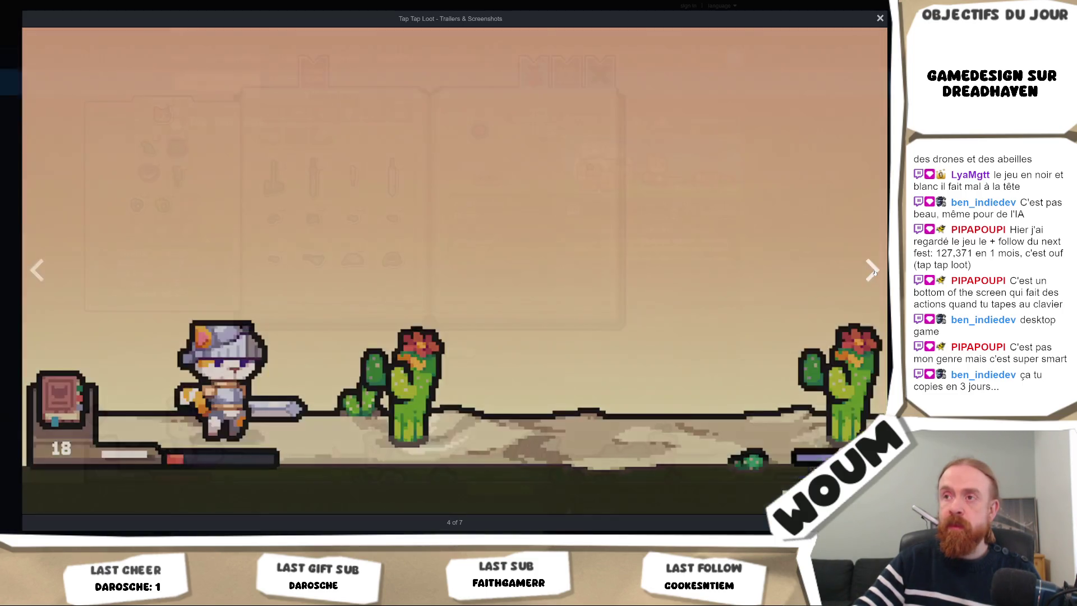
{"action": "left_click", "coordinate": [873, 272]}
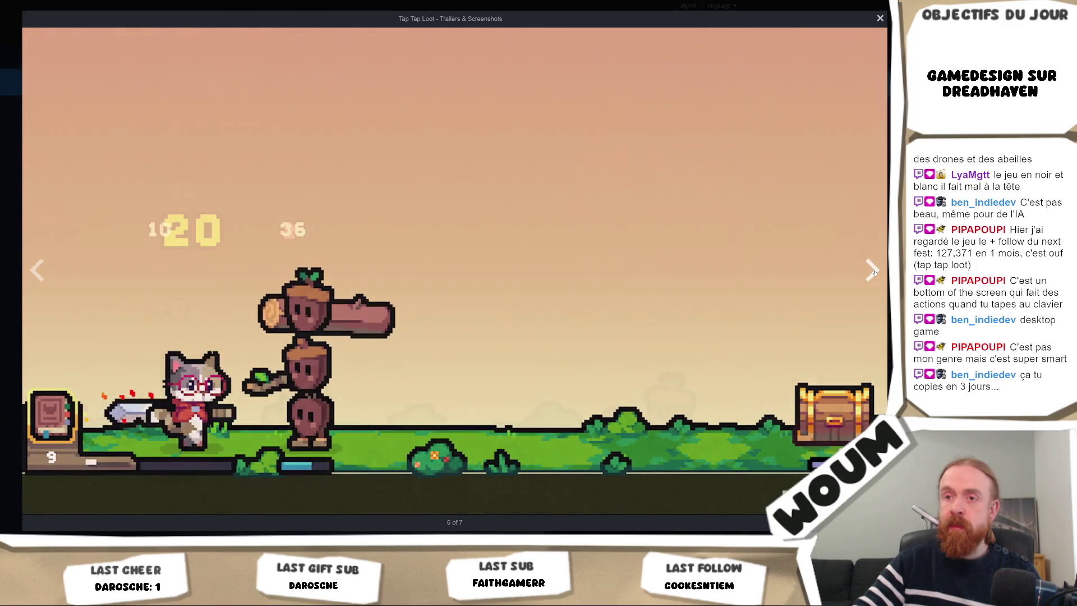
{"action": "left_click", "coordinate": [874, 272]}
{"action": "left_click", "coordinate": [873, 272]}
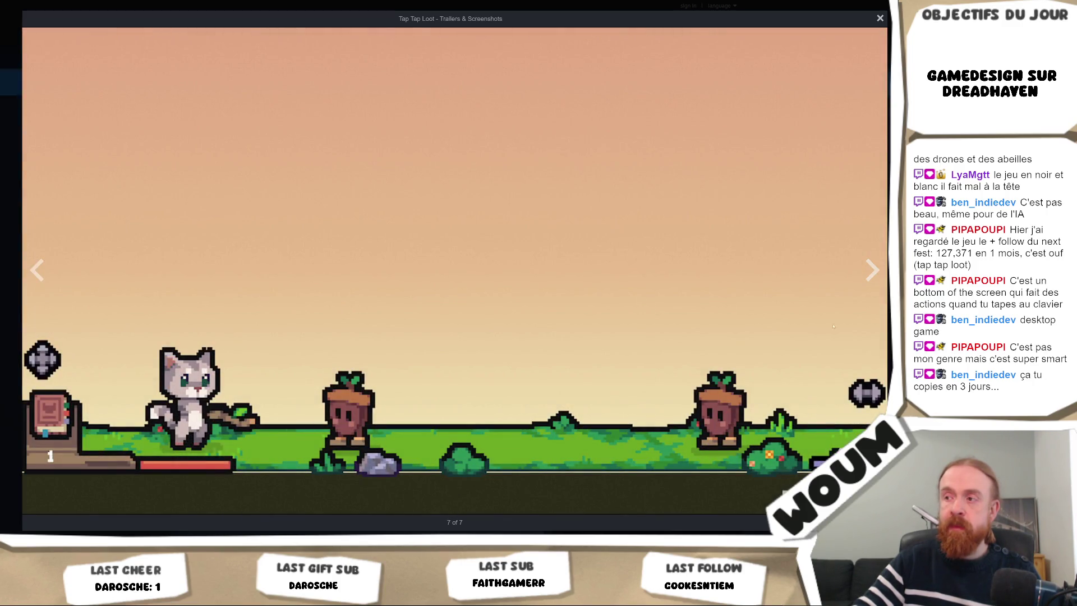
{"action": "key", "text": "Escape"}
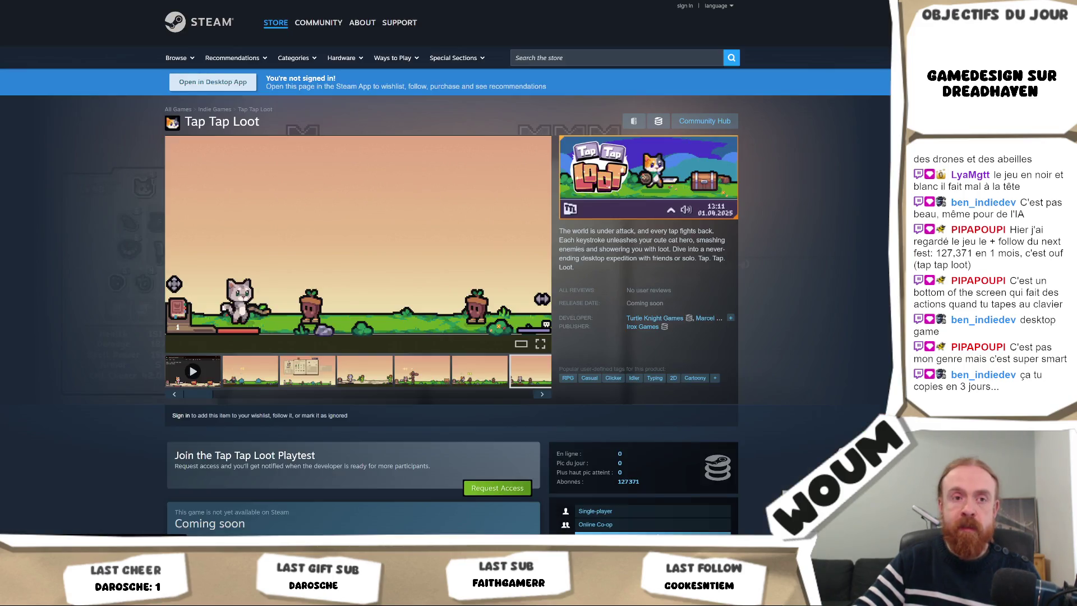
- Expand About This Game, read through to the system requirements, and return to the top
{"action": "scroll", "coordinate": [456, 508], "scroll_direction": "down", "scroll_amount": 1}
{"action": "scroll", "coordinate": [456, 508], "scroll_direction": "down", "scroll_amount": 2}
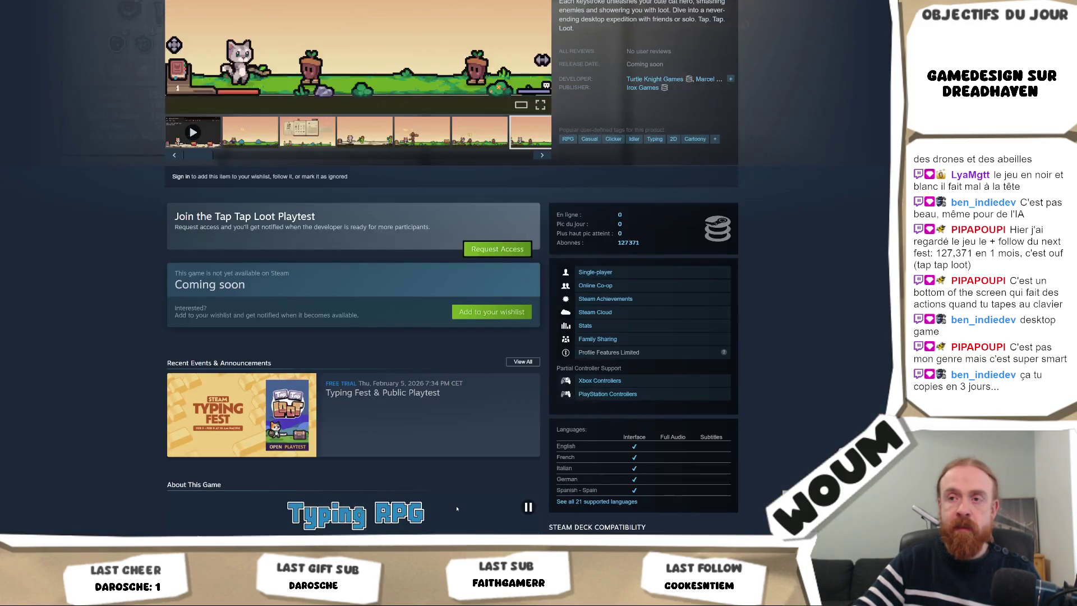
{"action": "scroll", "coordinate": [457, 508], "scroll_direction": "down", "scroll_amount": 2}
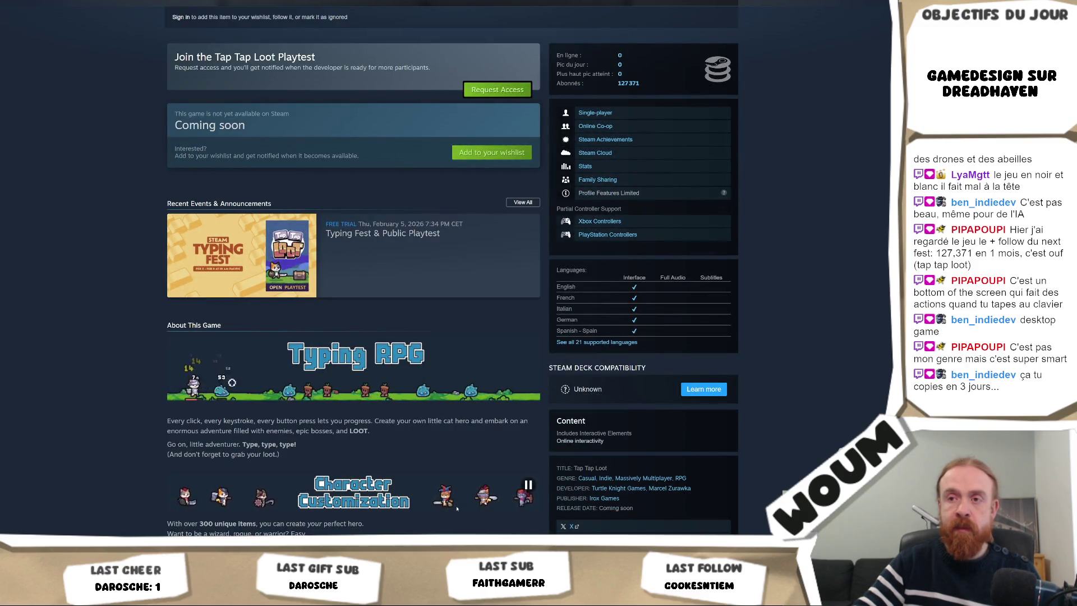
{"action": "scroll", "coordinate": [456, 508], "scroll_direction": "down", "scroll_amount": 1}
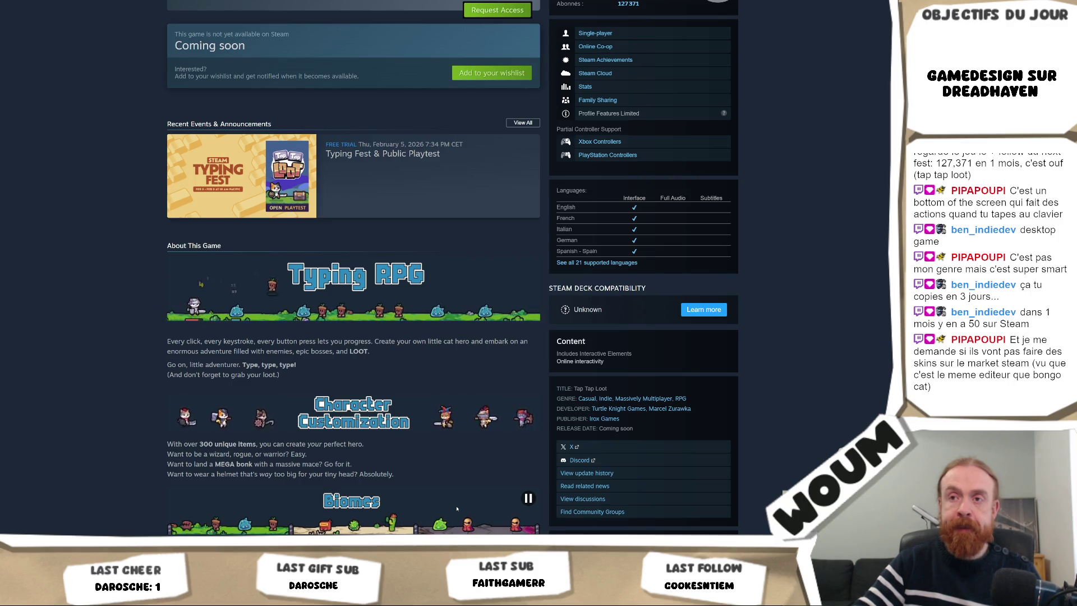
{"action": "scroll", "coordinate": [456, 508], "scroll_direction": "down", "scroll_amount": 1}
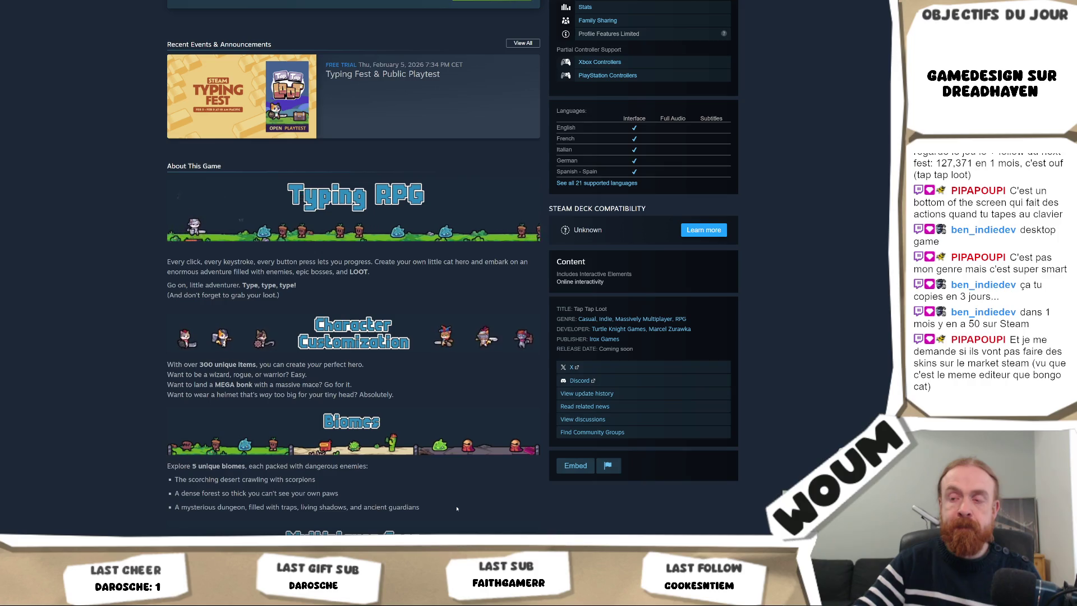
{"action": "scroll", "coordinate": [457, 509], "scroll_direction": "down", "scroll_amount": 3}
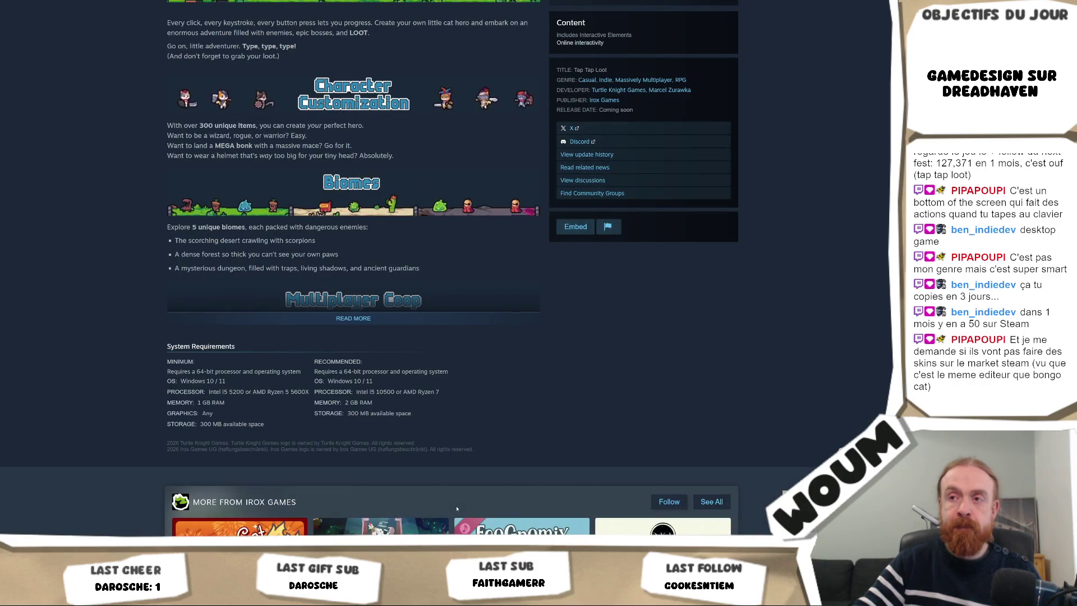
{"action": "left_click", "coordinate": [354, 319]}
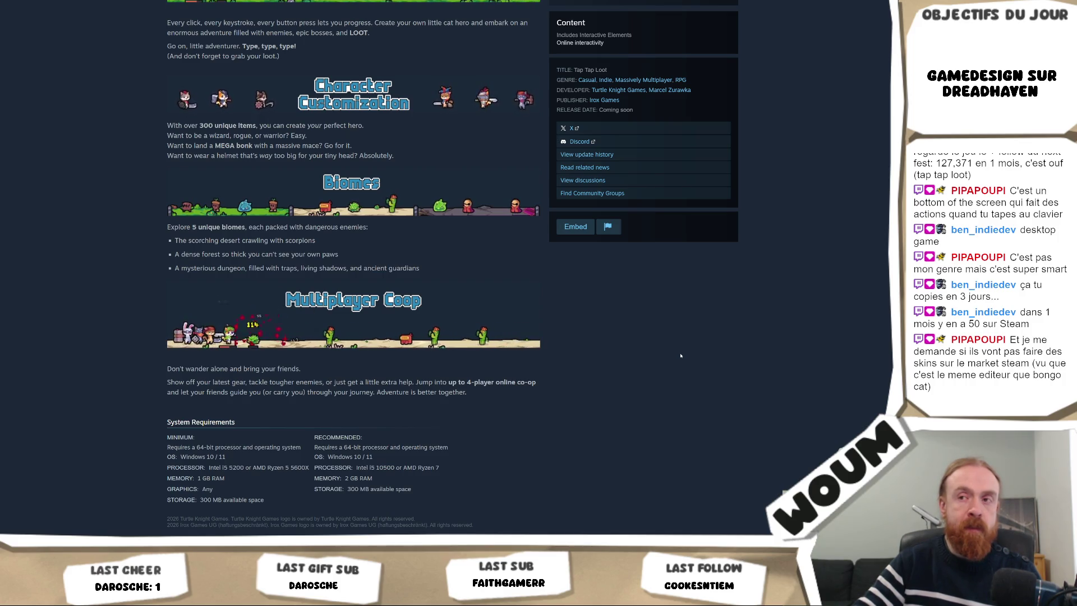
{"action": "scroll", "coordinate": [680, 355], "scroll_direction": "down", "scroll_amount": 8}
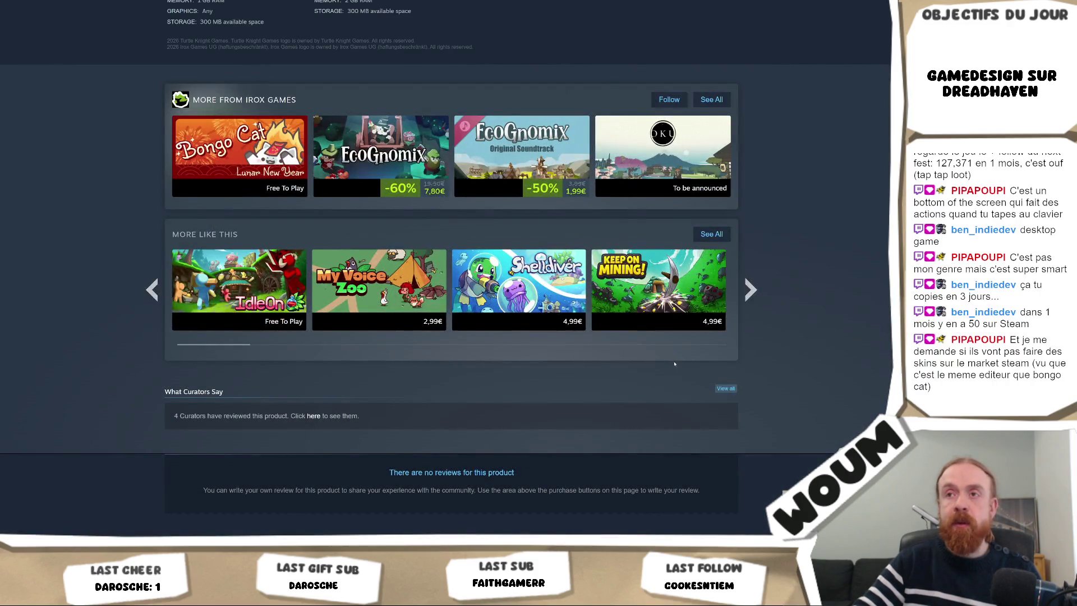
{"action": "scroll", "coordinate": [674, 364], "scroll_direction": "up", "scroll_amount": 20}
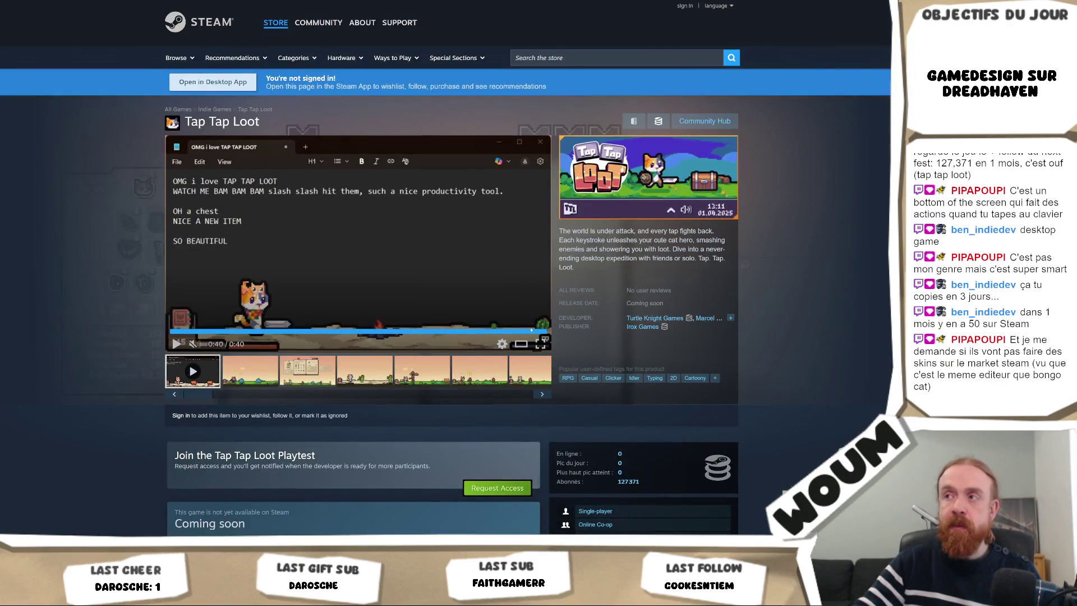